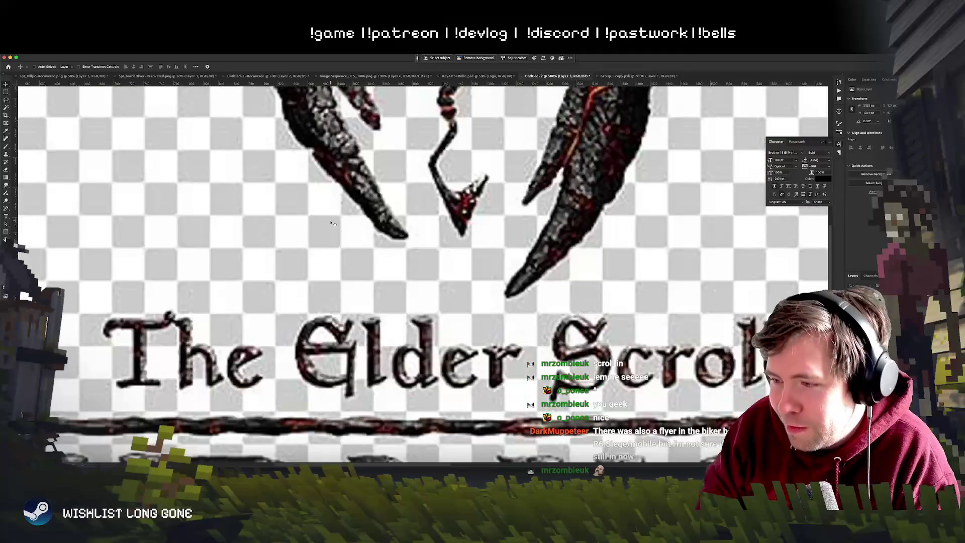
key("ctrl+z")
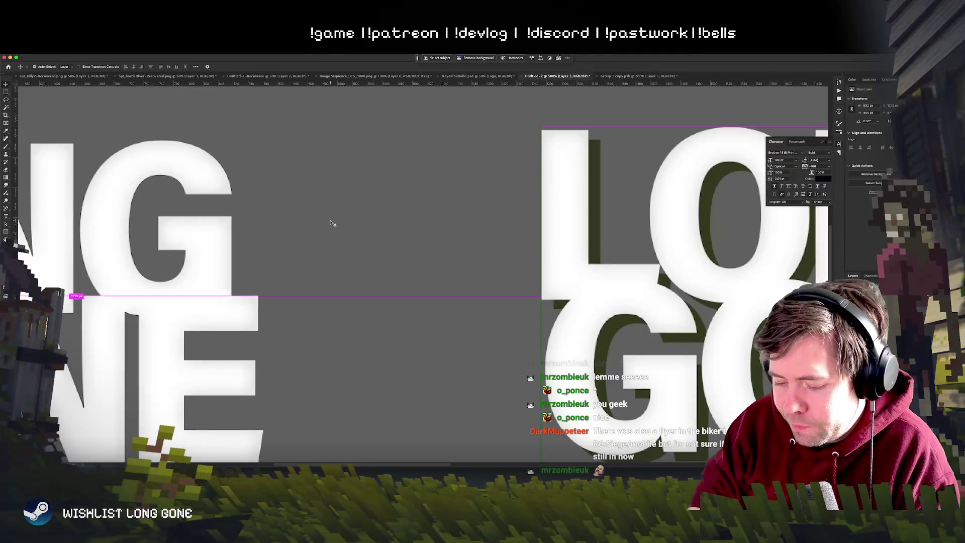
Step: Bring up the Untitled-2 document with the white LONG GONE title versions and zoom out to see them all
key("ctrl+minus")
key("ctrl+minus")
key("super+Tab")
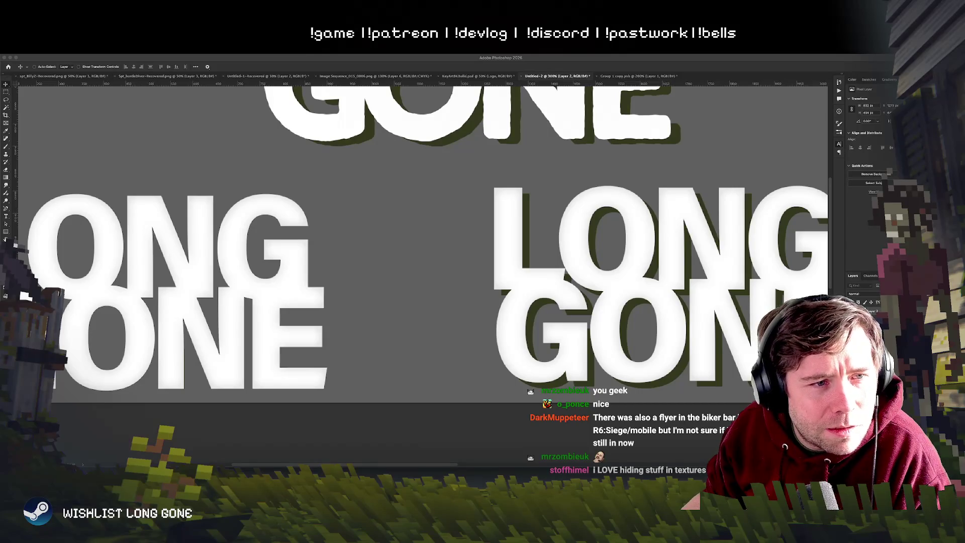
Step: Paste the Watch Dogs Legion key art as a new layer and centre its logo in view
key("ctrl+v")
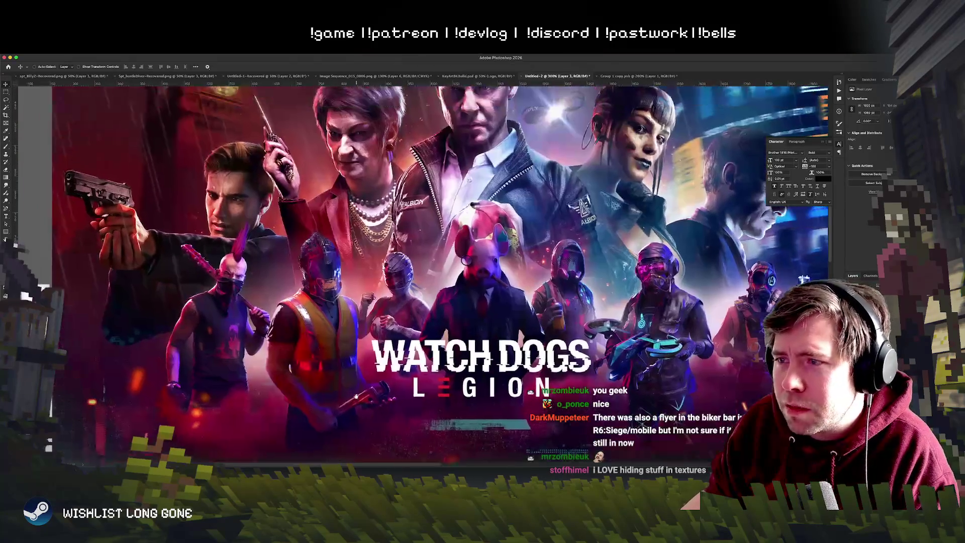
scroll(308, 372, "down", 1)
scroll(297, 357, "down", 1)
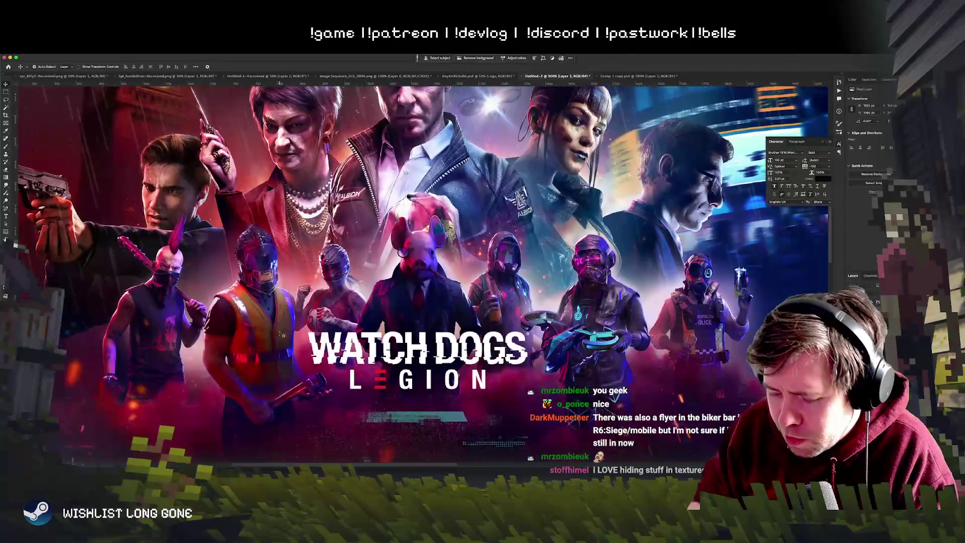
scroll(281, 335, "down", 1)
scroll(282, 334, "up", 1)
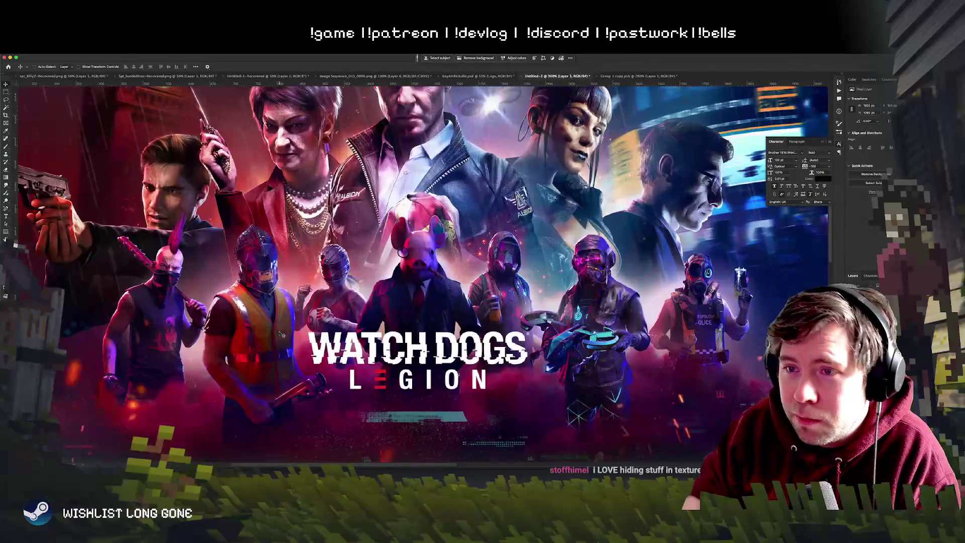
left_click_drag(245, 372, 439, 340)
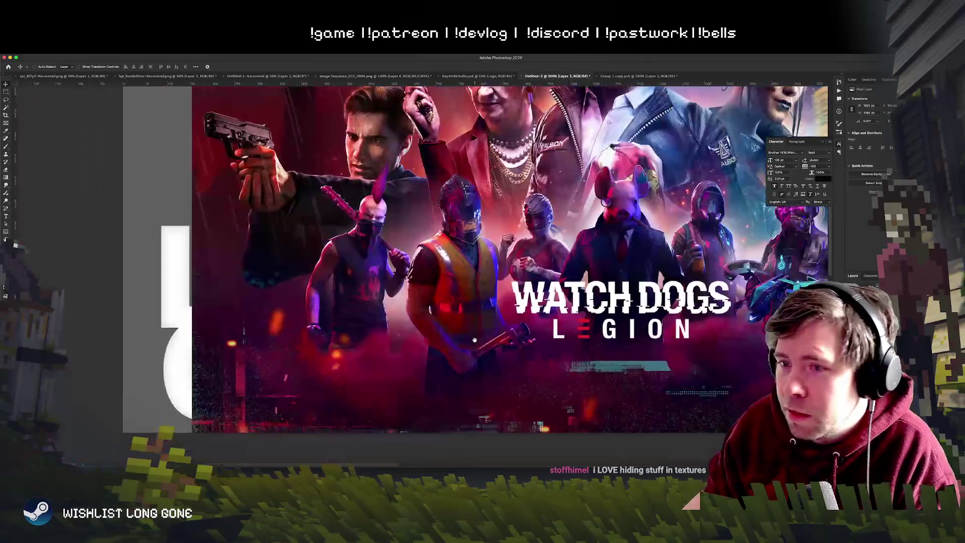
scroll(439, 340, "up", 1)
scroll(440, 341, "up", 1)
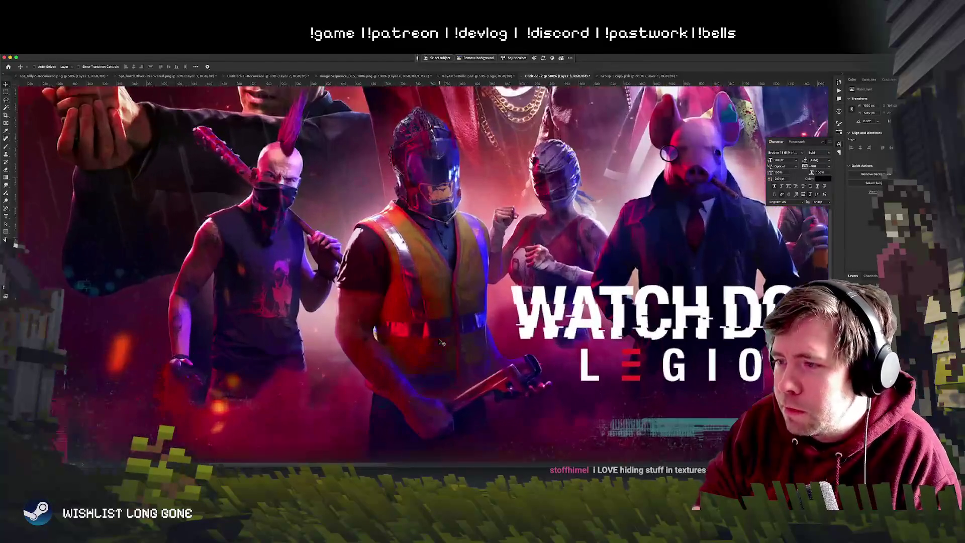
left_click_drag(402, 344, 352, 246)
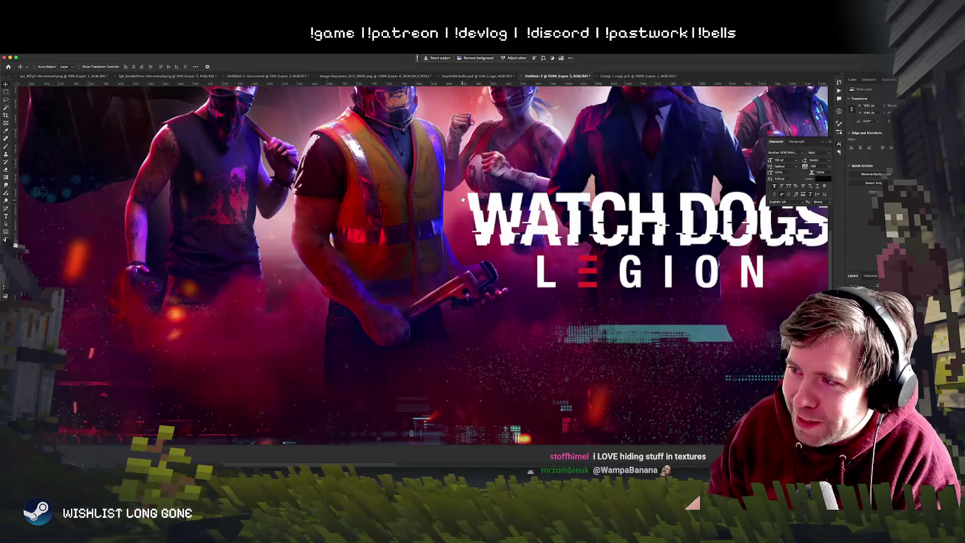
Step: Pan down to show more of the mohawk figure's body
scroll(463, 200, "down", 2)
scroll(412, 260, "down", 1)
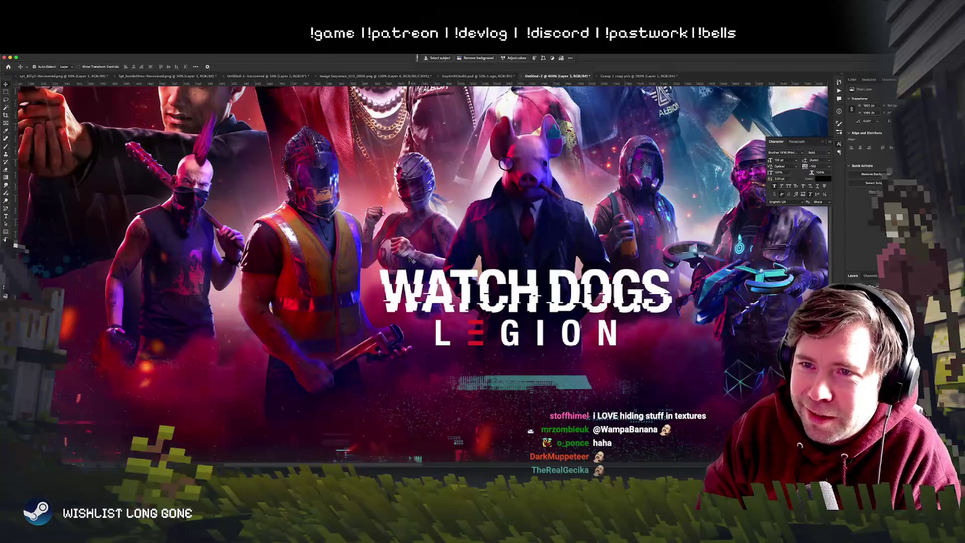
scroll(412, 260, "up", 2)
scroll(352, 257, "left", 5)
scroll(352, 258, "up", 3)
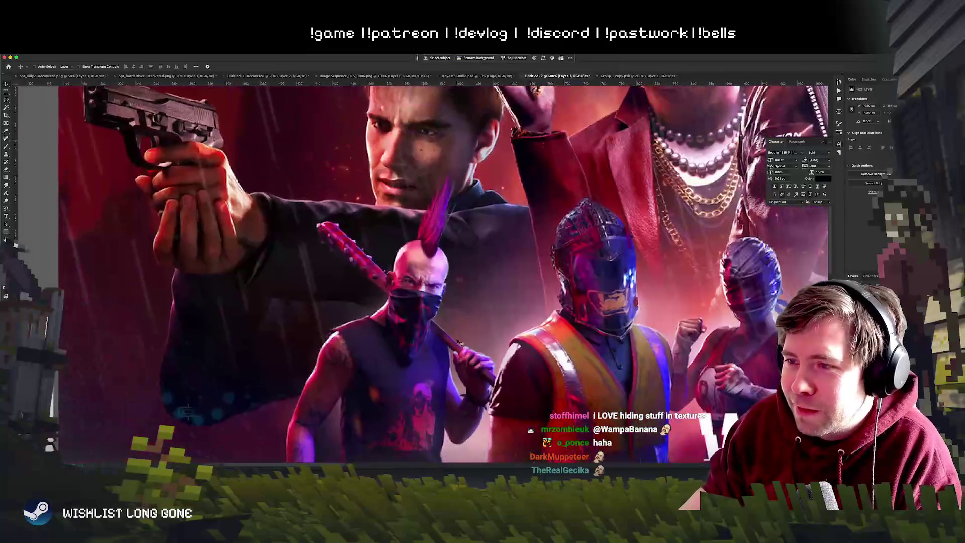
scroll(458, 342, "up", 2)
scroll(459, 343, "up", 2)
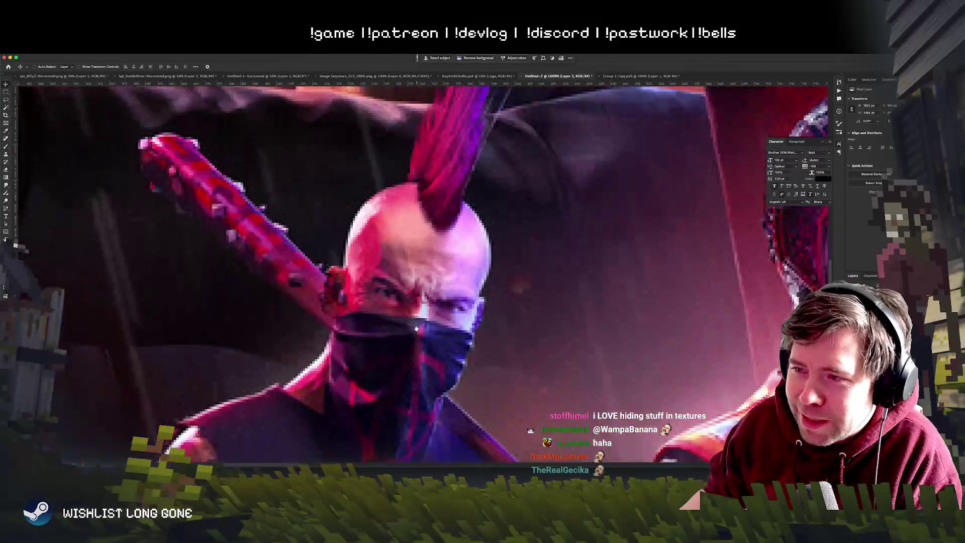
left_click_drag(416, 329, 423, 247)
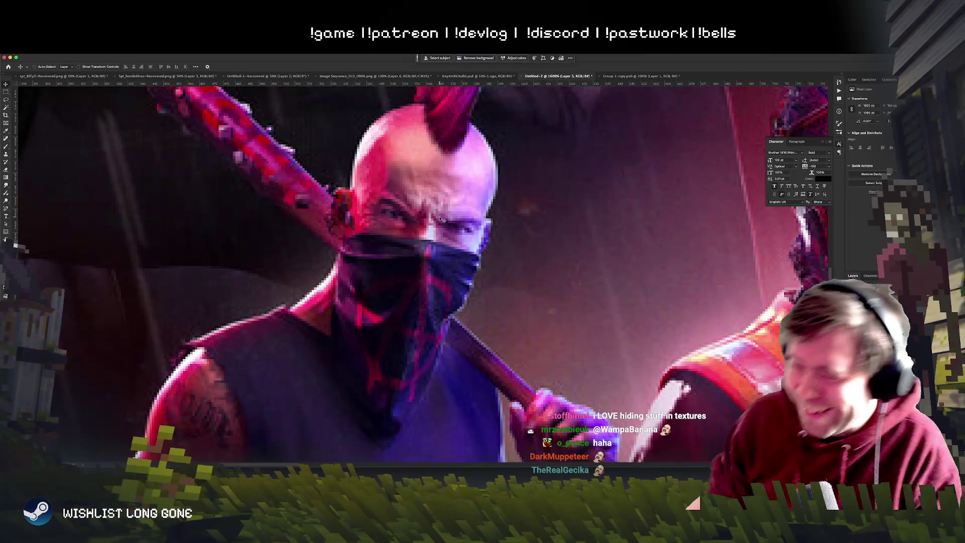
Step: Zoom out from the mohawk figure close-up to see most of the artwork
scroll(443, 230, "down", 5)
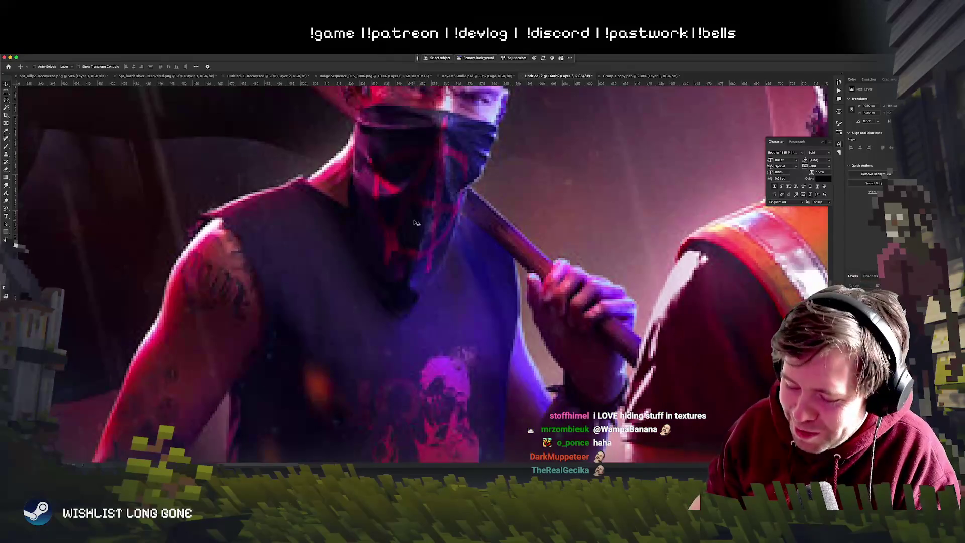
key("ctrl+minus")
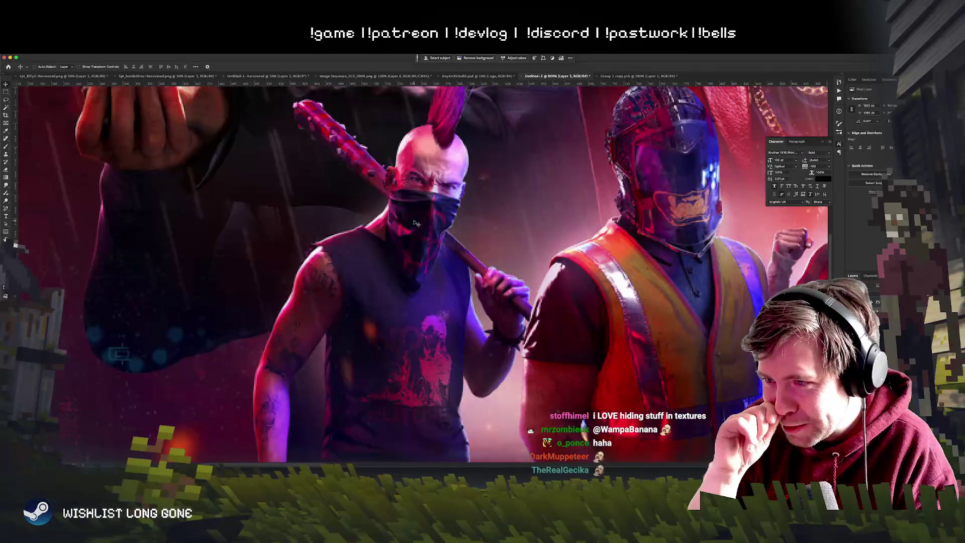
key("ctrl+minus")
key("ctrl+minus")
key("ctrl+minus")
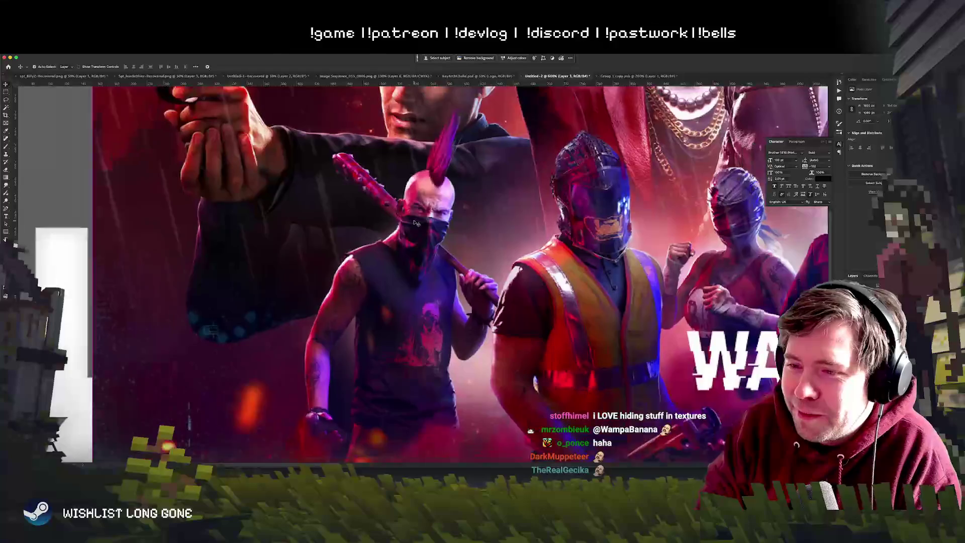
key("ctrl+minus")
key("ctrl+minus")
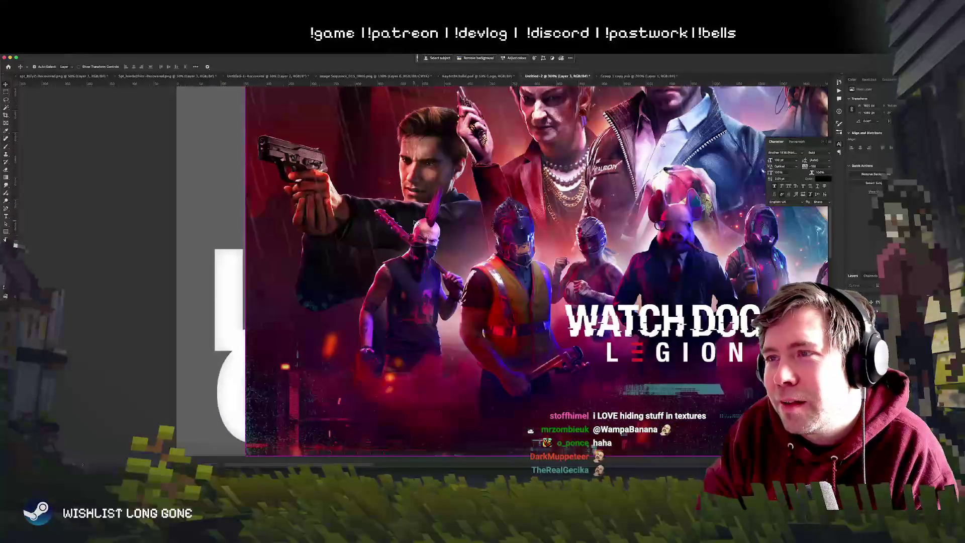
key("ctrl+minus")
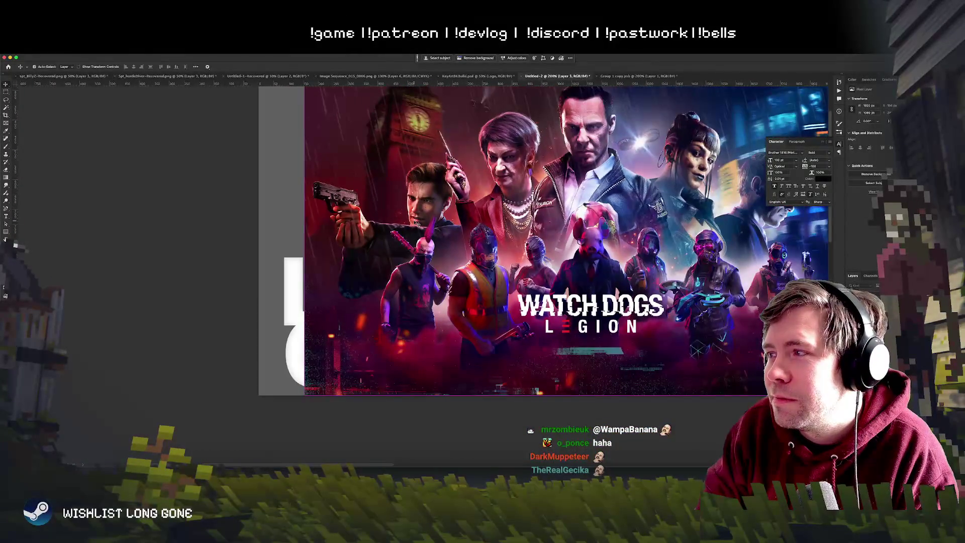
key("ctrl+plus")
key("ctrl+plus")
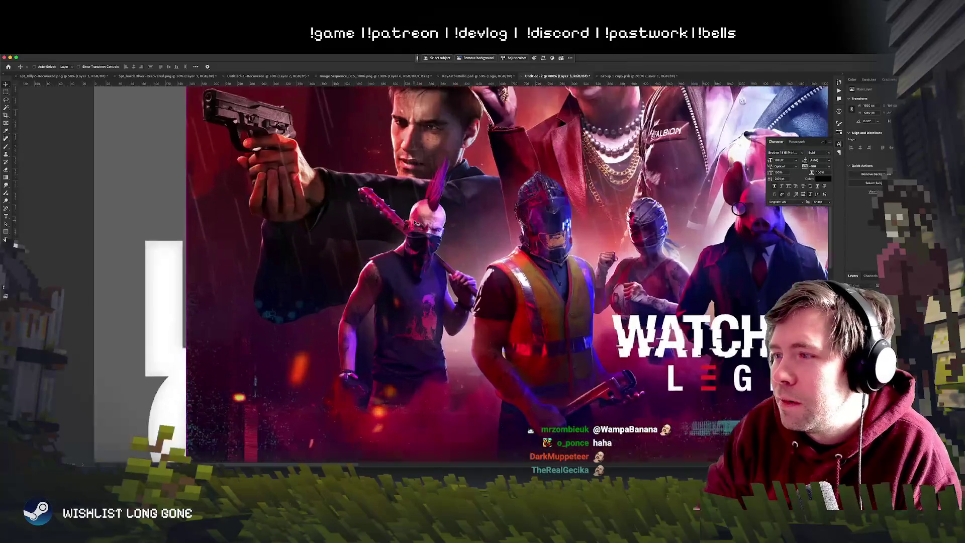
Step: Zoom back in and pan across the figures beside the logo, including the pig-masked figure
scroll(418, 217, "right", 10)
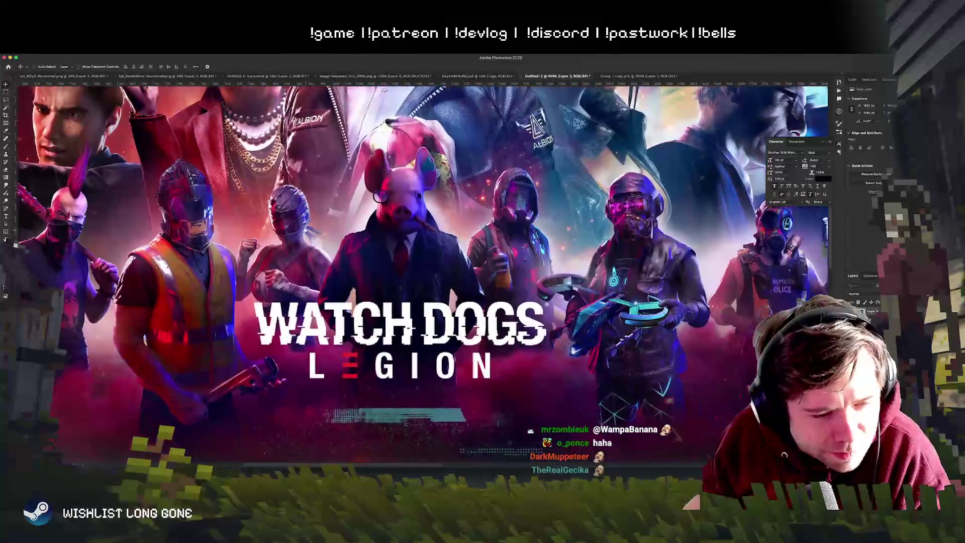
scroll(336, 246, "right", 5)
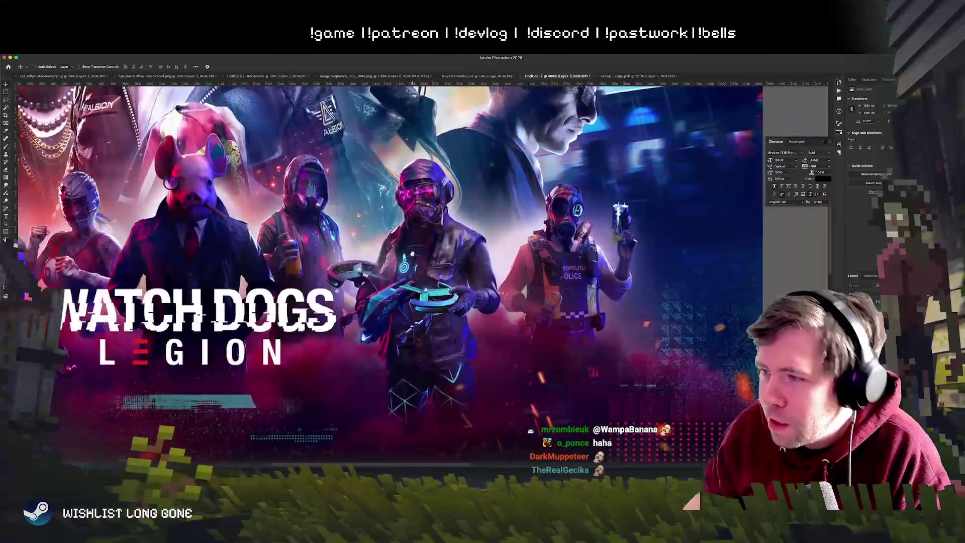
scroll(408, 259, "right", 4)
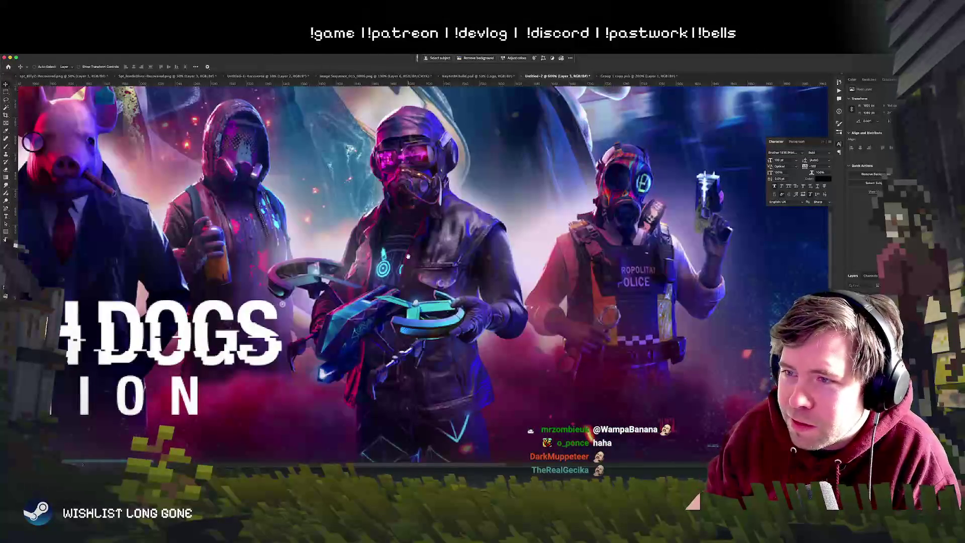
key("ctrl+plus")
key("ctrl+plus")
scroll(398, 275, "down", 5)
scroll(503, 270, "up", 3)
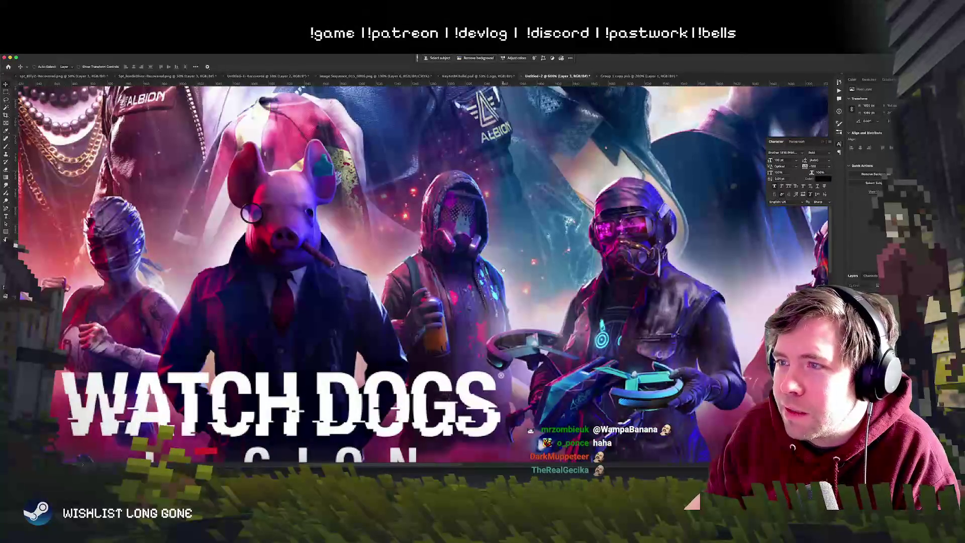
scroll(430, 262, "left", 8)
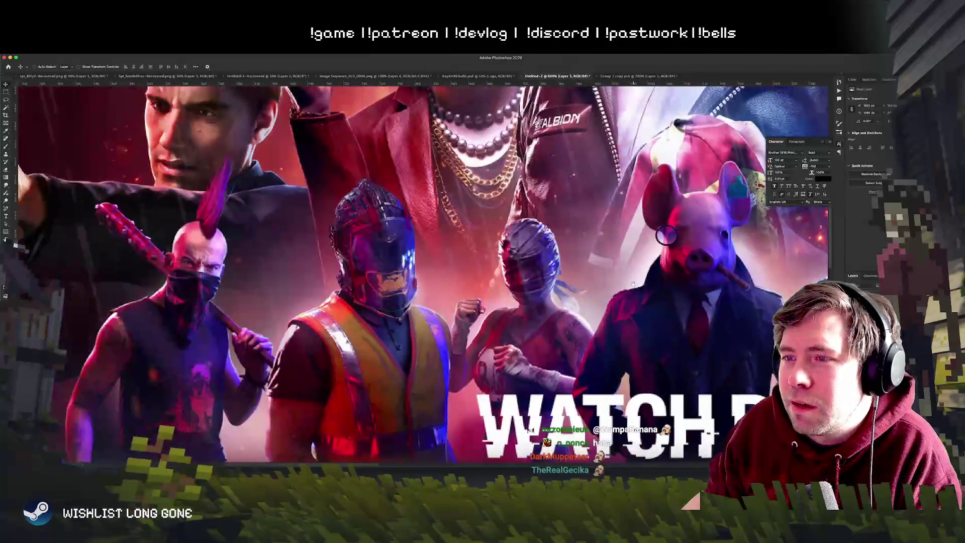
scroll(506, 243, "right", 3)
left_click_drag(507, 243, 440, 312)
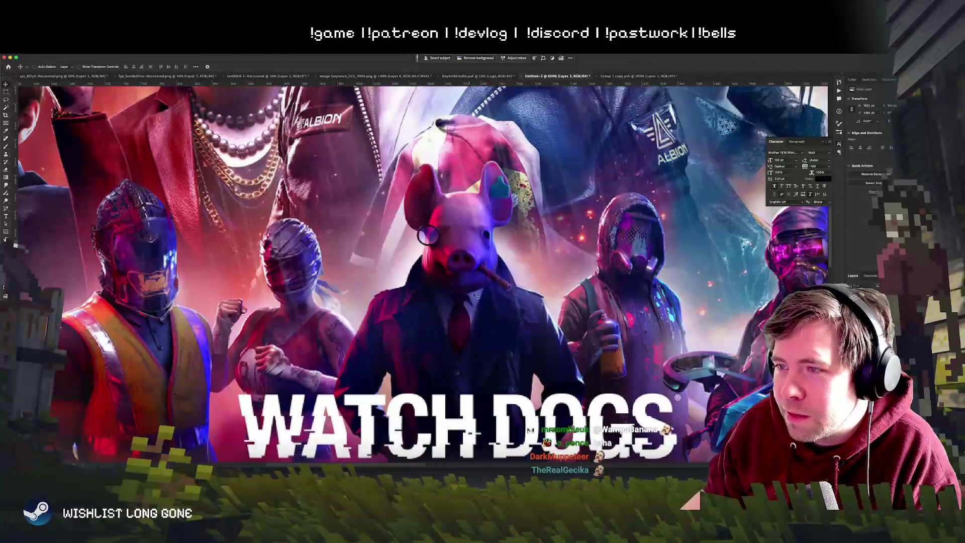
scroll(475, 295, "down", 3)
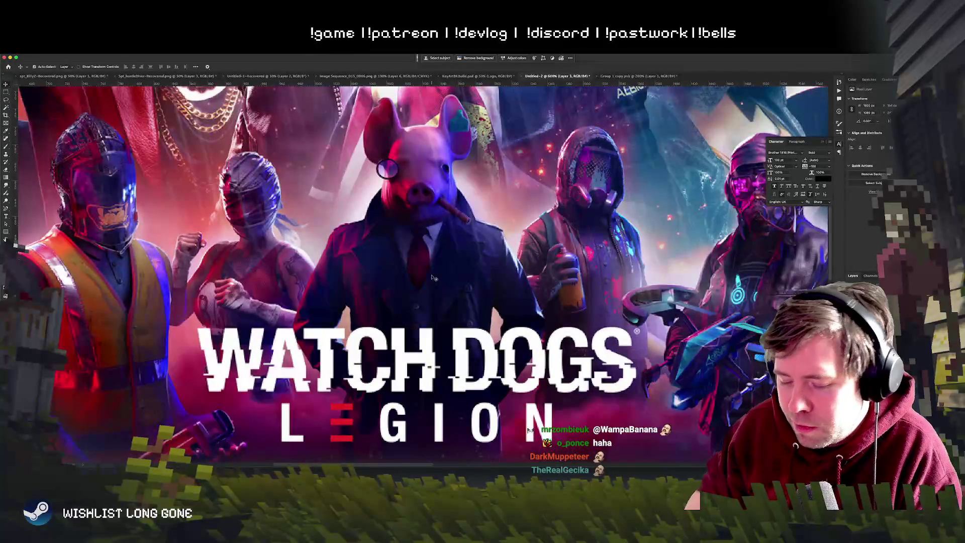
scroll(432, 278, "down", 1)
scroll(433, 277, "down", 2)
scroll(433, 277, "down", 1)
scroll(432, 278, "down", 1)
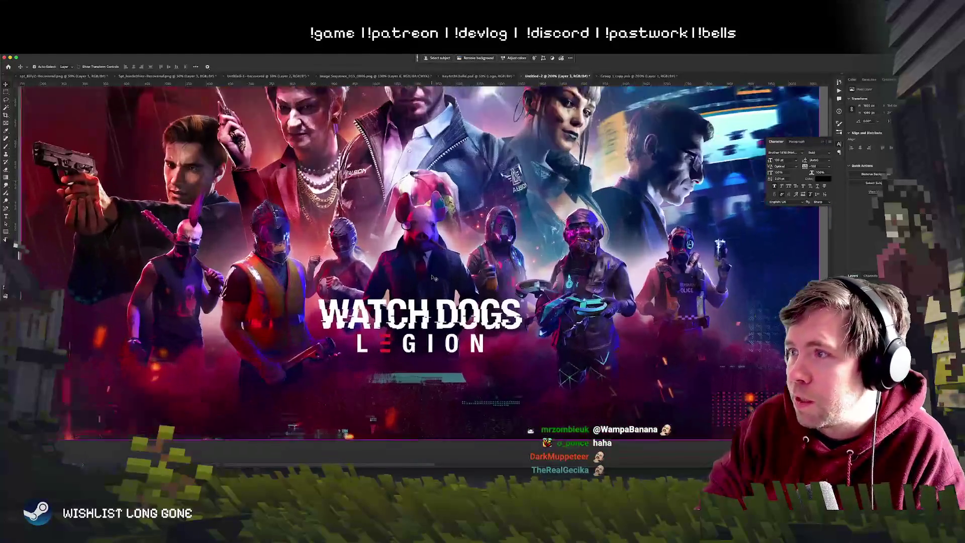
scroll(434, 277, "up", 1)
scroll(433, 278, "up", 2)
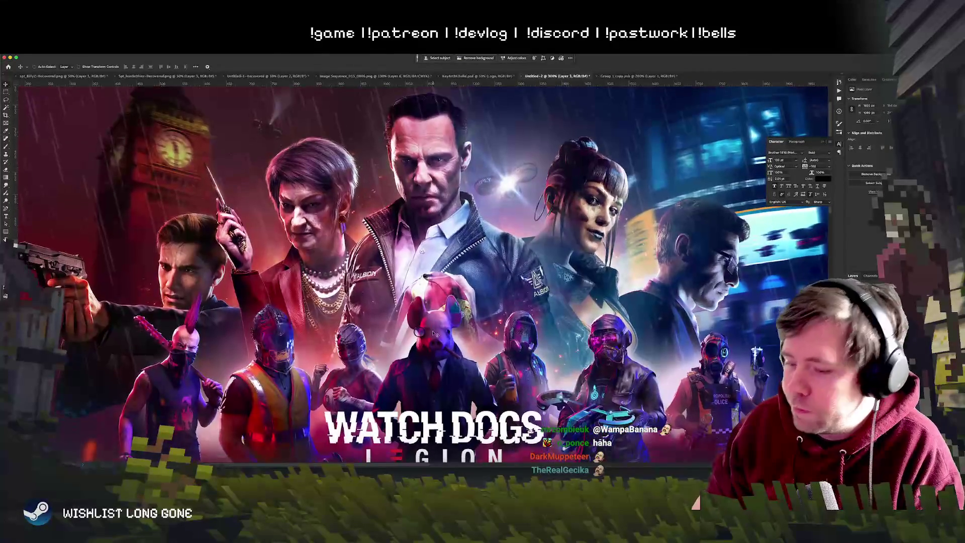
scroll(434, 334, "down", 1)
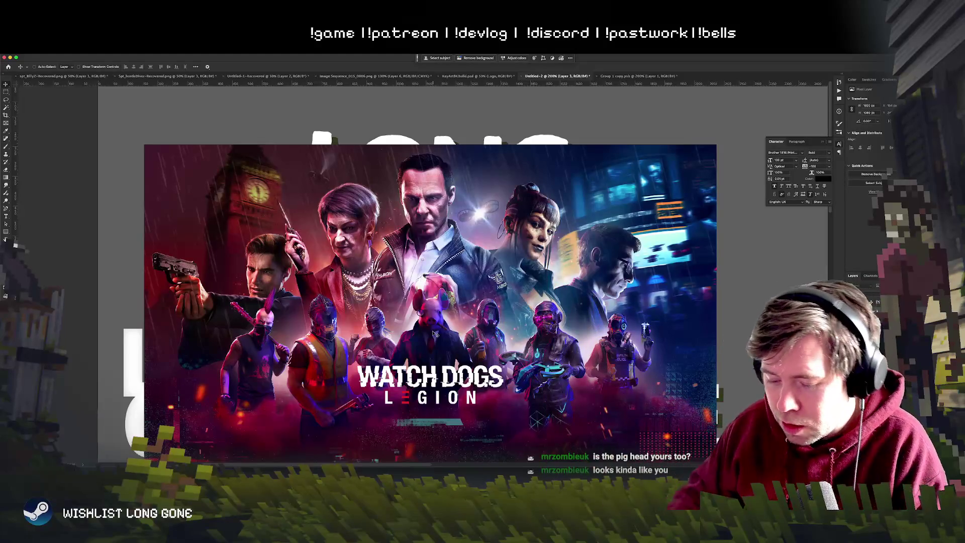
Step: Zoom out stepwise, briefly checking Fit on Screen, until the whole poster with its cast and logo fits
scroll(435, 333, "up", 2)
scroll(435, 333, "up", 3)
scroll(436, 333, "up", 3)
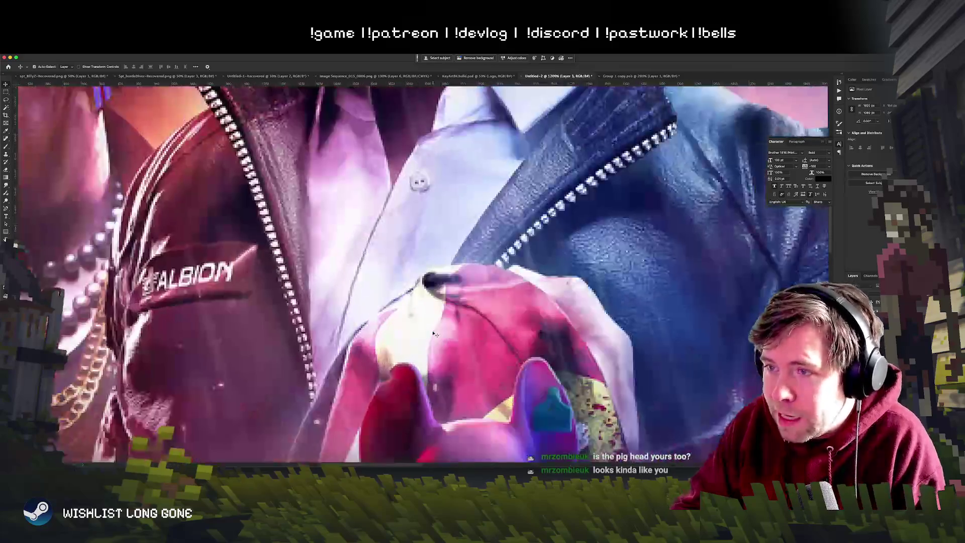
scroll(435, 333, "up", 3)
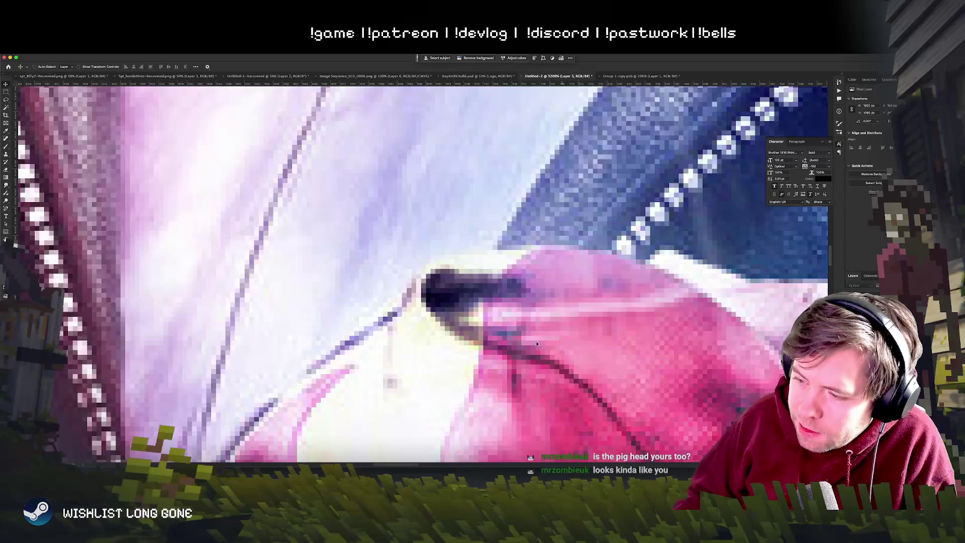
key("super+minus")
key("super+minus")
key("super+minus")
key("super+minus")
key("super+minus")
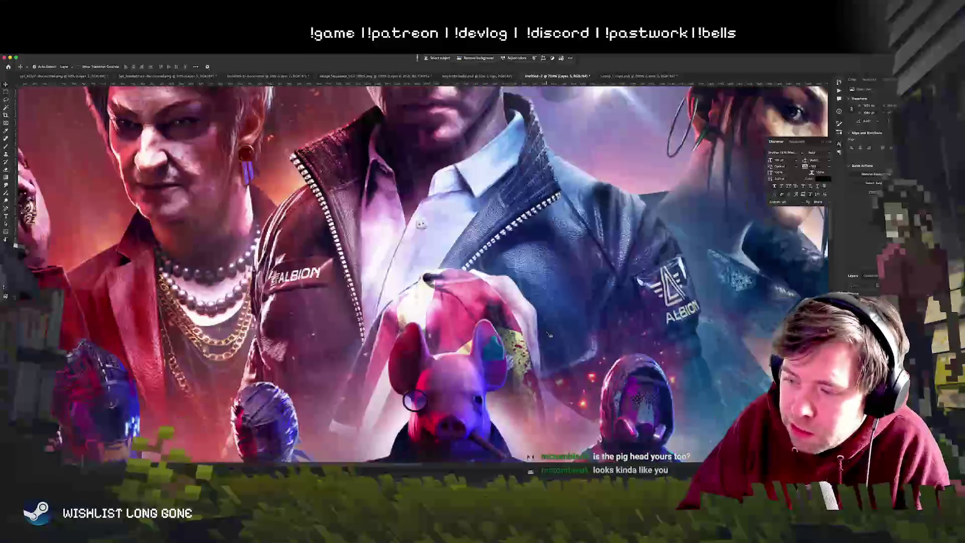
key("super+minus")
key("super+minus")
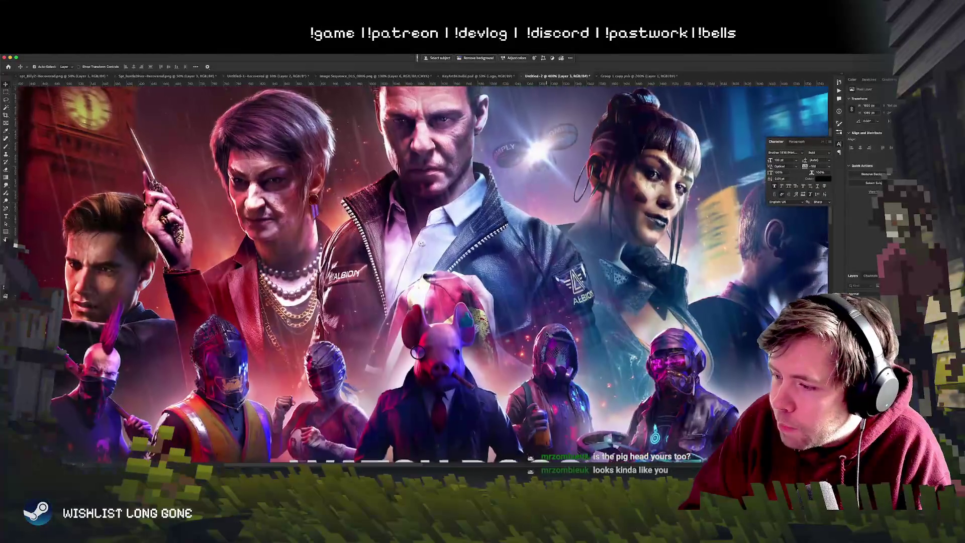
key("super+equal")
key("super+minus")
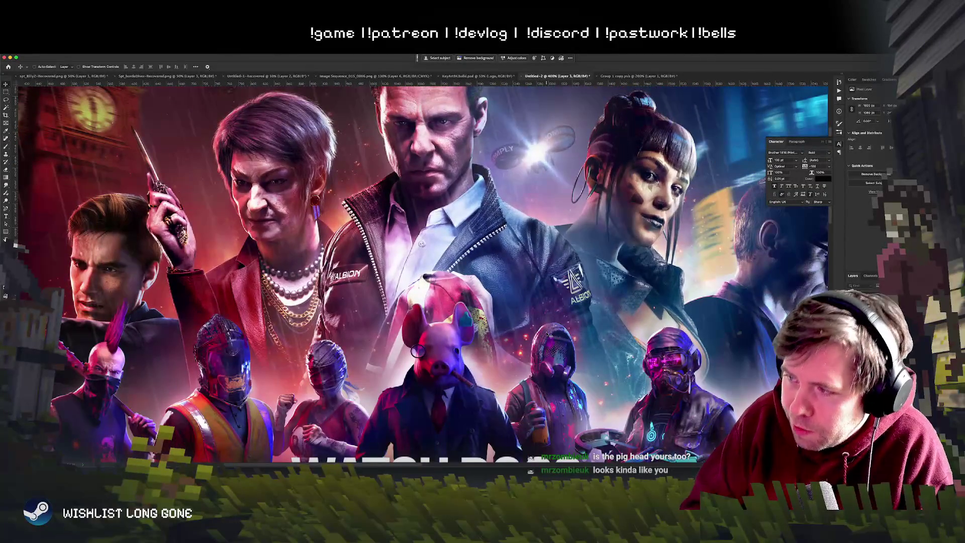
key("super+minus")
key("super+equal")
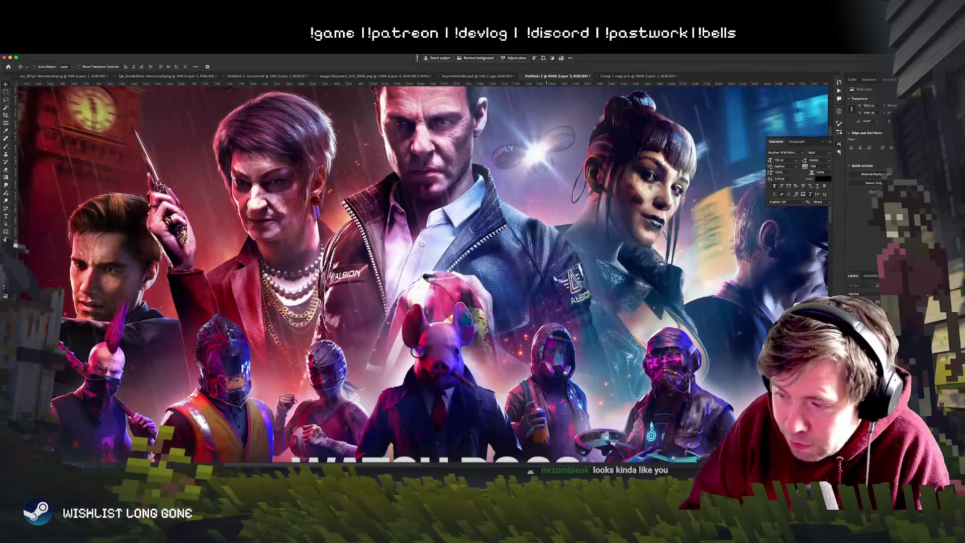
key("super+minus")
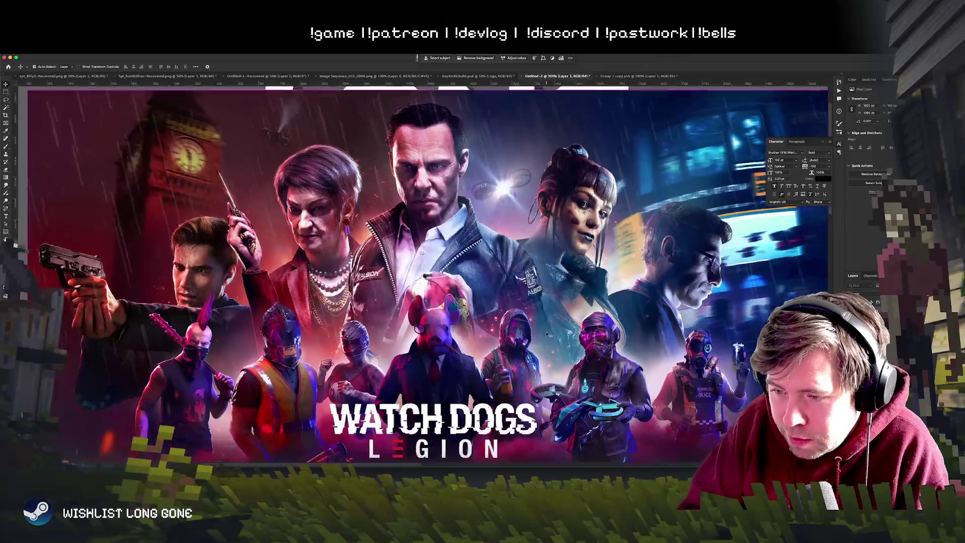
key("super+minus")
key("super+minus")
key("super+equal")
key("super+equal")
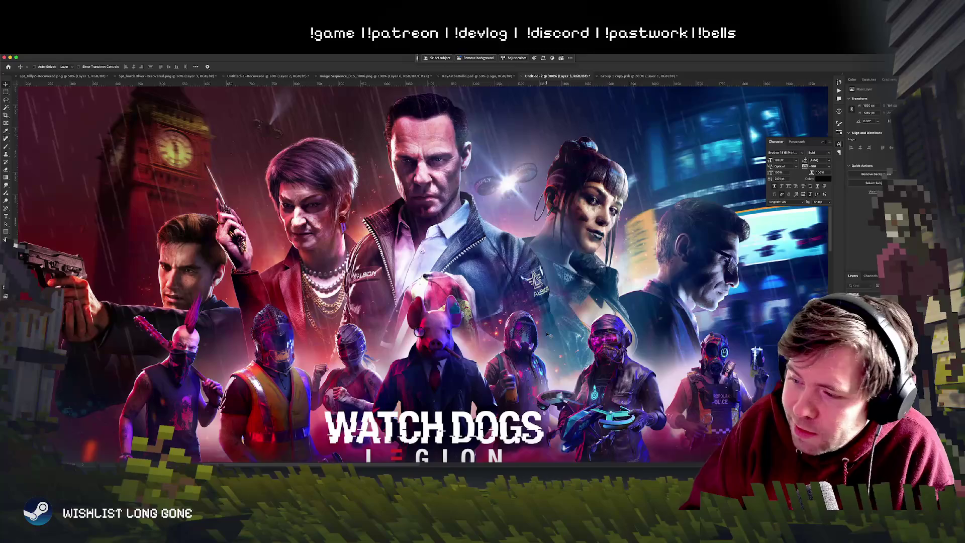
Step: Hide the Watch Dogs layer to reveal the LONG GONE drafts, then go via Group 1 copy.psb to the KeyArt build .psd
key("super+comma")
key("super+minus")
key("super+minus")
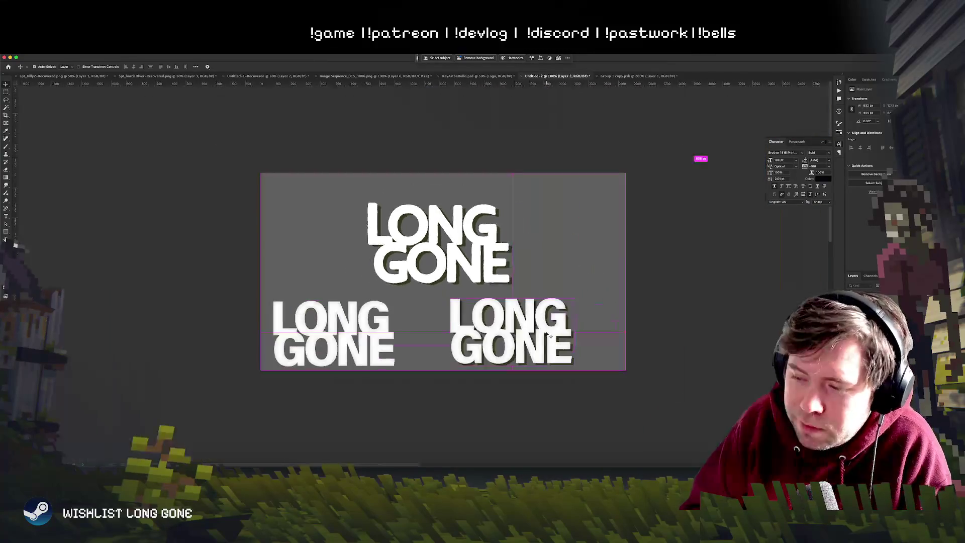
key("super+equal")
left_click(623, 76)
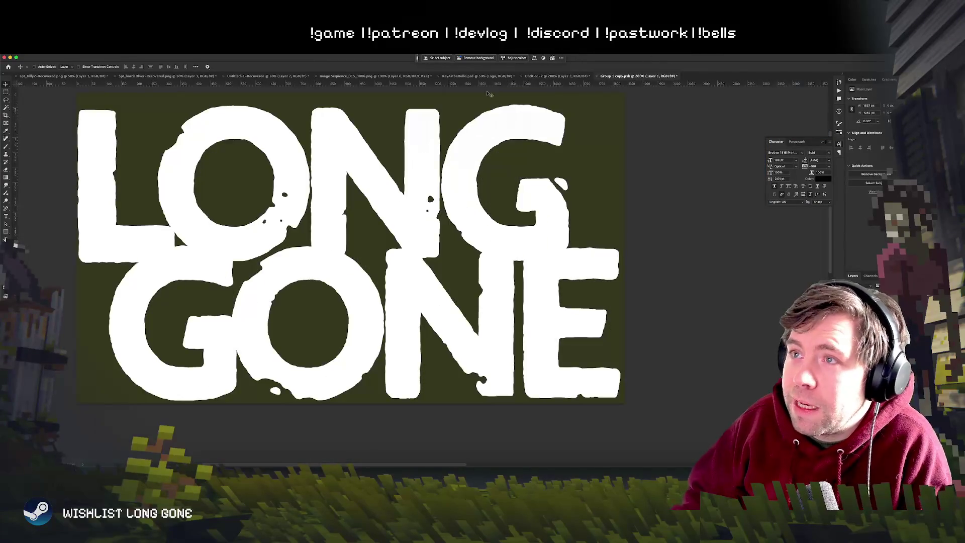
left_click(466, 77)
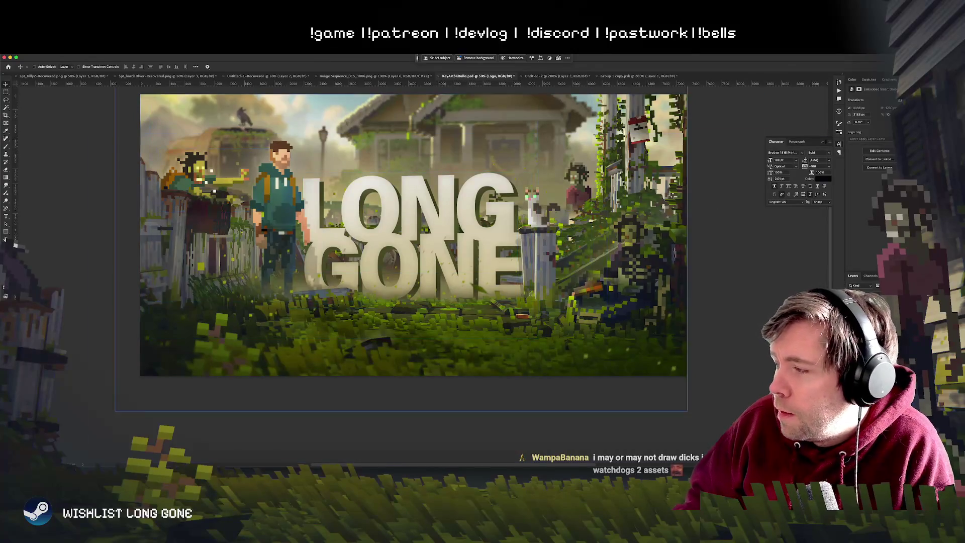
Step: Select Layer 11 copy and nudge the haze around the house slightly upward
left_click(216, 179)
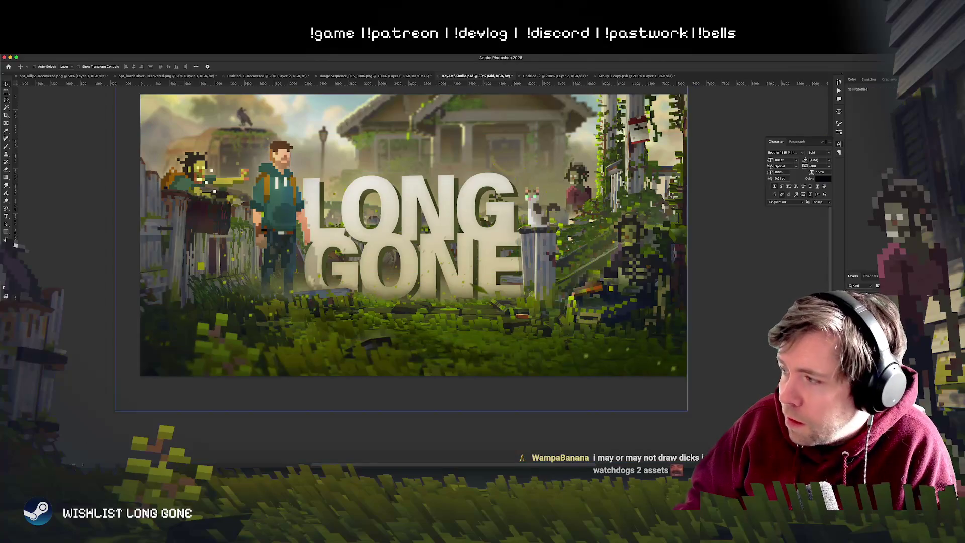
scroll(380, 278, "up", 3)
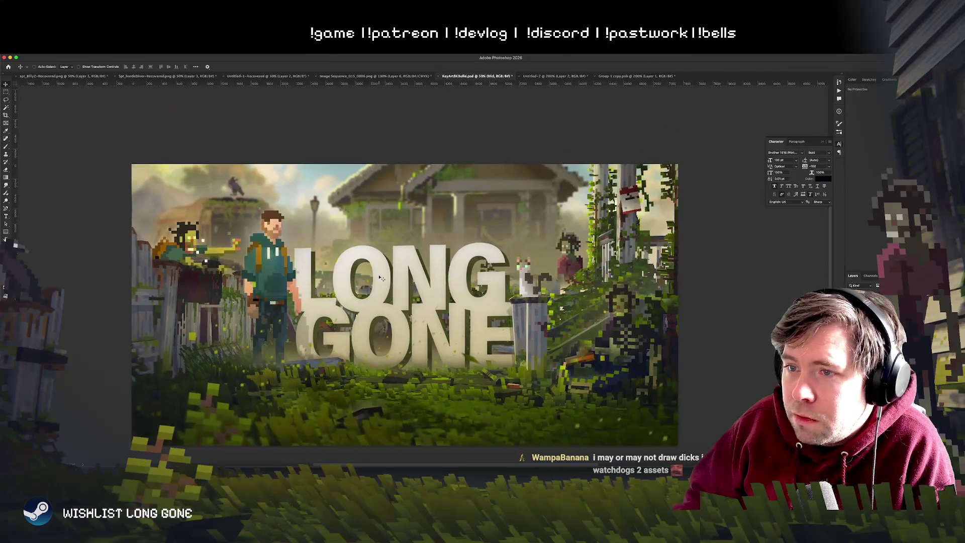
right_click(381, 240)
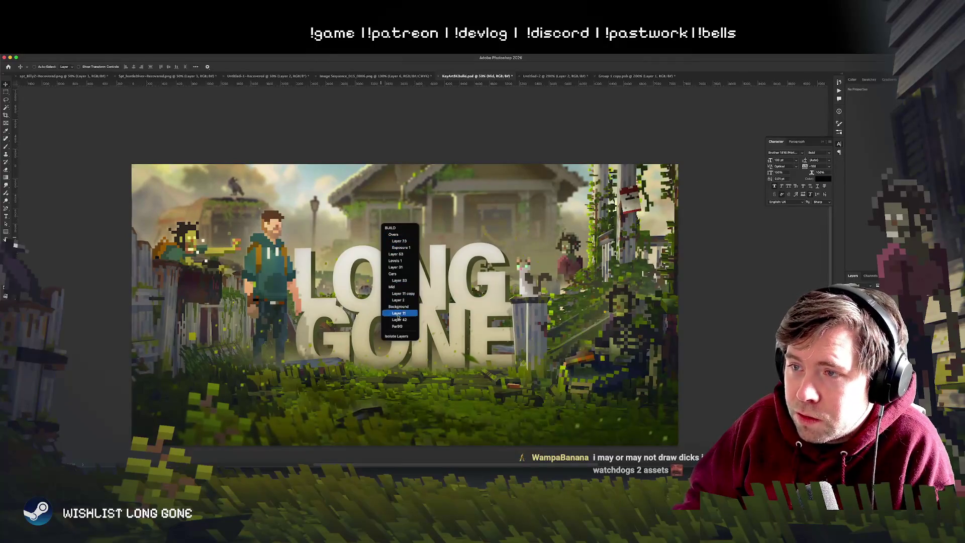
left_click(395, 295)
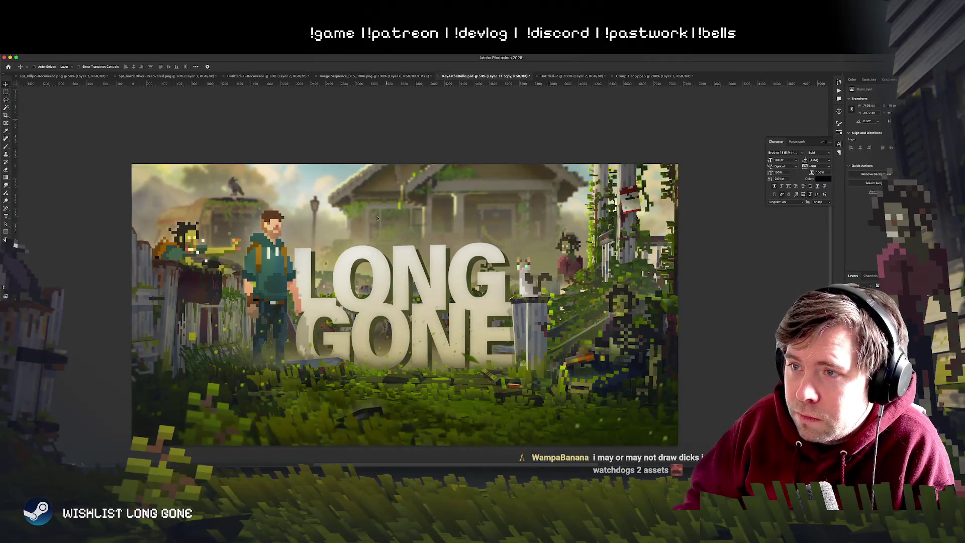
mouse_move(277, 226)
left_mouse_down()
mouse_move(337, 236)
mouse_move(298, 308)
mouse_move(297, 137)
left_mouse_up()
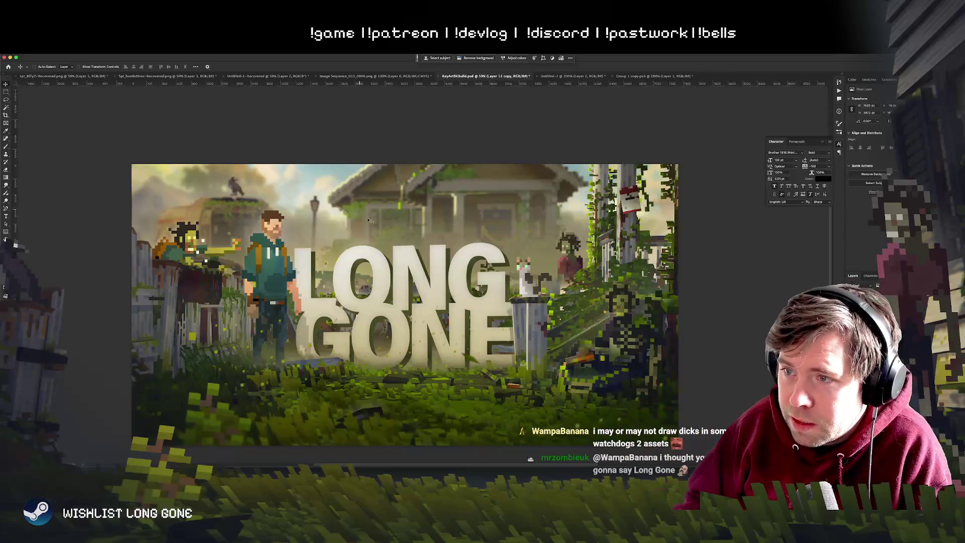
Step: Try moving the LOGO layer, undo to keep it in place, and bring up the Image Sequence_013_0006.png render
right_click(401, 270)
left_click(423, 318)
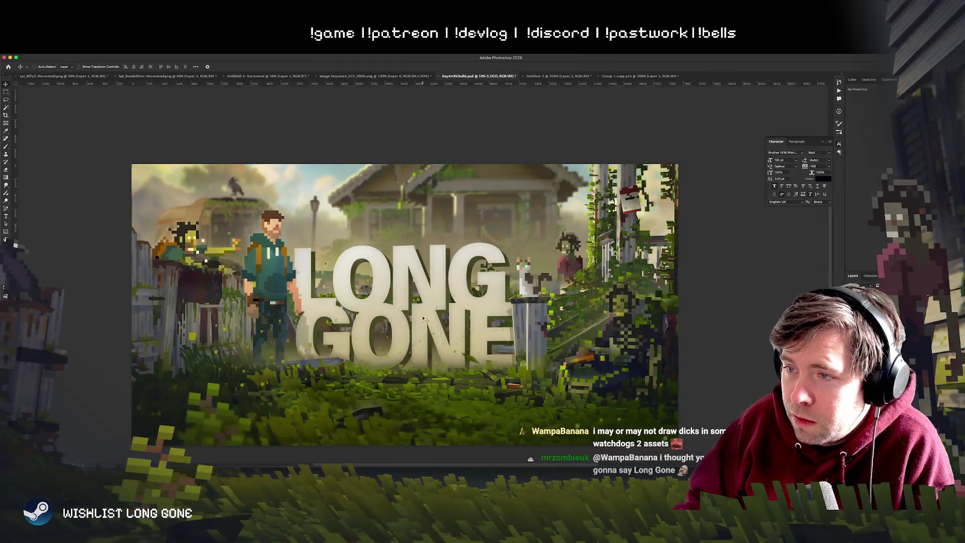
mouse_move(445, 318)
left_mouse_down()
mouse_move(444, 262)
mouse_move(42, 235)
mouse_move(495, 329)
mouse_move(591, 337)
left_mouse_up()
key("super+z")
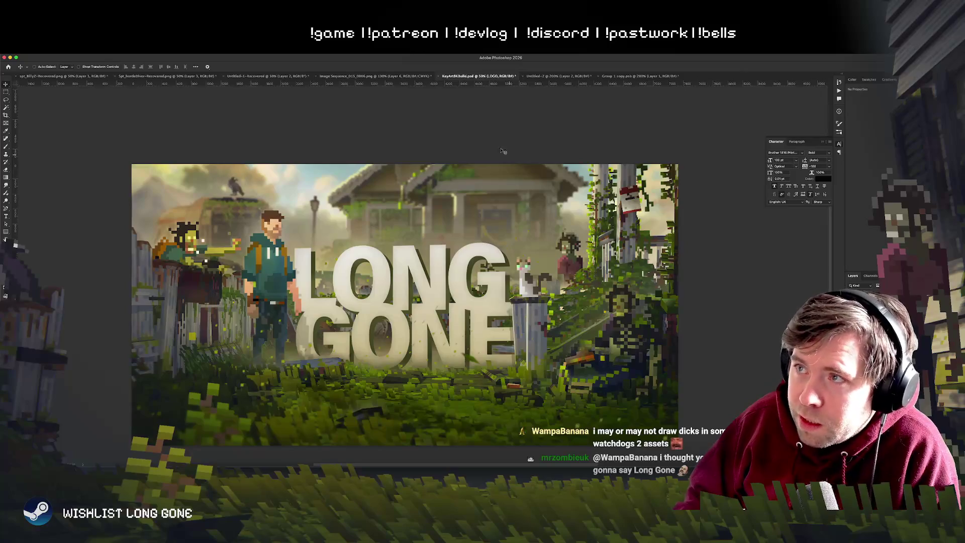
left_click(375, 76)
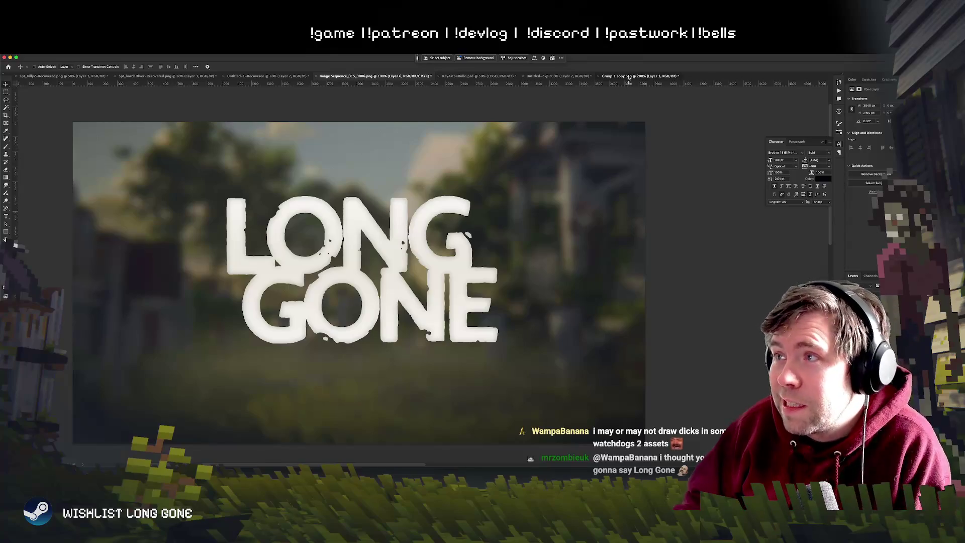
Step: In Group 1 copy.psb, pick the Brush and target the group's layer mask past the GONE and copy 2 layers
key("ctrl+Tab")
scroll(511, 267, "up", 3)
scroll(511, 266, "right", 4)
key("b")
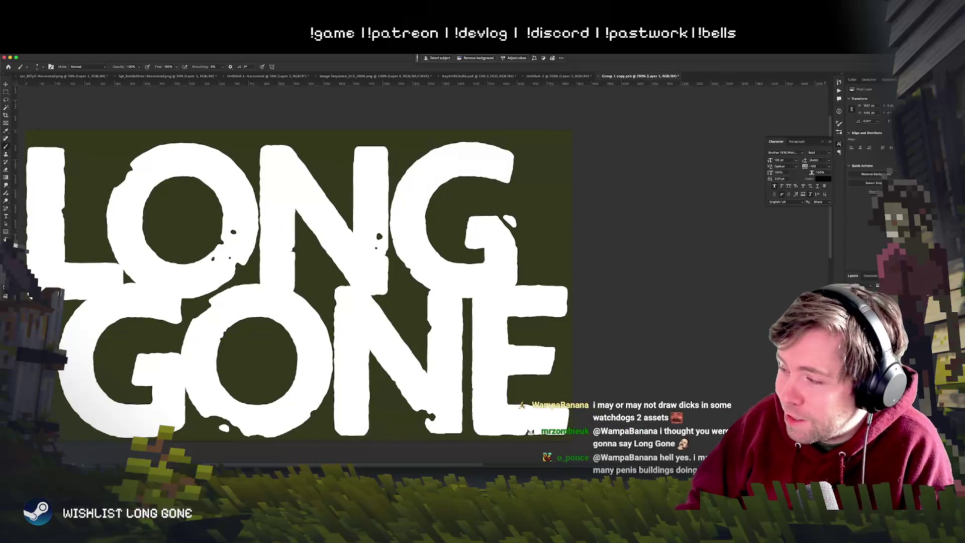
key("alt+bracketright")
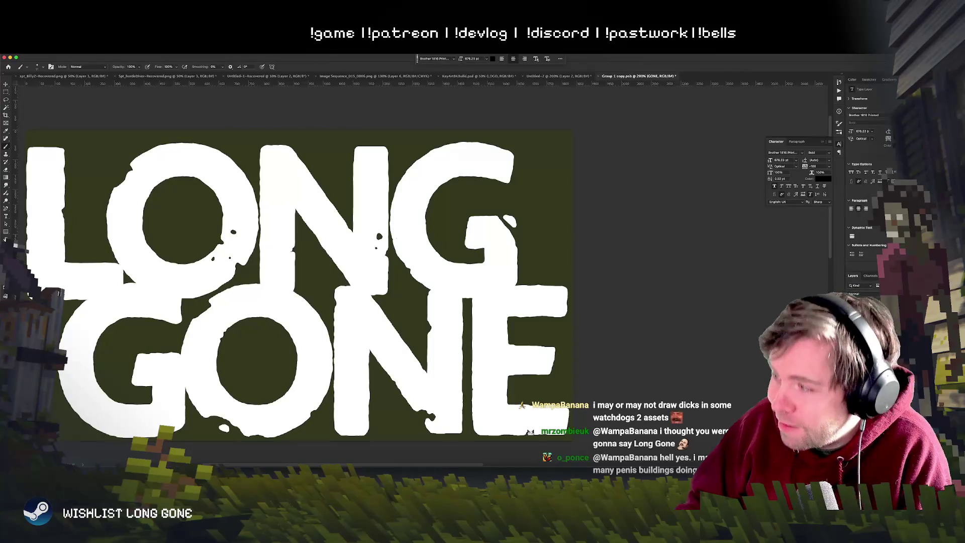
key("alt+bracketright")
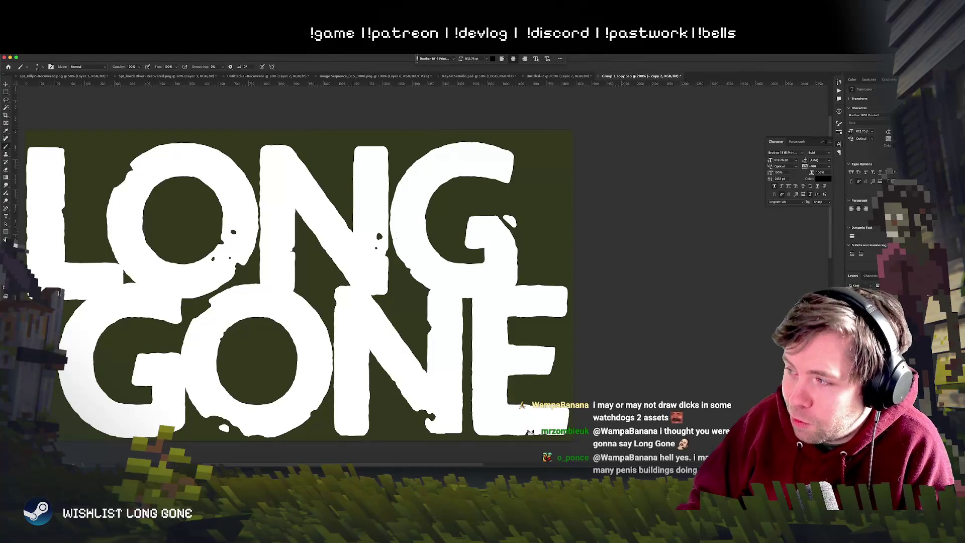
key("alt+bracketright")
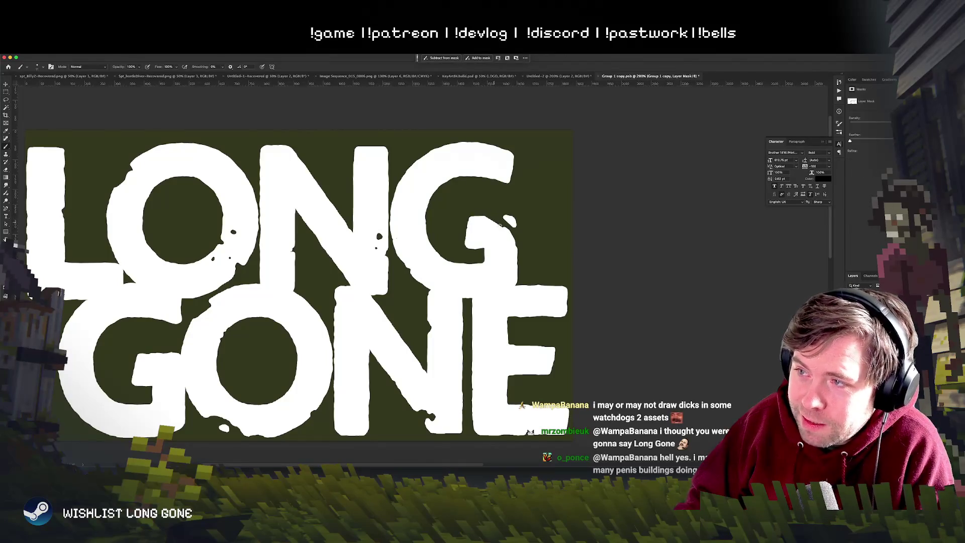
Step: Paint white on the mask inside the top of the G and join the loose dots at its top-right
left_click_drag(508, 223, 487, 221)
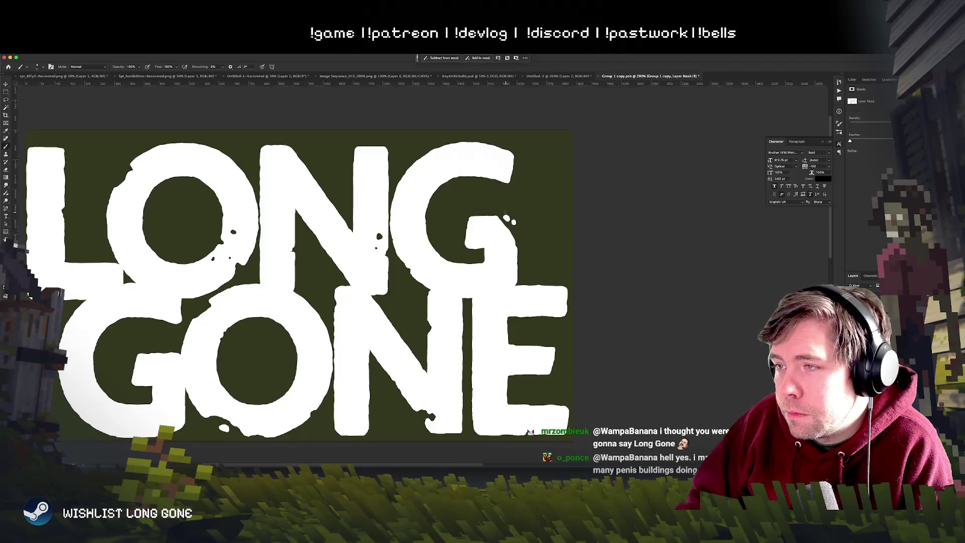
key("super+minus")
key("super+minus")
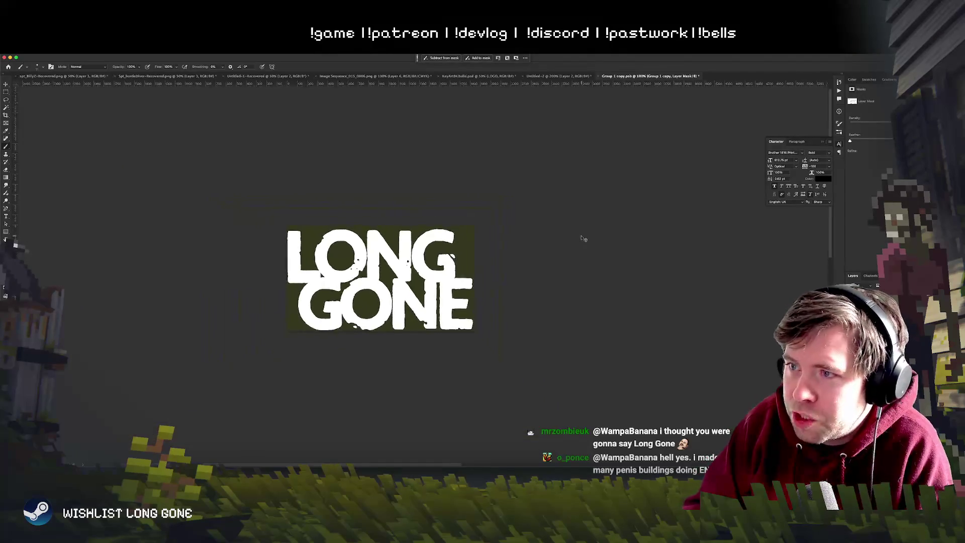
key("super+equal")
key("super+equal")
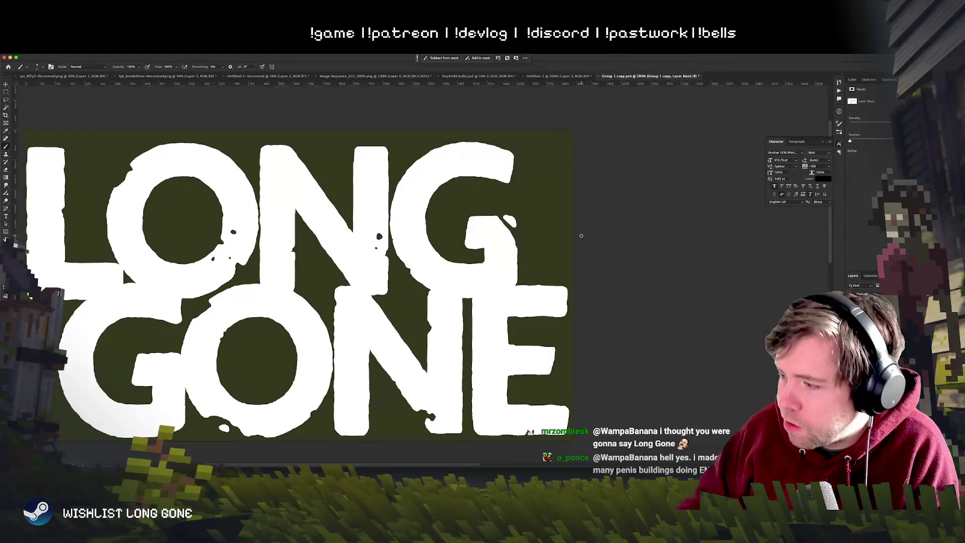
scroll(609, 213, "up", 2)
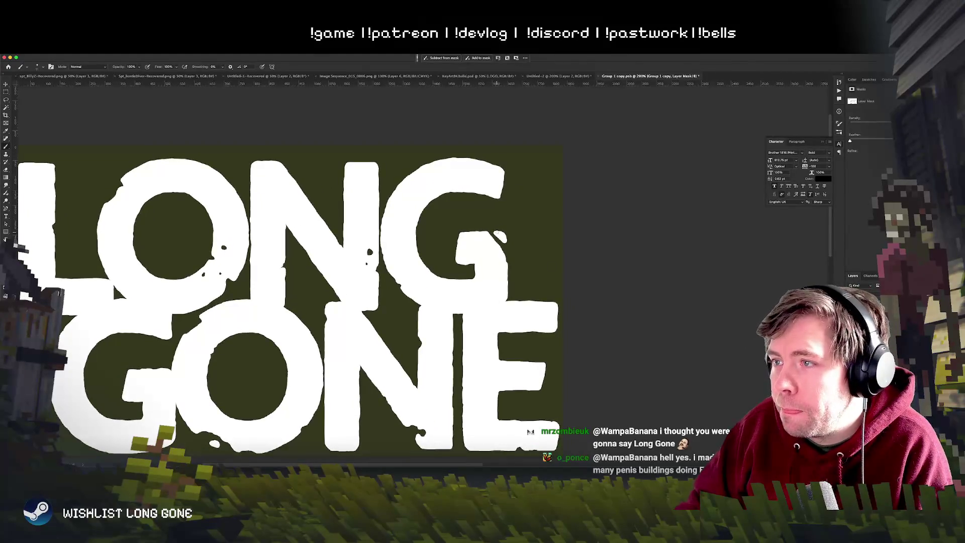
left_click_drag(497, 234, 505, 242)
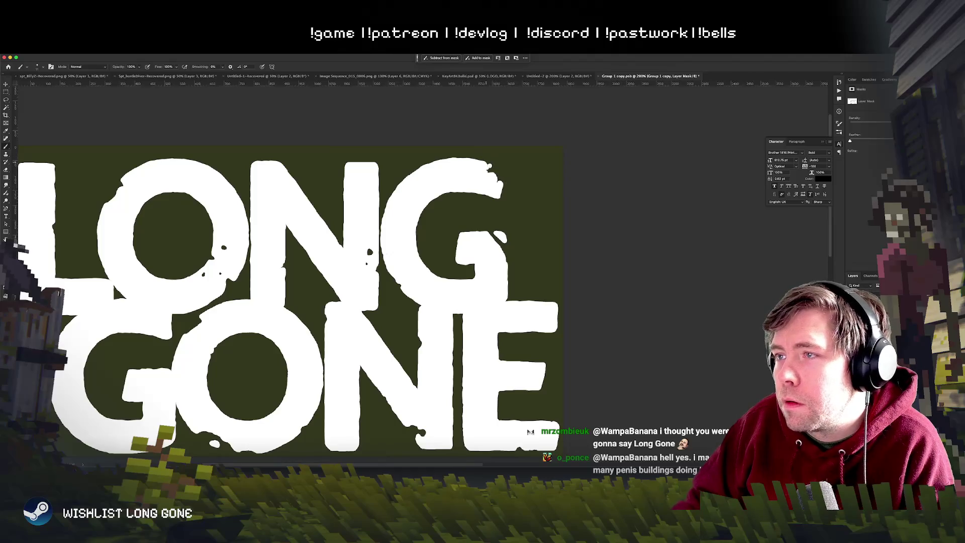
Step: Zoom in on the N and G, paint white into the G's upper-right notch, and check the result
key("super+minus")
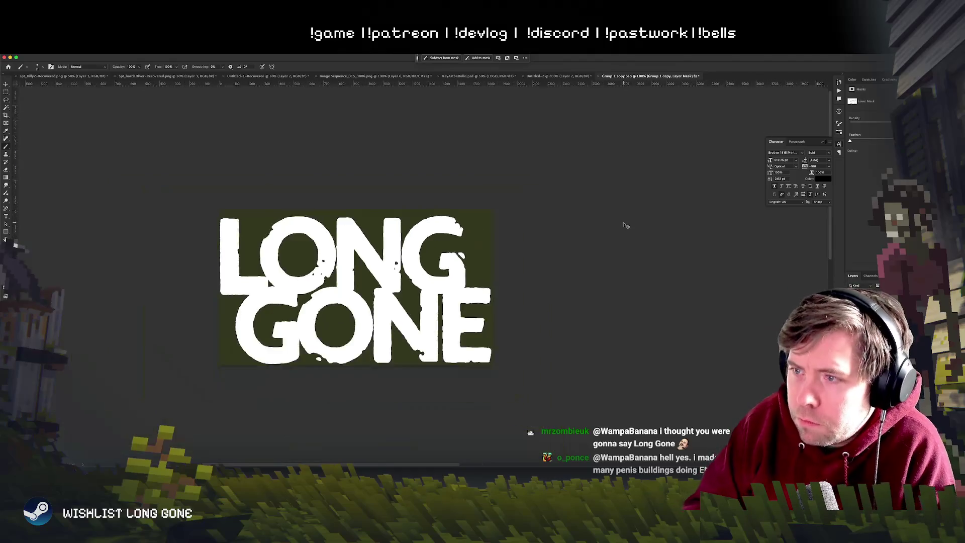
key("super+minus")
key("super+minus")
key("super+plus")
key("super+plus")
key("super+plus")
key("super+plus")
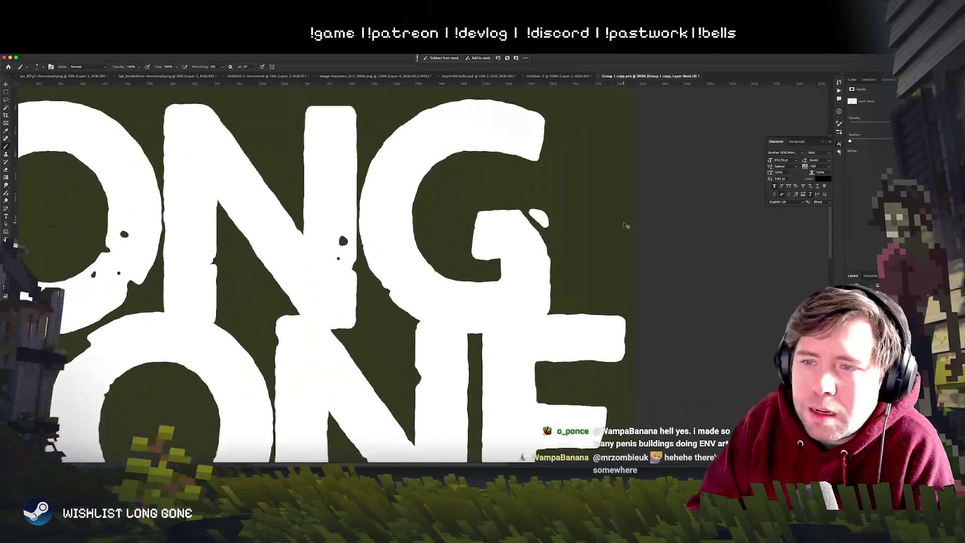
key("super+plus")
mouse_move(624, 222)
left_mouse_down()
mouse_move(567, 241)
mouse_move(485, 214)
left_mouse_up()
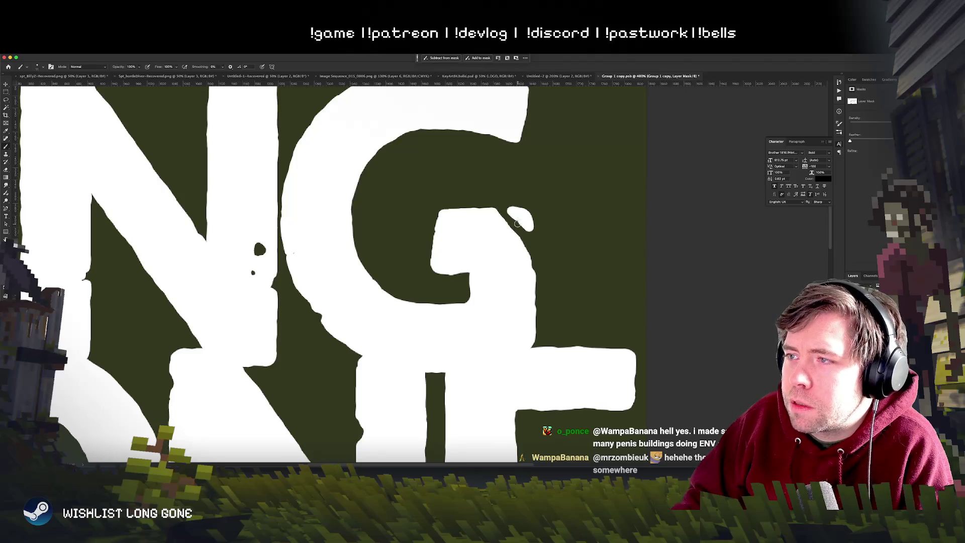
mouse_move(518, 223)
left_mouse_down()
mouse_move(536, 238)
mouse_move(524, 217)
mouse_move(500, 238)
mouse_move(526, 257)
left_mouse_up()
key("x")
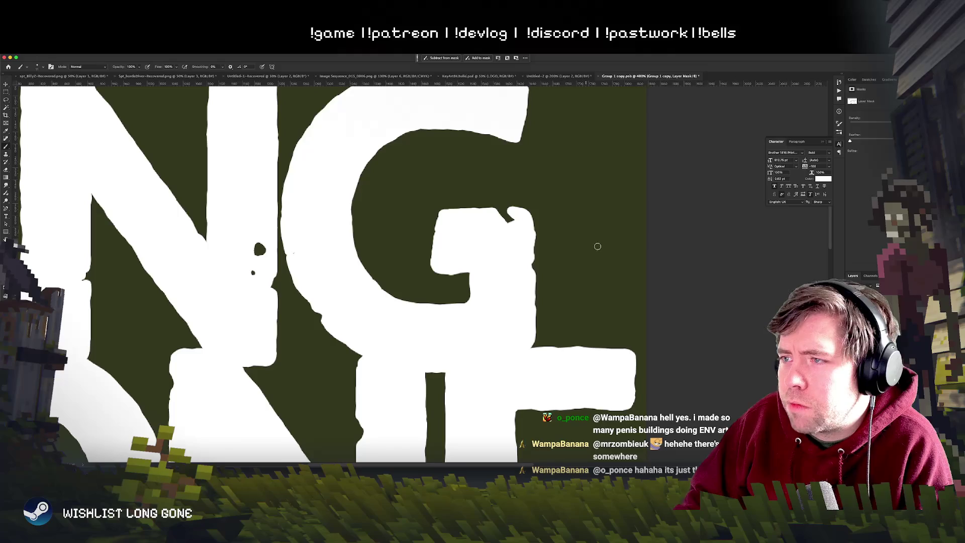
key("ctrl+minus")
key("ctrl+minus")
key("ctrl+minus")
key("ctrl+minus")
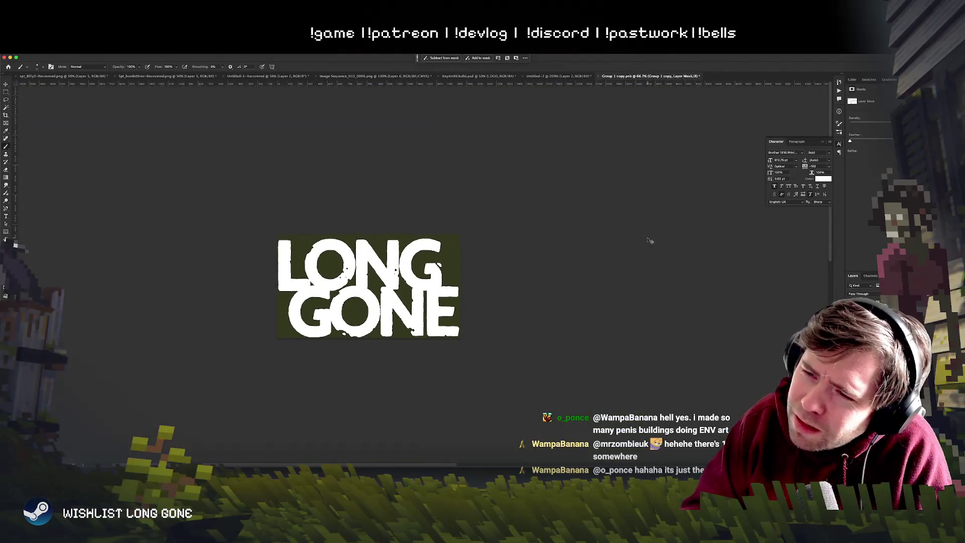
key("ctrl+plus")
key("ctrl+plus")
key("ctrl+plus")
key("ctrl+plus")
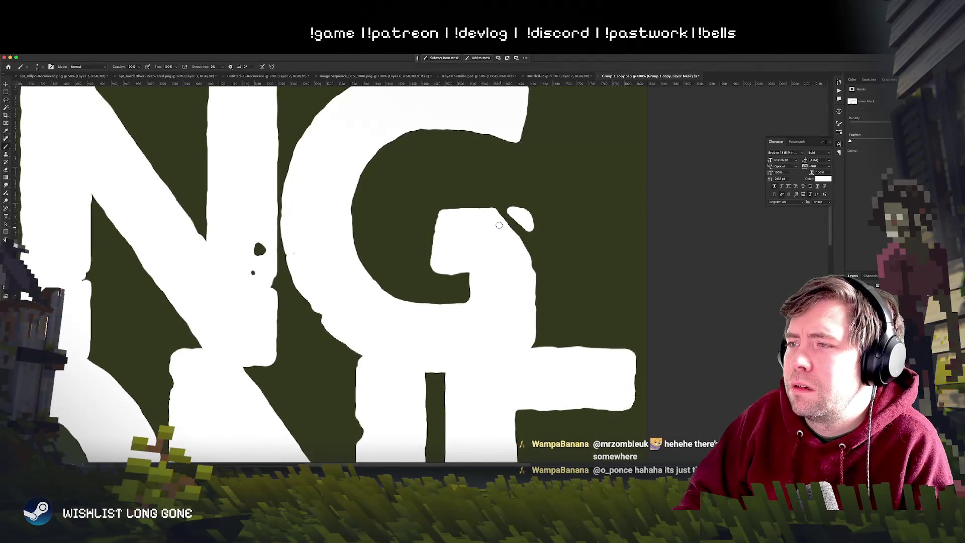
Step: Move the view to the NG letters and paint out the dark specks on the N's diagonal
key("x")
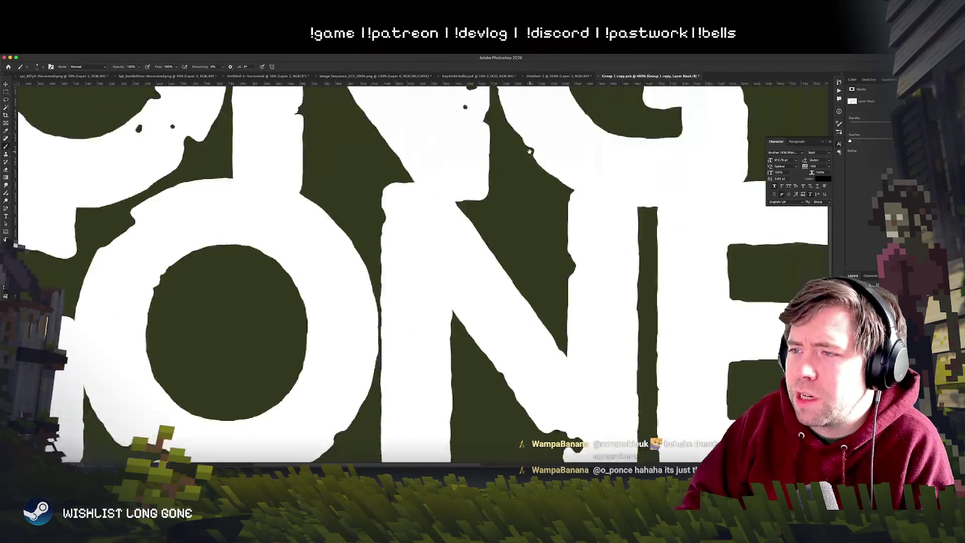
left_click_drag(510, 217, 411, 280)
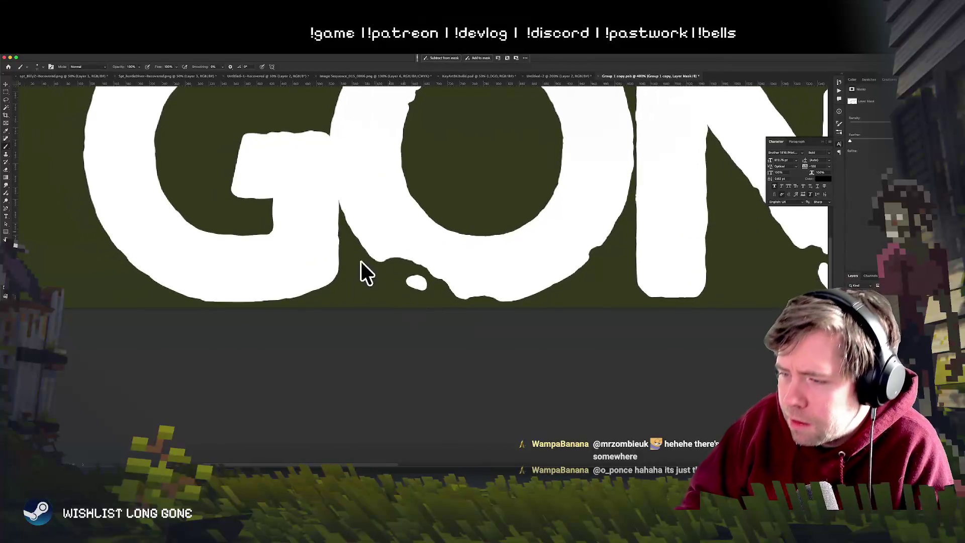
mouse_move(379, 309)
left_mouse_down()
mouse_move(383, 383)
mouse_move(560, 322)
left_mouse_up()
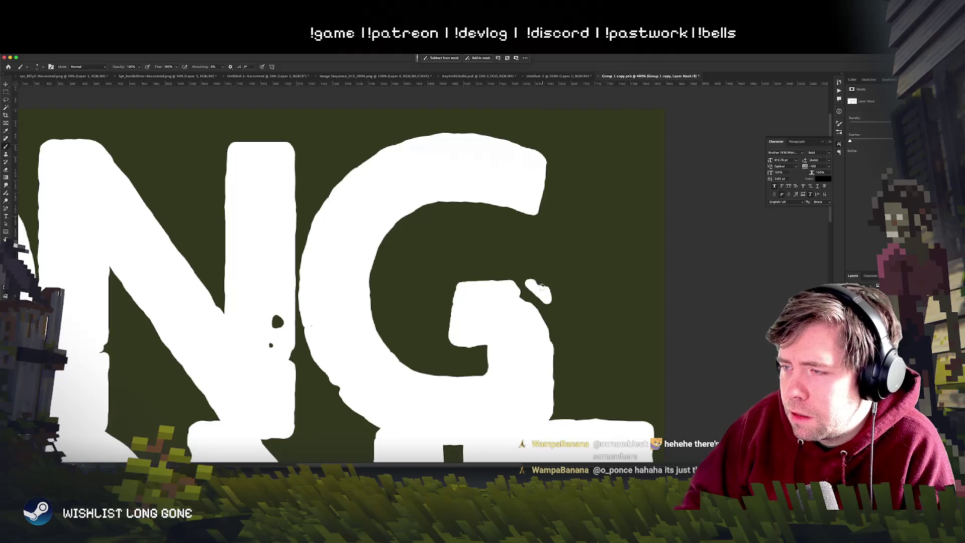
key("super+1")
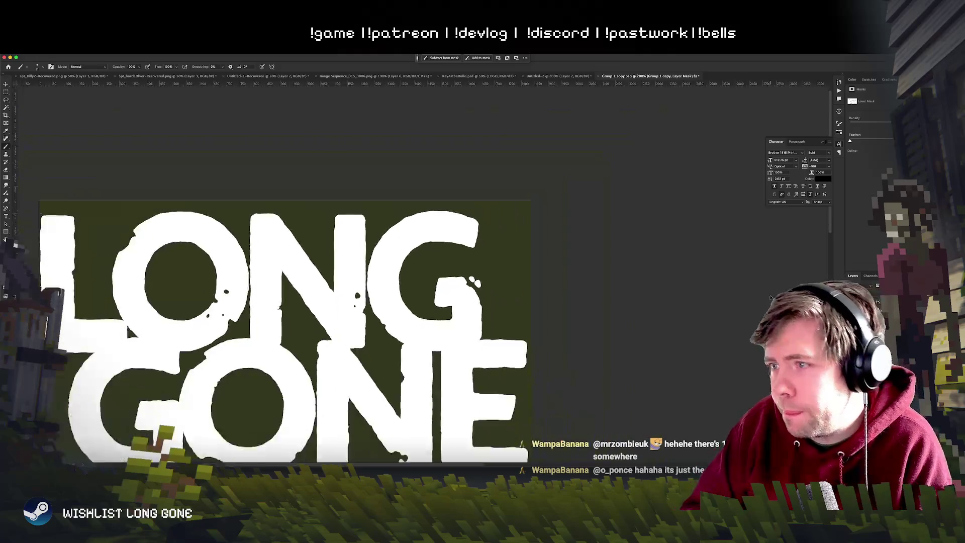
key("super+plus")
key("super+plus")
key("super+plus")
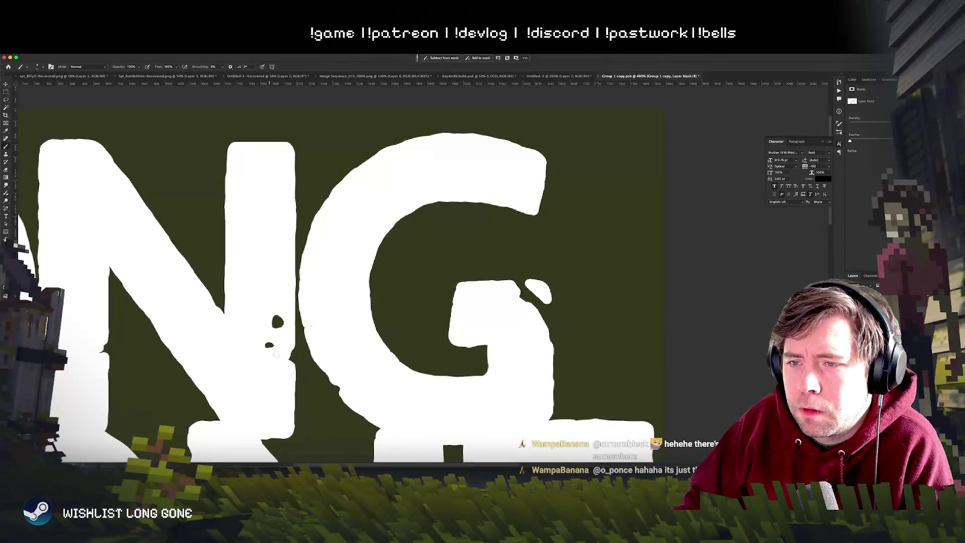
key("x")
left_click_drag(265, 348, 274, 345)
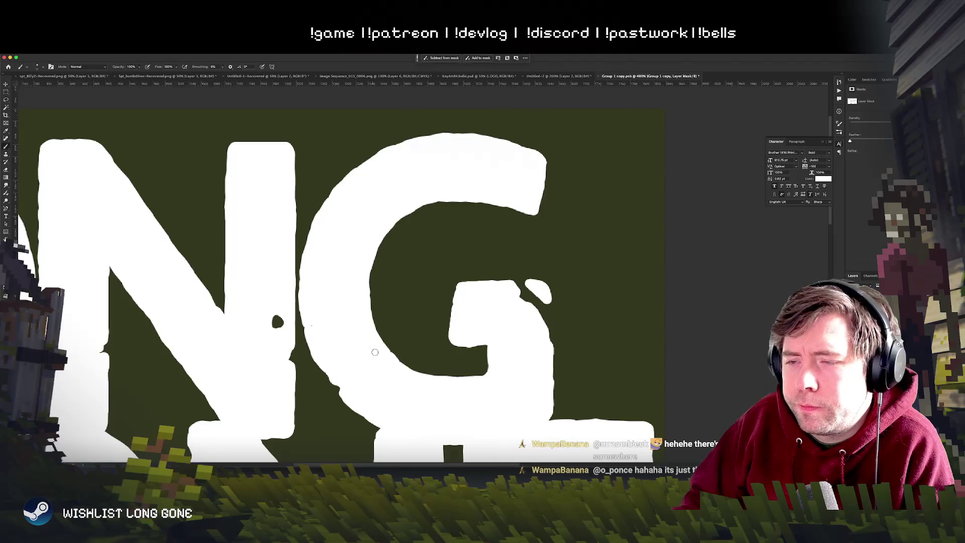
Step: Check the whole logo, then zoom back in and reposition over the ONG and ONE letters
key("super+minus")
key("super+minus")
key("super+minus")
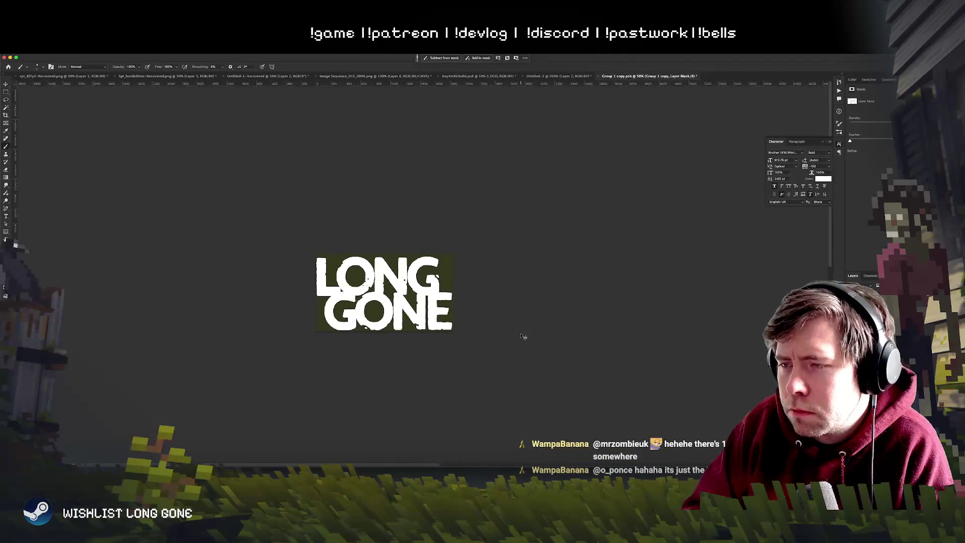
key("super+plus")
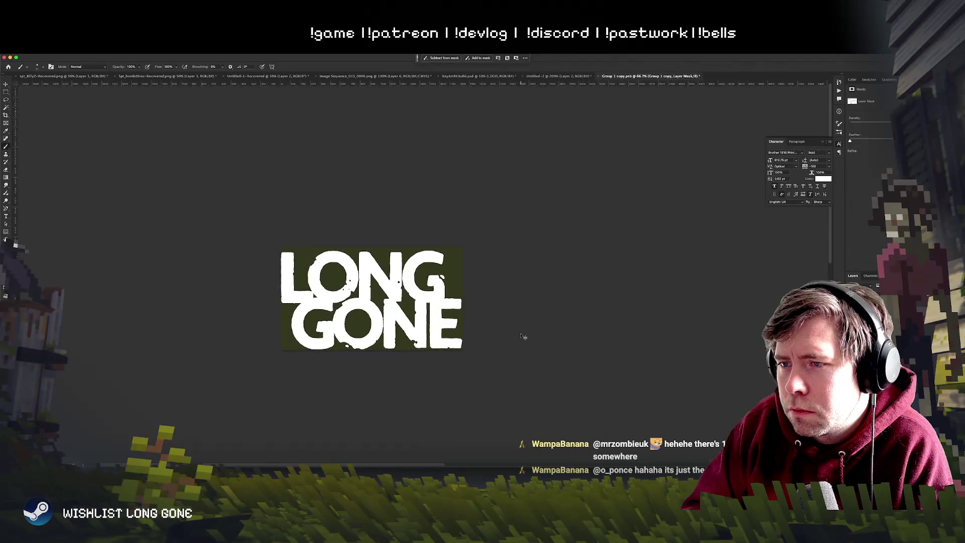
key("super+plus")
key("super+plus")
key("super+plus")
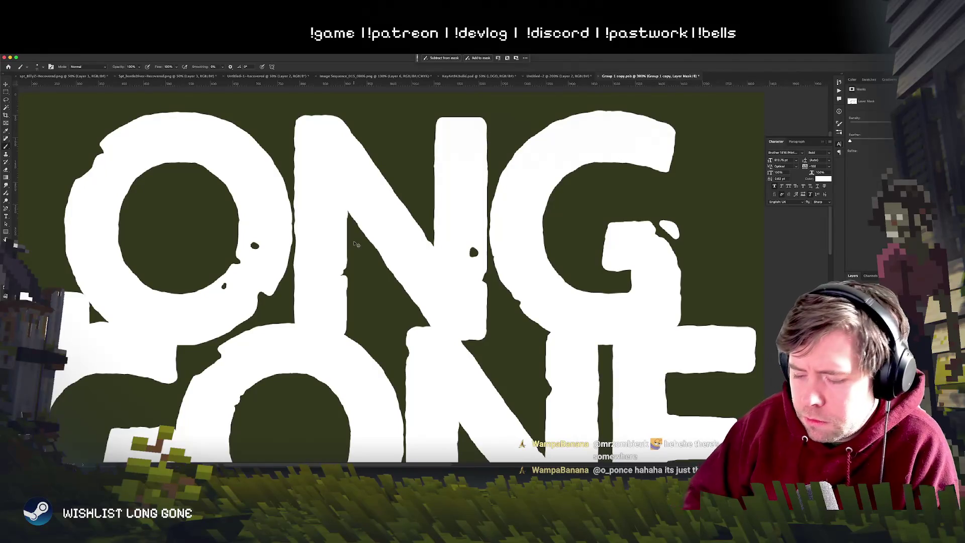
key("super+minus")
key("super+minus")
key("super+minus")
key("super+minus")
key("super+plus")
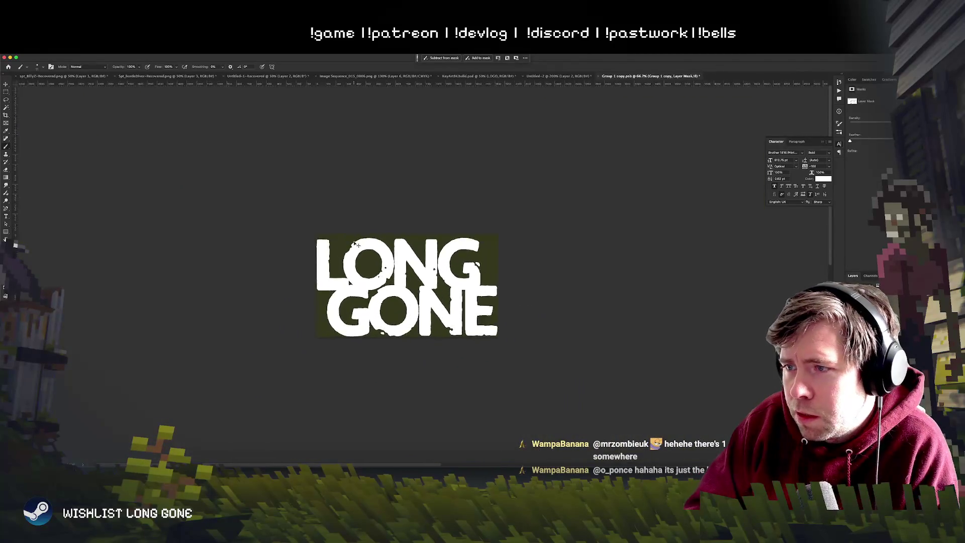
key("super+plus")
key("super+plus")
key("super+plus")
left_click_drag(350, 240, 336, 215)
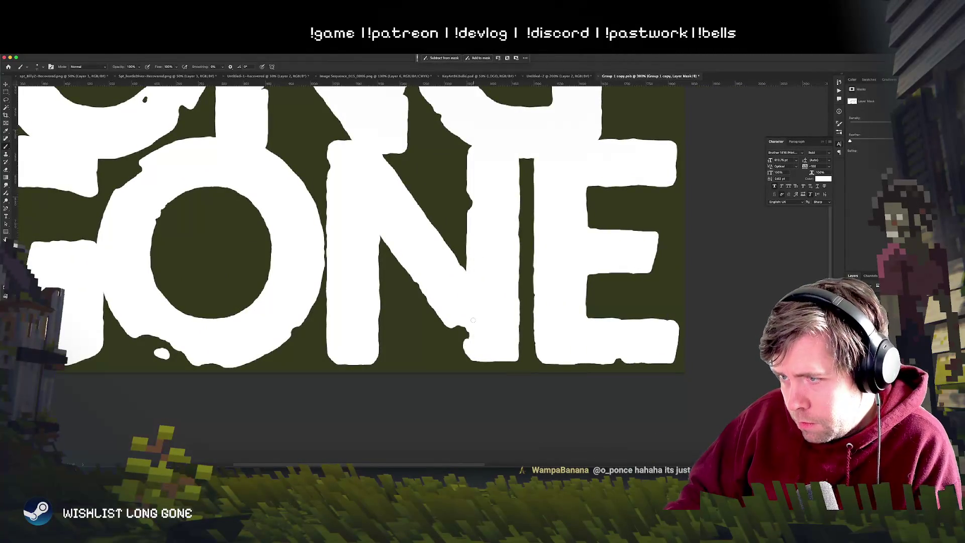
scroll(452, 312, "up", 10)
scroll(427, 301, "left", 10)
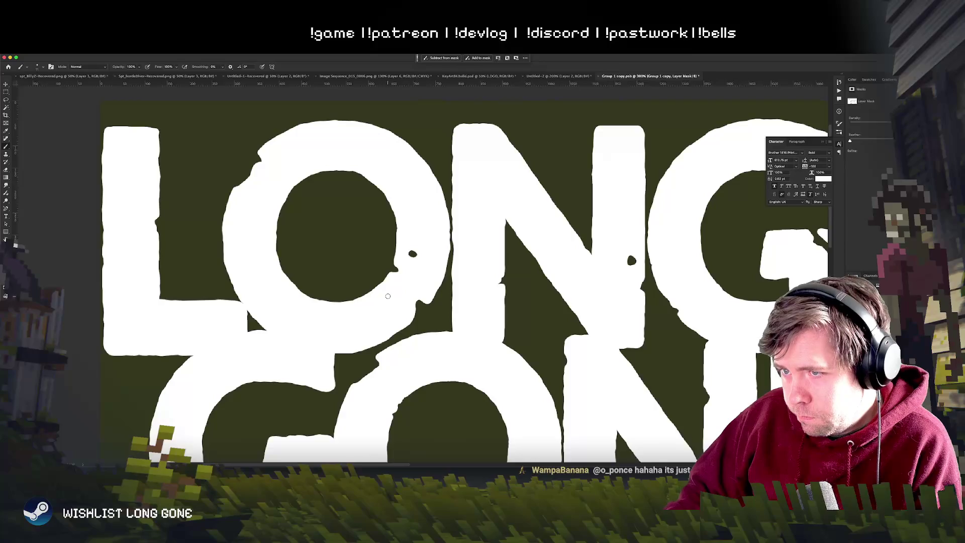
Step: Set the brush colour to black and review the logo at several zoom levels, small and large
key("x")
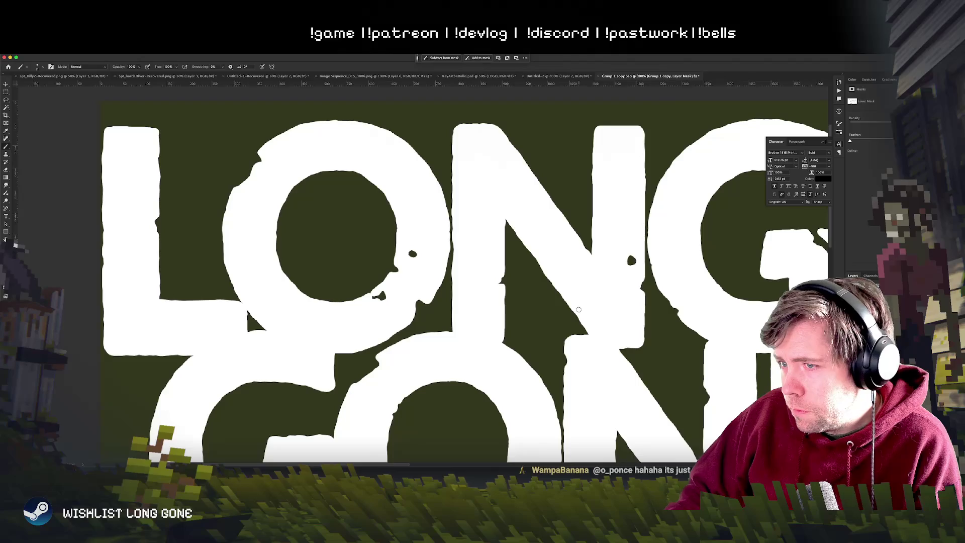
key("ctrl+minus")
key("ctrl+minus")
key("ctrl+minus")
key("ctrl+minus")
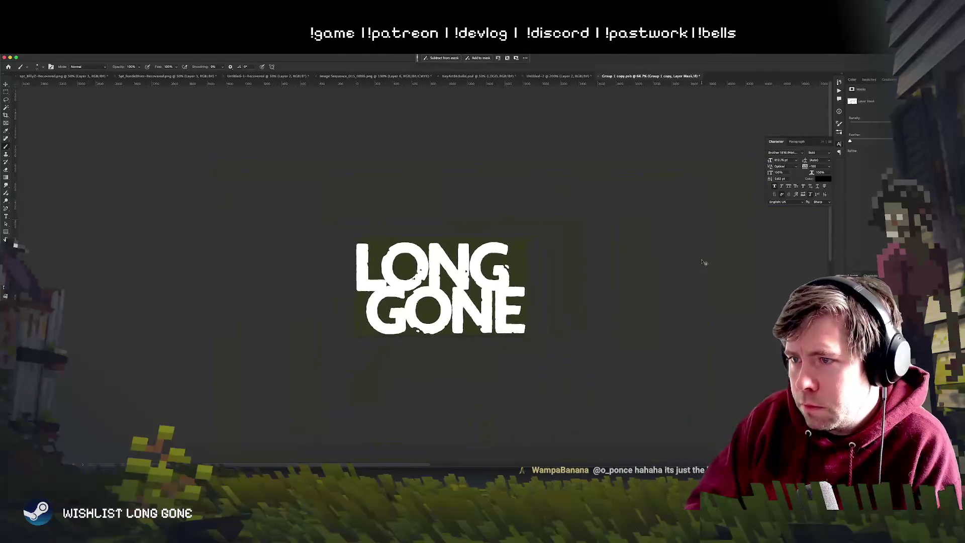
key("ctrl+plus")
key("ctrl+plus")
key("ctrl+plus")
key("ctrl+plus")
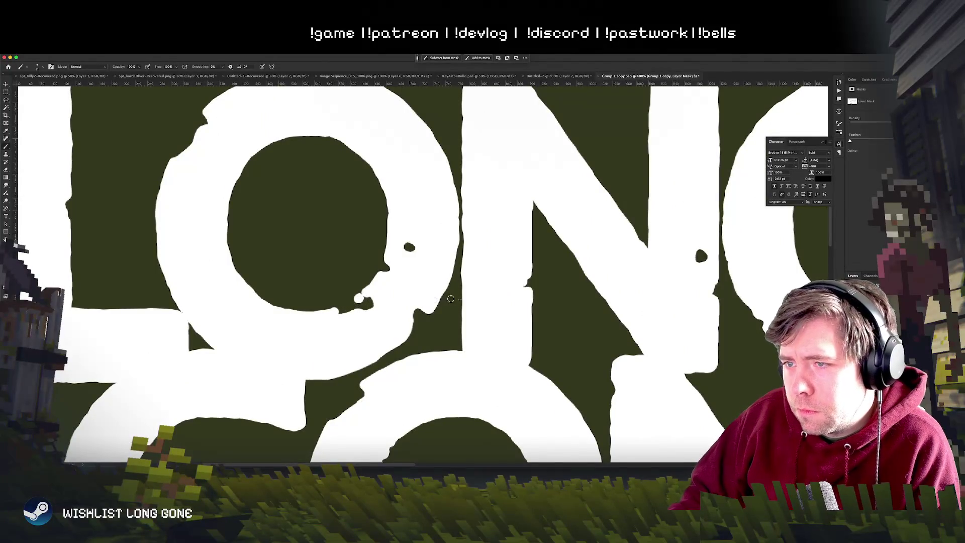
key("ctrl+minus")
key("ctrl+minus")
key("ctrl+minus")
key("ctrl+minus")
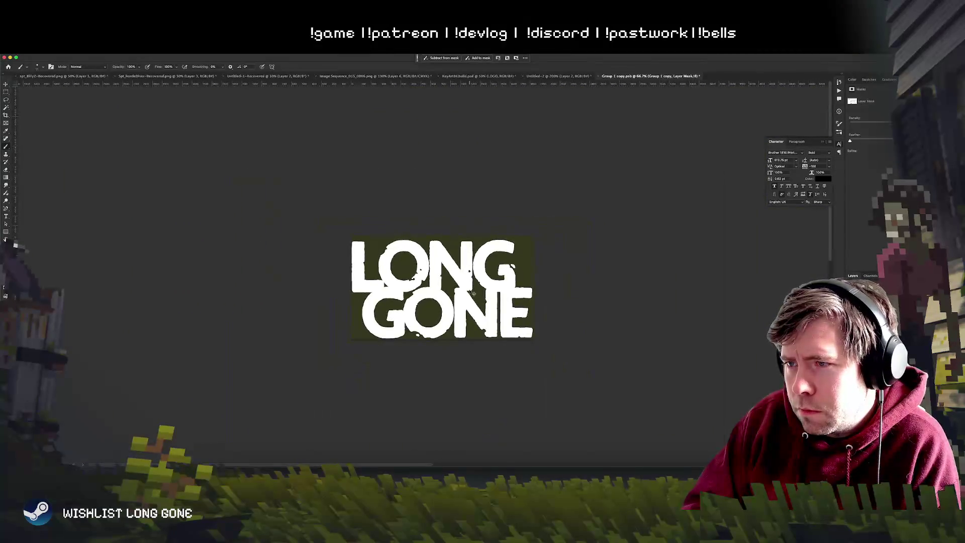
key("ctrl+minus")
key("ctrl+minus")
key("ctrl+minus")
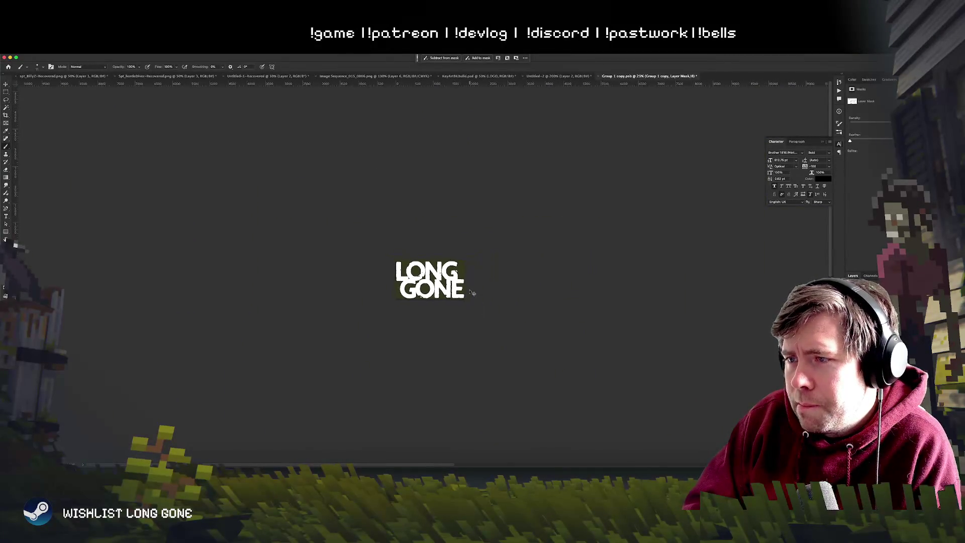
key("ctrl+plus")
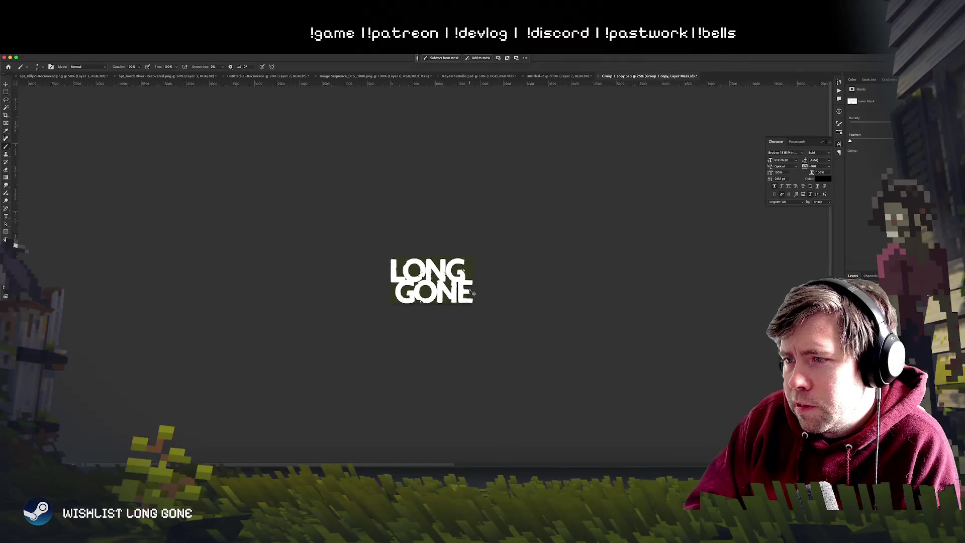
key("ctrl+plus")
key("ctrl+plus")
key("ctrl+plus")
key("ctrl+plus")
key("ctrl+plus")
key("ctrl+minus")
key("ctrl+minus")
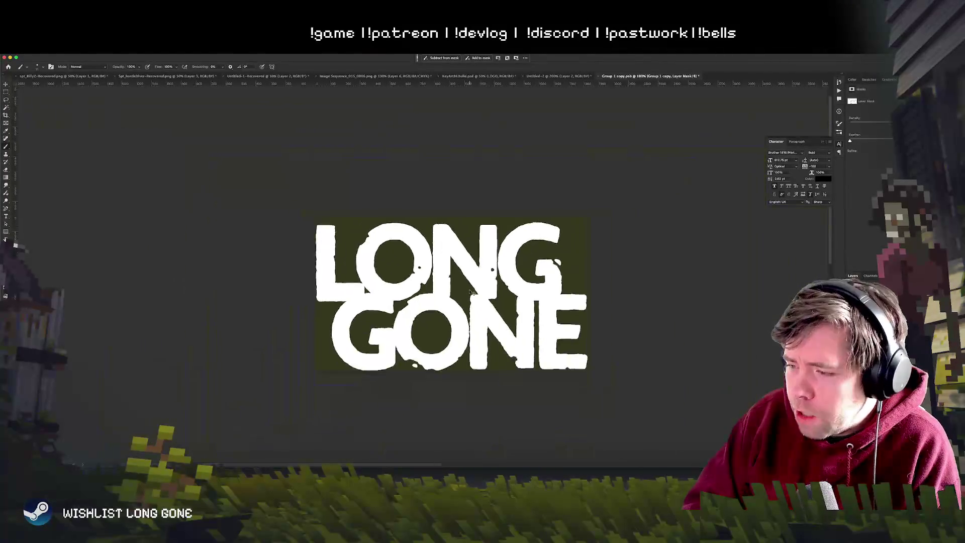
key("ctrl+minus")
key("ctrl+minus")
key("ctrl+minus")
key("ctrl+minus")
key("ctrl+plus")
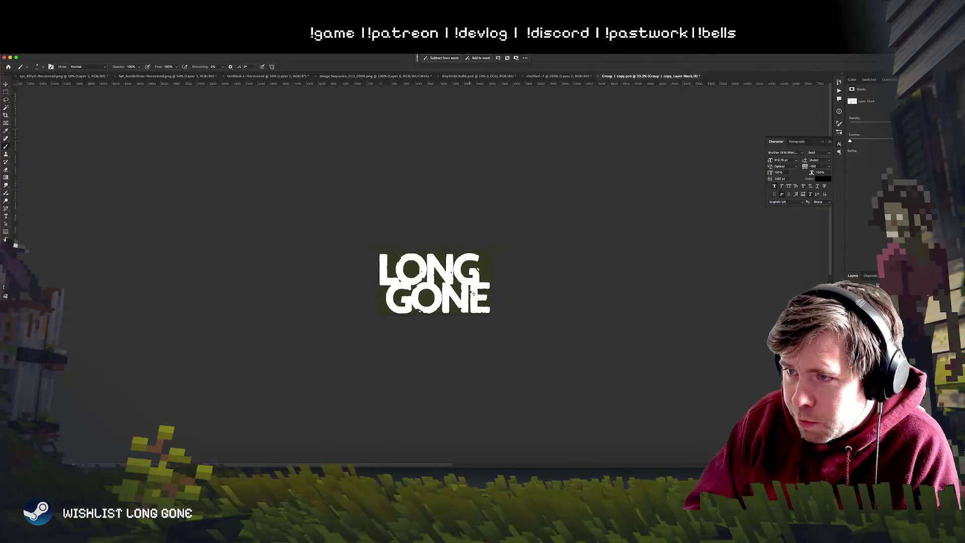
key("ctrl+plus")
key("ctrl+minus")
key("ctrl+minus")
key("ctrl+minus")
key("ctrl+plus")
key("ctrl+plus")
key("ctrl+plus")
key("ctrl+plus")
key("ctrl+plus")
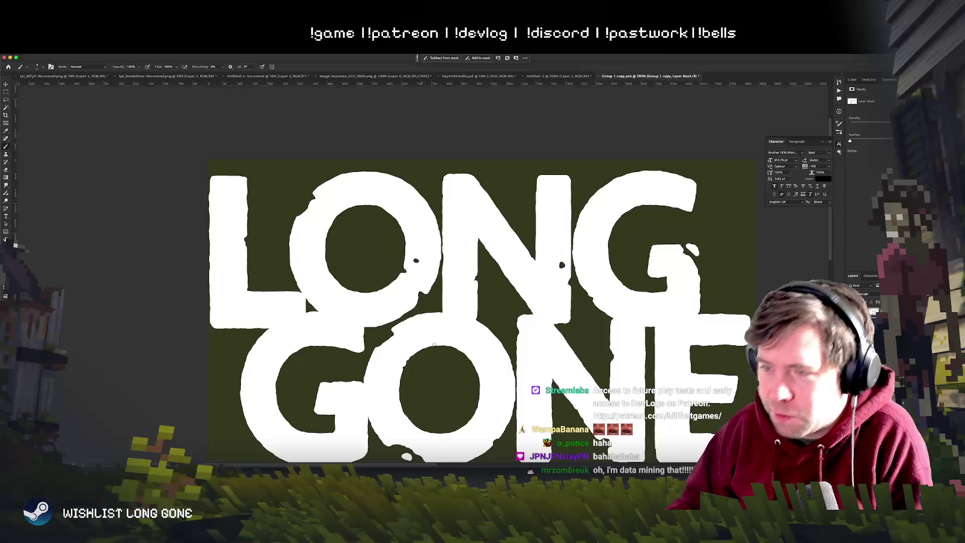
Step: Pan across the LONG GONE lettering toward the O in GONE
scroll(440, 320, "left", 2)
scroll(368, 291, "left", 1)
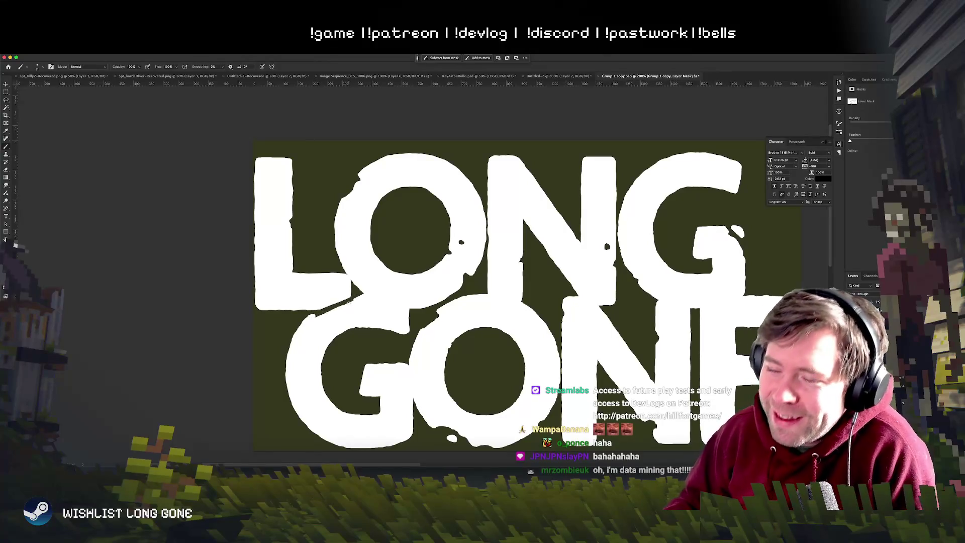
mouse_move(491, 340)
left_mouse_down()
mouse_move(279, 305)
mouse_move(316, 311)
left_mouse_up()
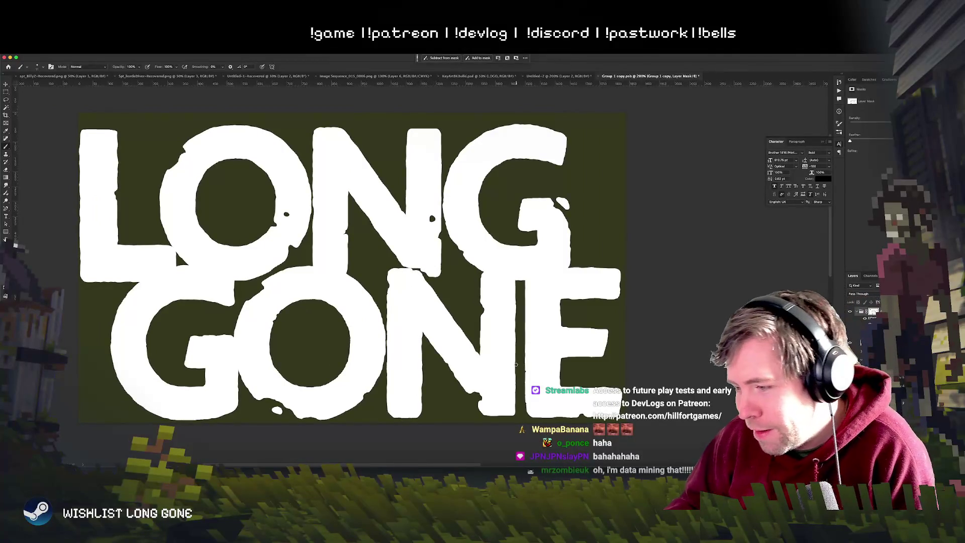
left_click_drag(420, 271, 453, 345)
scroll(452, 345, "up", 2)
scroll(452, 345, "right", 2)
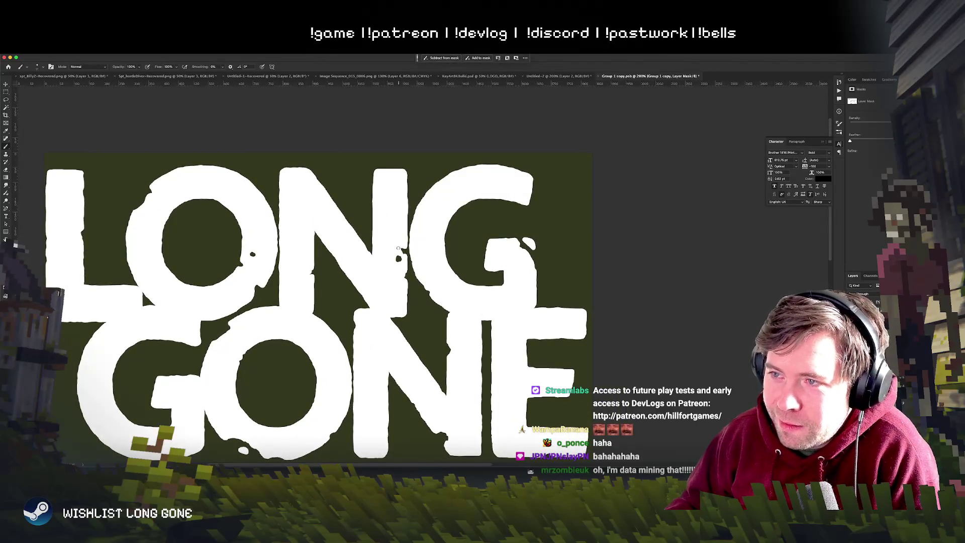
scroll(401, 242, "down", 1)
scroll(401, 242, "left", 2)
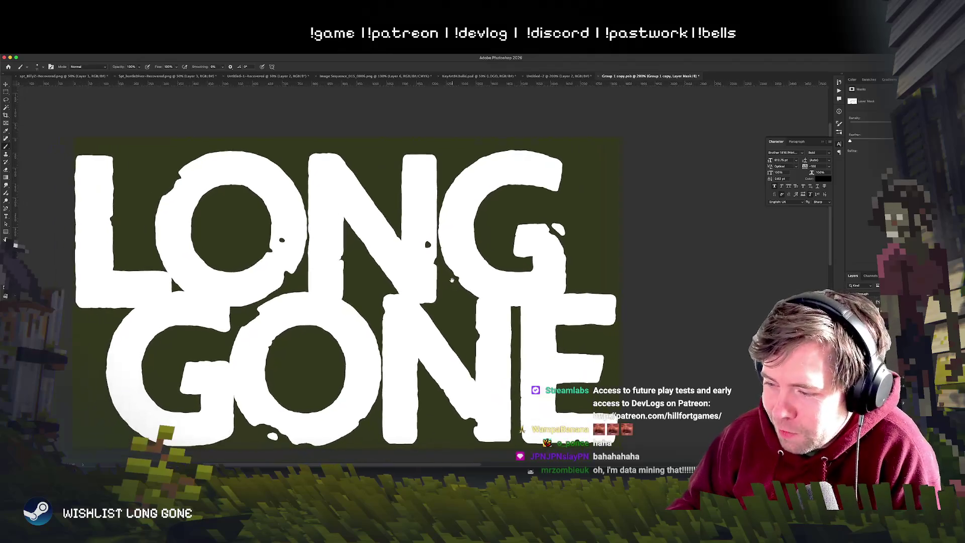
scroll(452, 279, "right", 4)
scroll(451, 279, "up", 1)
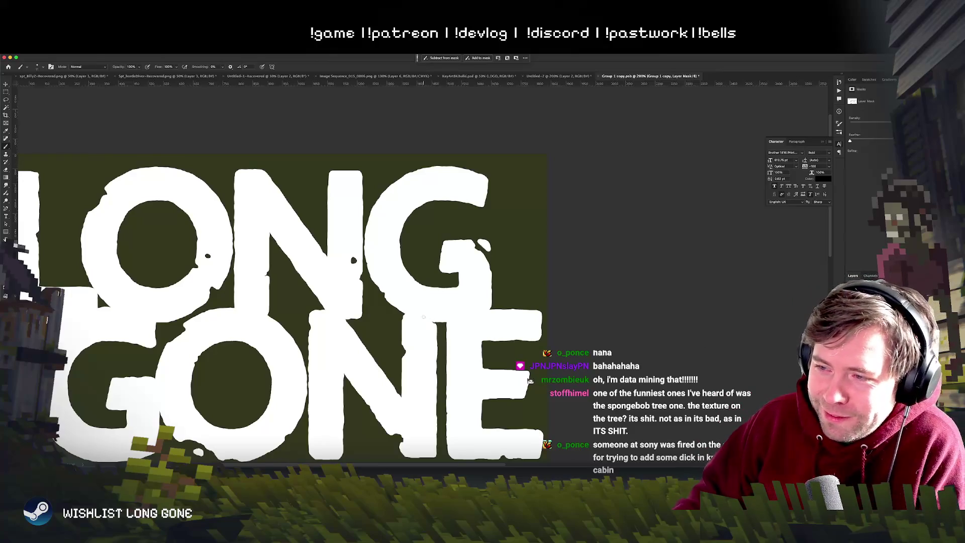
Step: Roughen the O's inner left edge with black mask paint and check it zoomed out
scroll(363, 371, "down", 2)
scroll(357, 351, "left", 1)
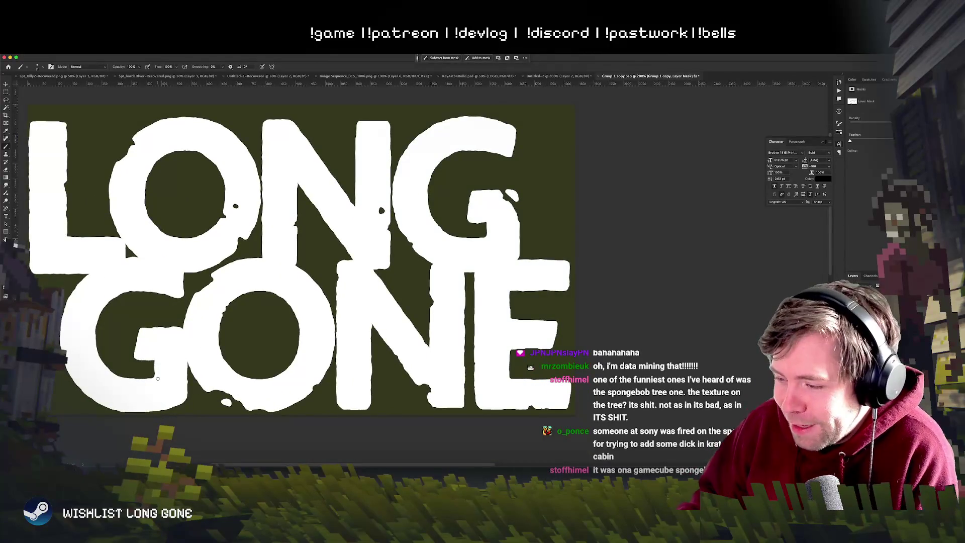
mouse_move(219, 353)
left_mouse_down()
mouse_move(216, 343)
mouse_move(217, 355)
left_mouse_up()
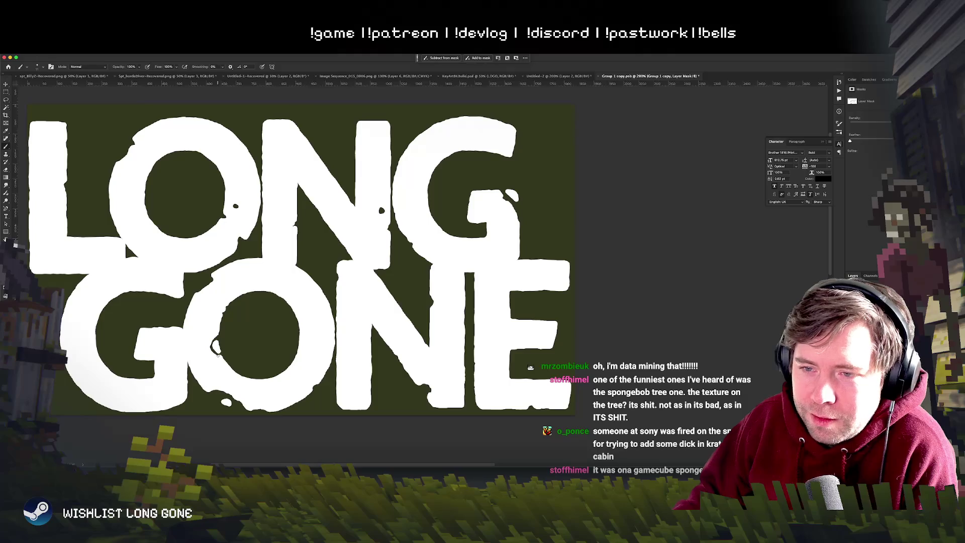
key("super+minus")
key("super+minus")
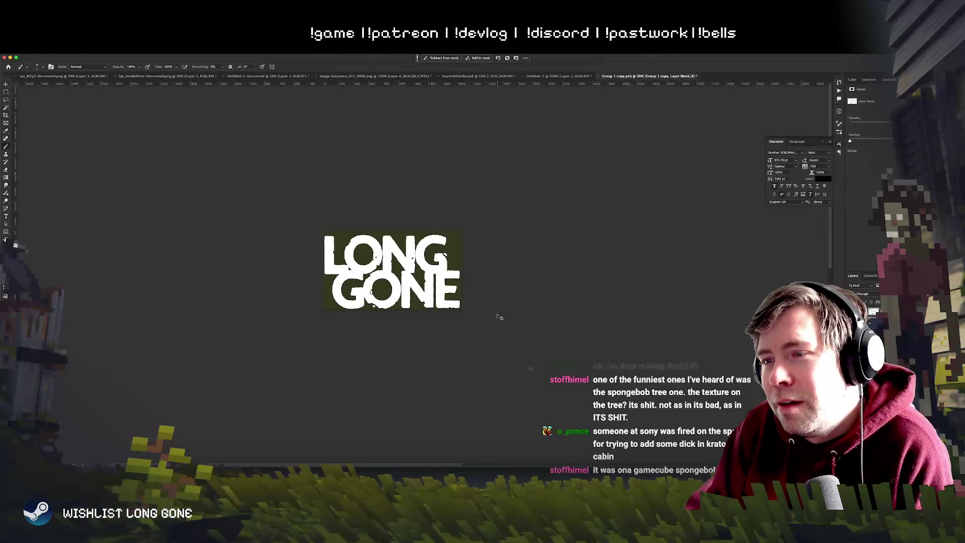
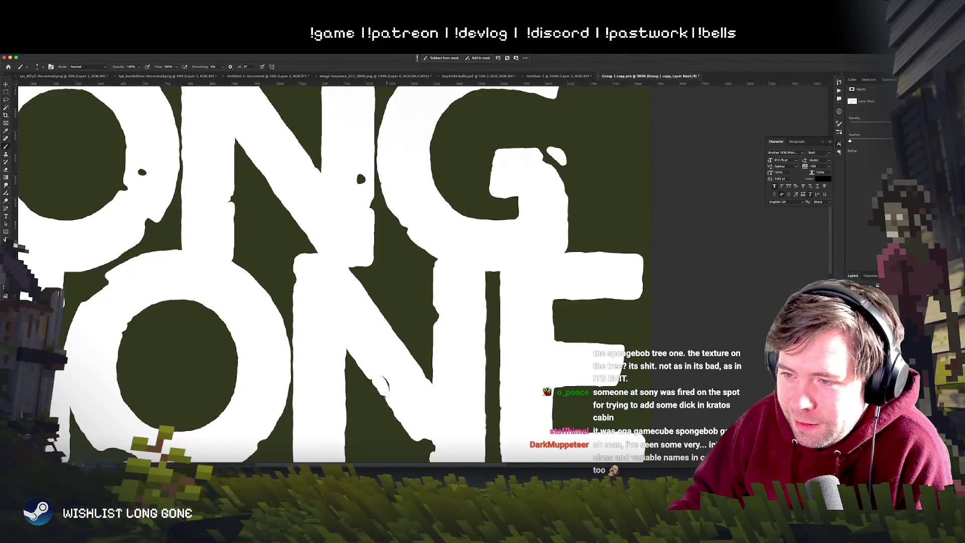
Step: Paint a thin black crack along the diagonal of GONE's N in the logo mask and check it at several zoom levels
left_click_drag(374, 377, 386, 400)
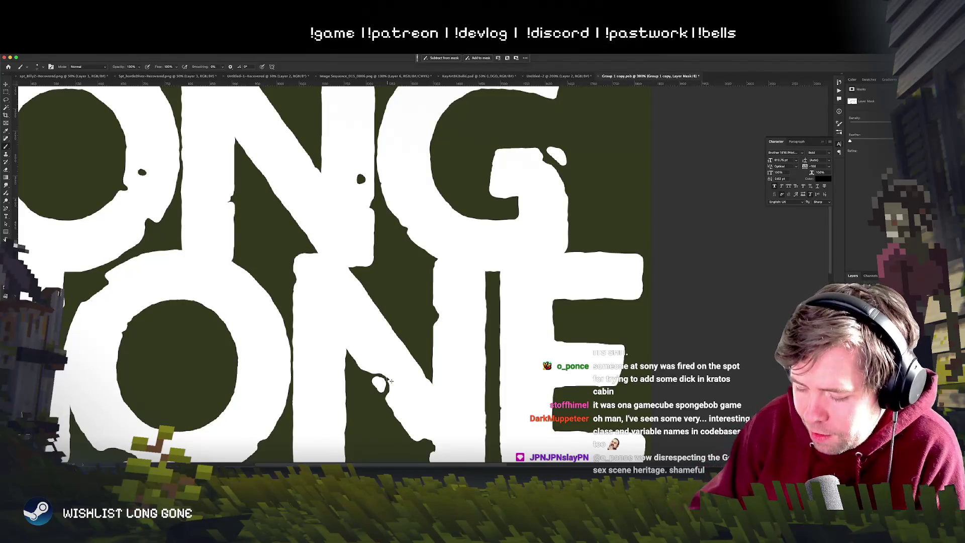
key("super+1")
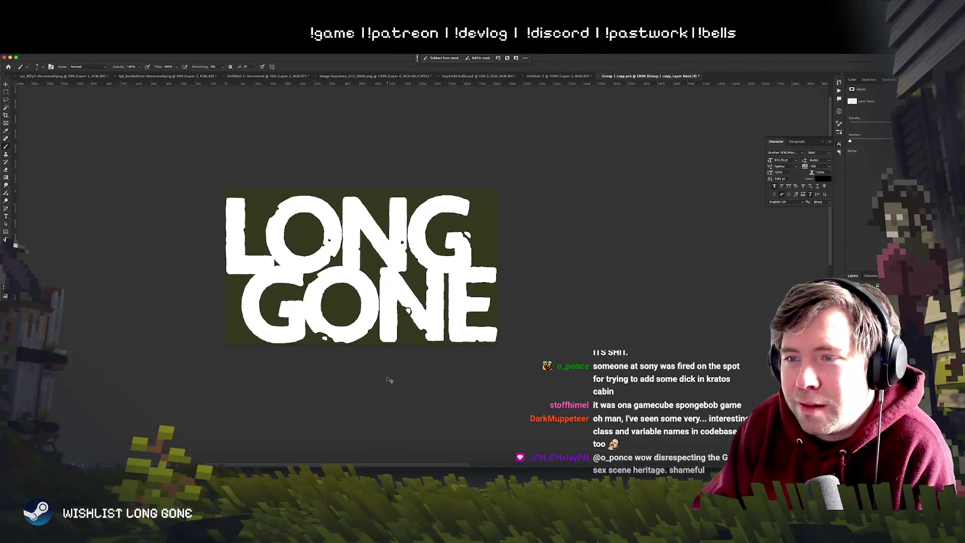
key("super+plus")
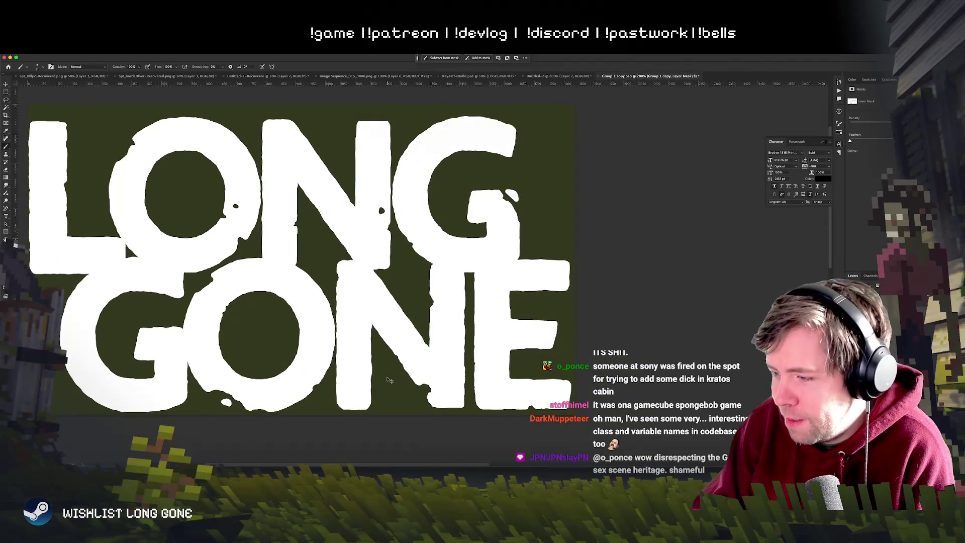
key("super+plus")
key("super+minus")
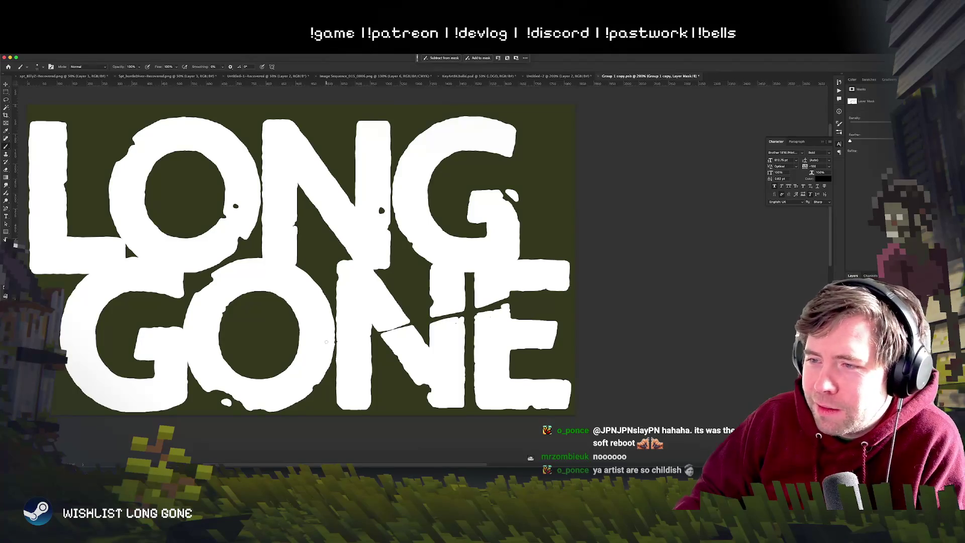
Step: Undo the N crack and try new crack strokes across the N, judging them zoomed out
key("ctrl+z")
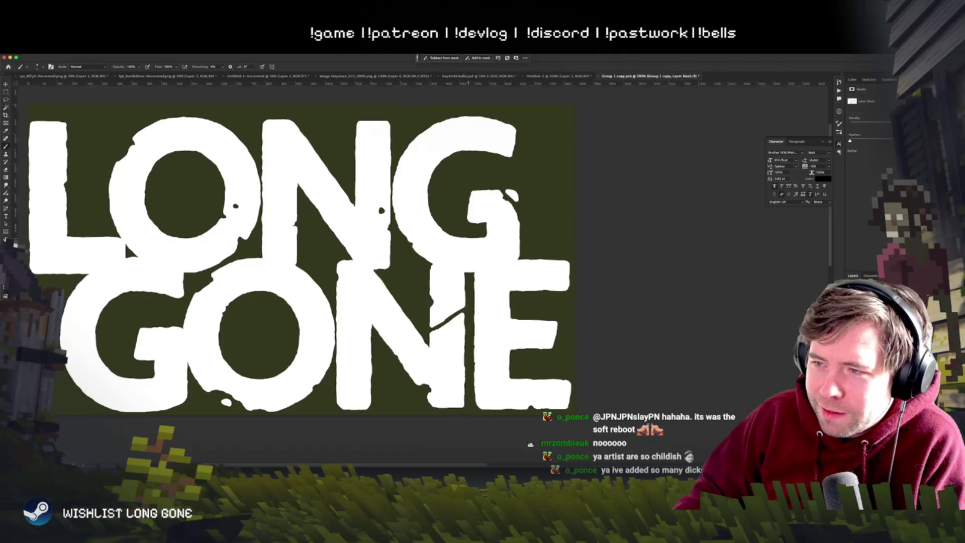
left_click_drag(430, 327, 389, 342)
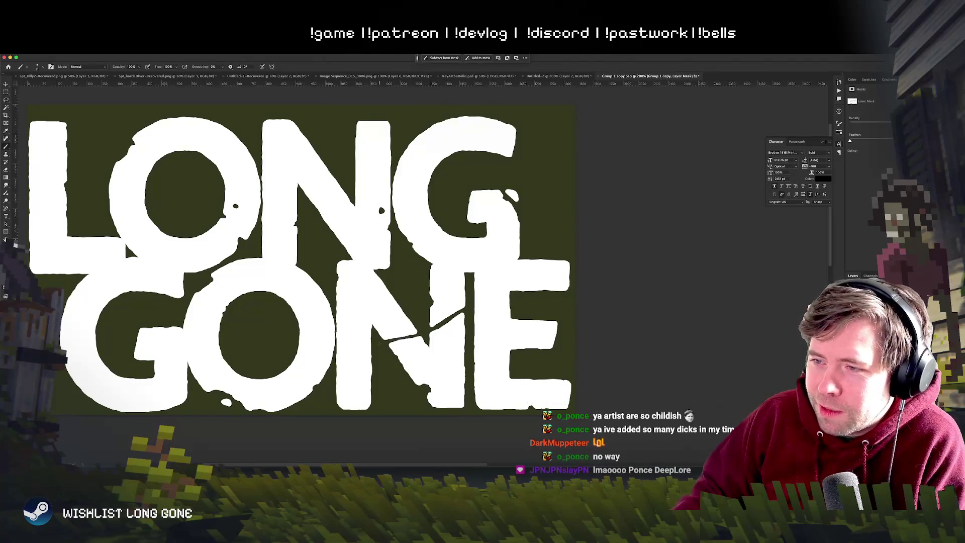
key("super+minus")
key("super+minus")
key("super+z")
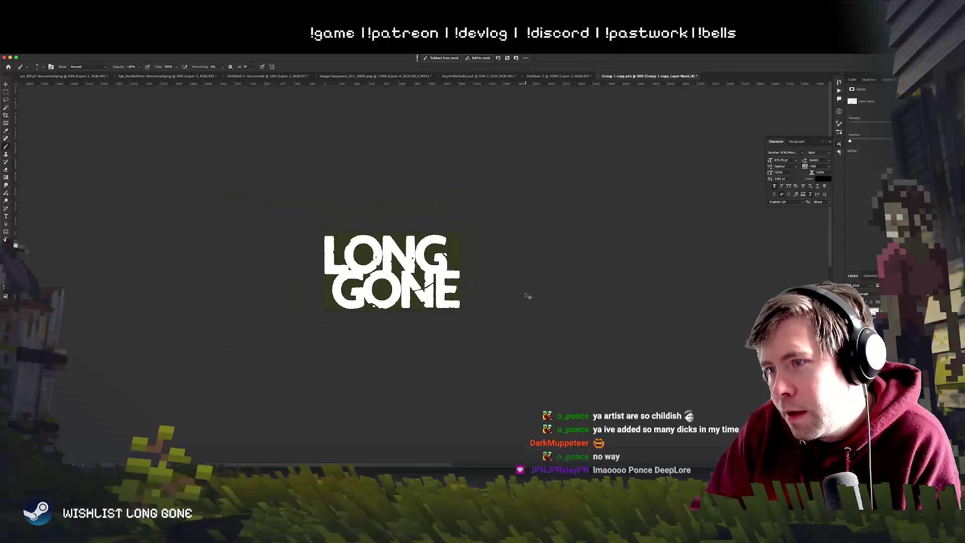
key("super+plus")
key("super+plus")
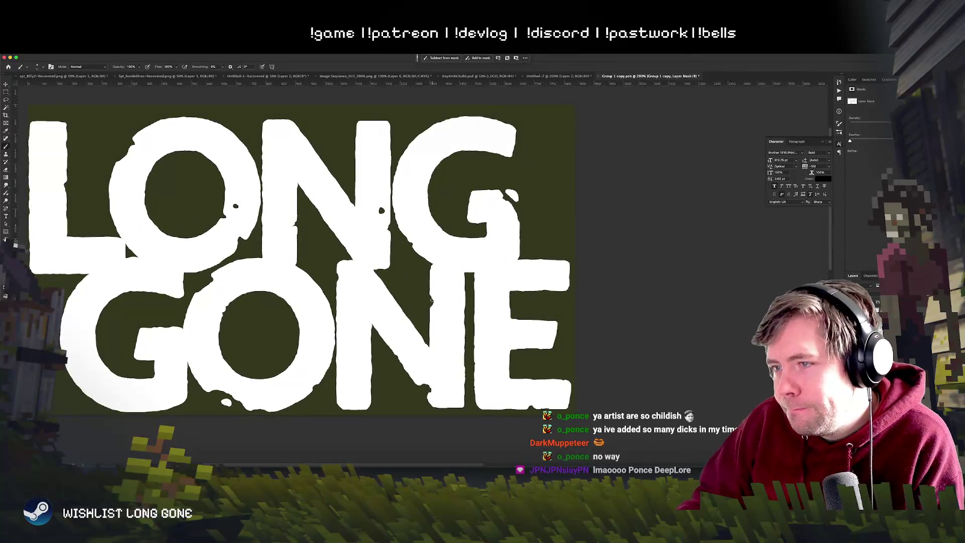
left_click_drag(431, 304, 455, 318)
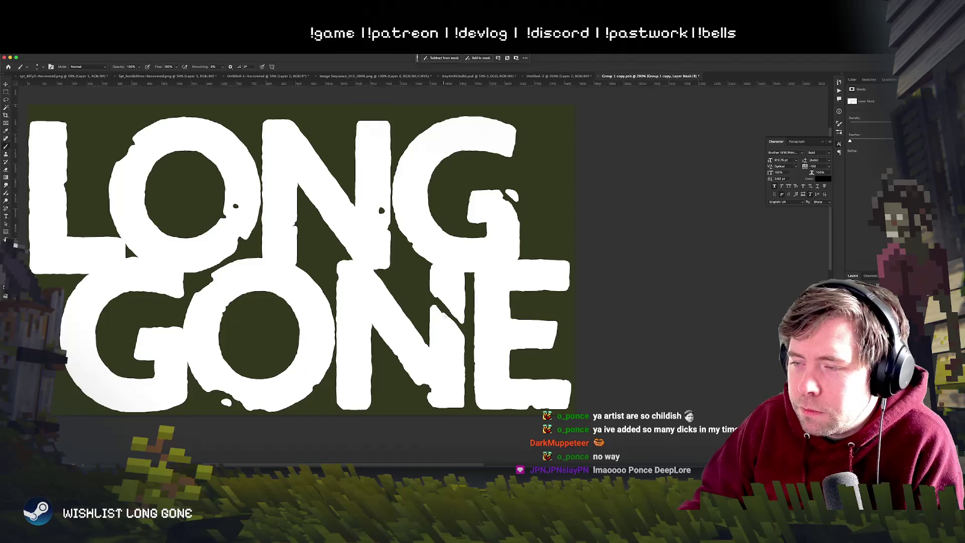
key("super+minus")
key("super+minus")
key("super+minus")
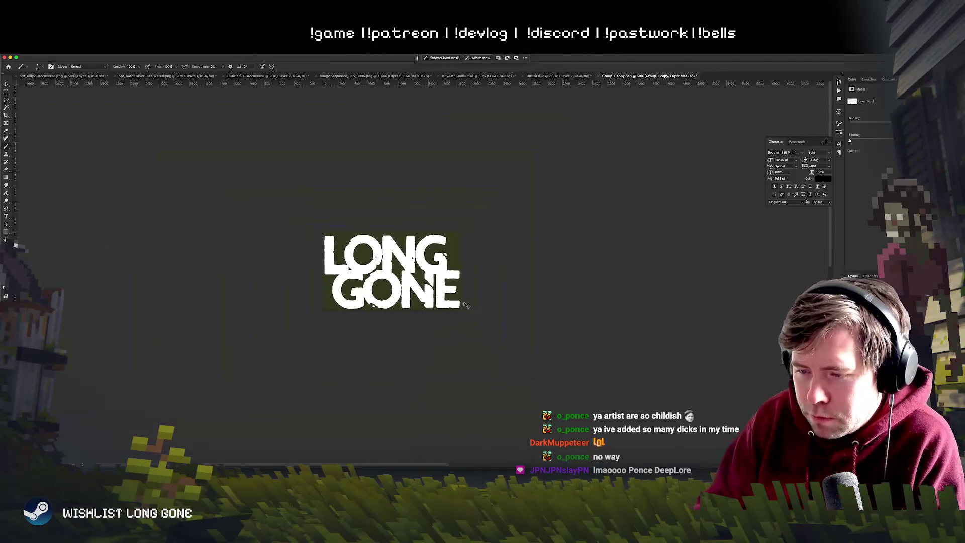
key("super+plus")
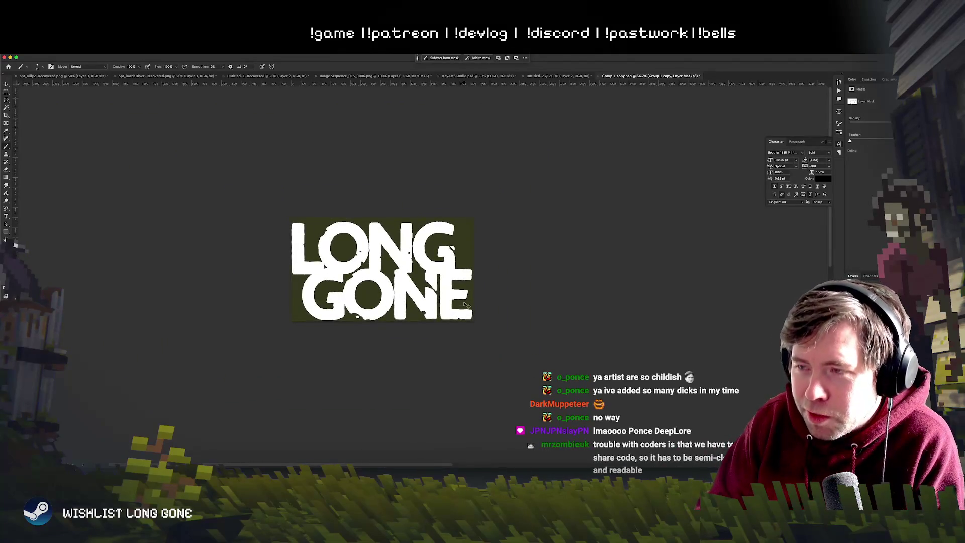
key("super+plus")
key("super+plus")
key("super+plus")
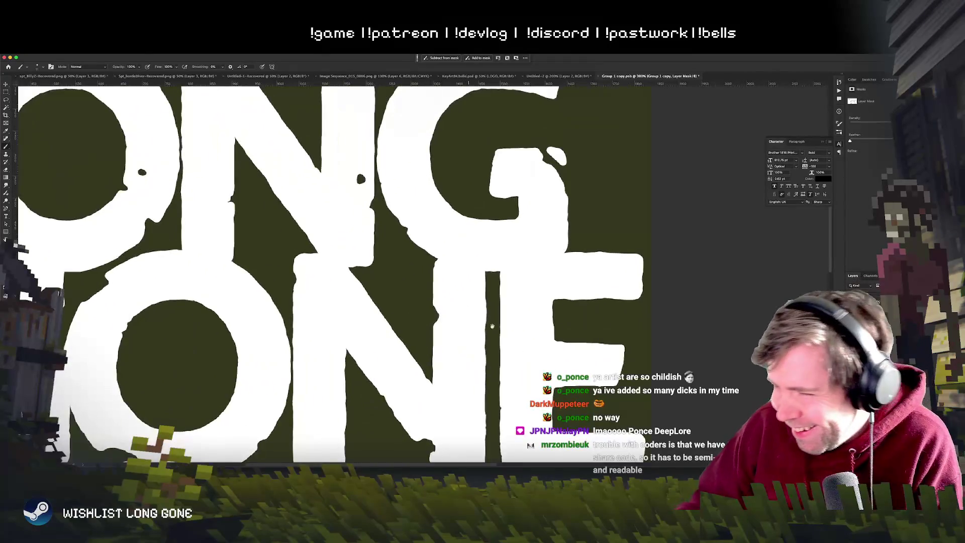
Step: Paint a diagonal black crack across the lower arm of GONE's E
left_click_drag(492, 326, 464, 288)
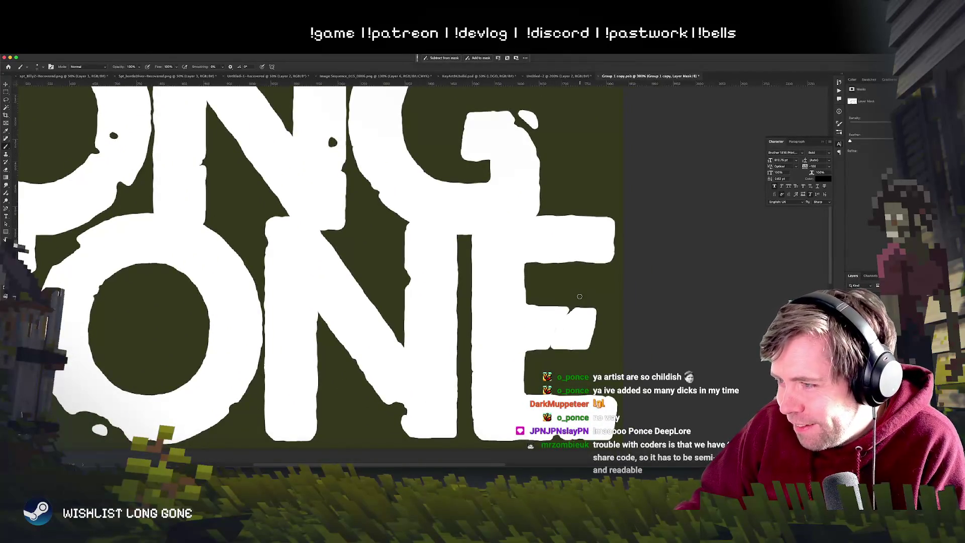
left_click_drag(576, 308, 547, 345)
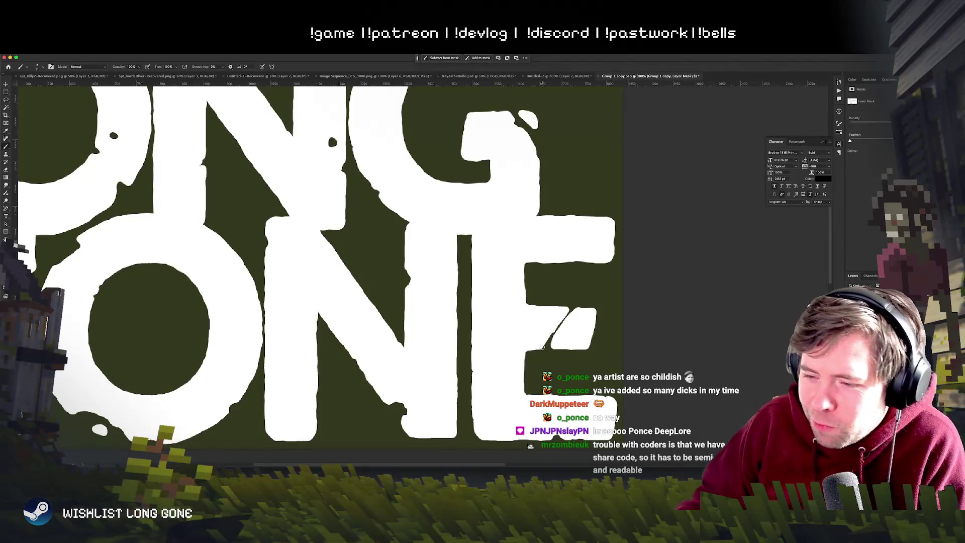
left_click_drag(570, 310, 553, 332)
key("ctrl+z")
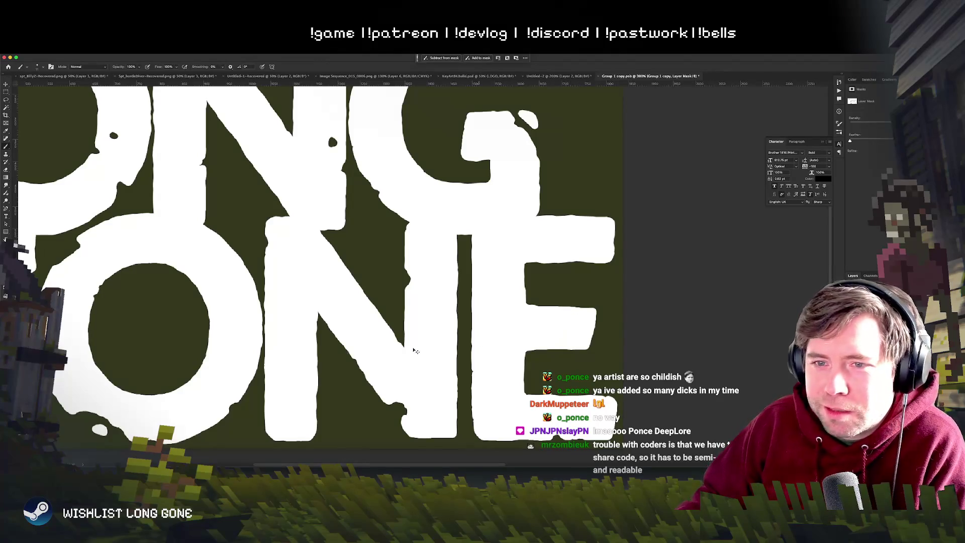
scroll(451, 362, "down", 2)
scroll(451, 361, "right", 2)
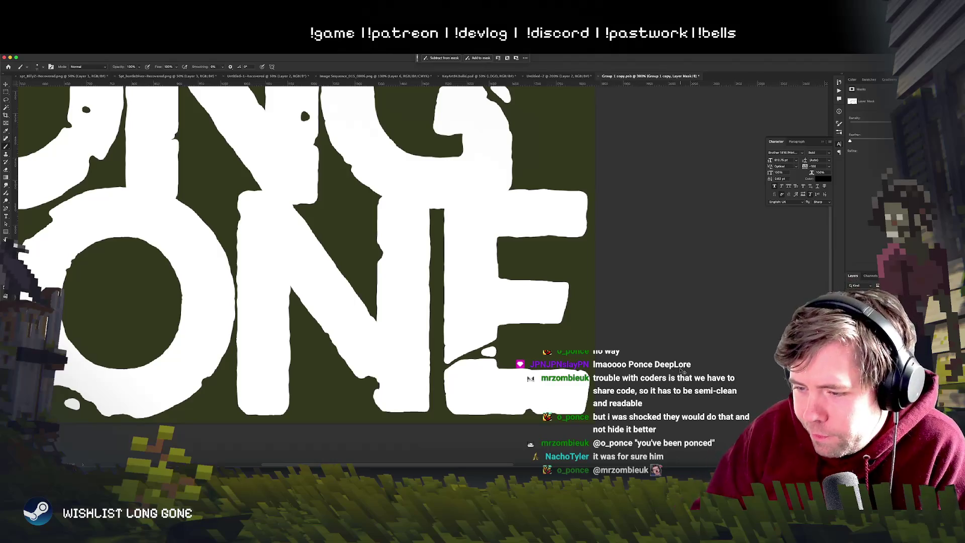
Step: Zoom in on the N and E of GONE and paint white over the E's lower-right edge
key("super+1")
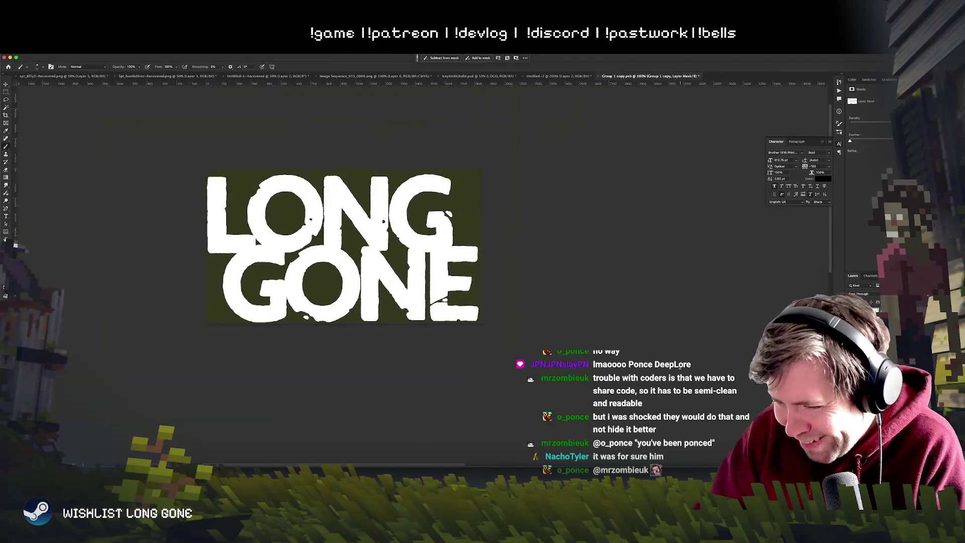
key("super+equal")
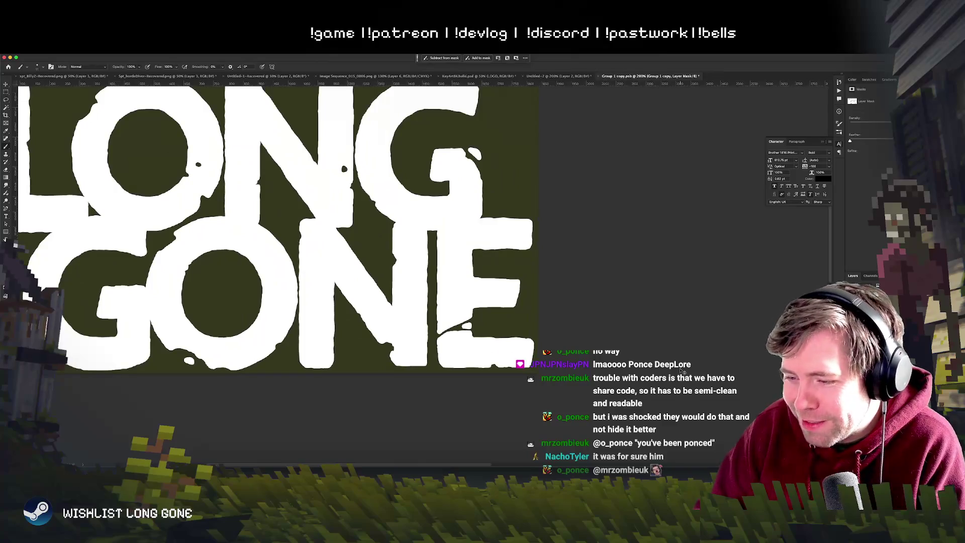
key("super+1")
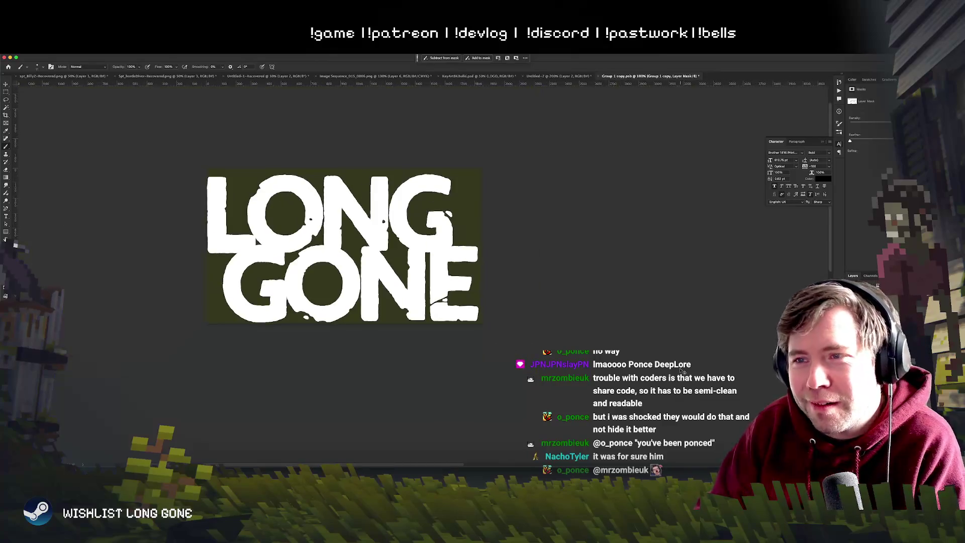
key("super+equal")
key("super+1")
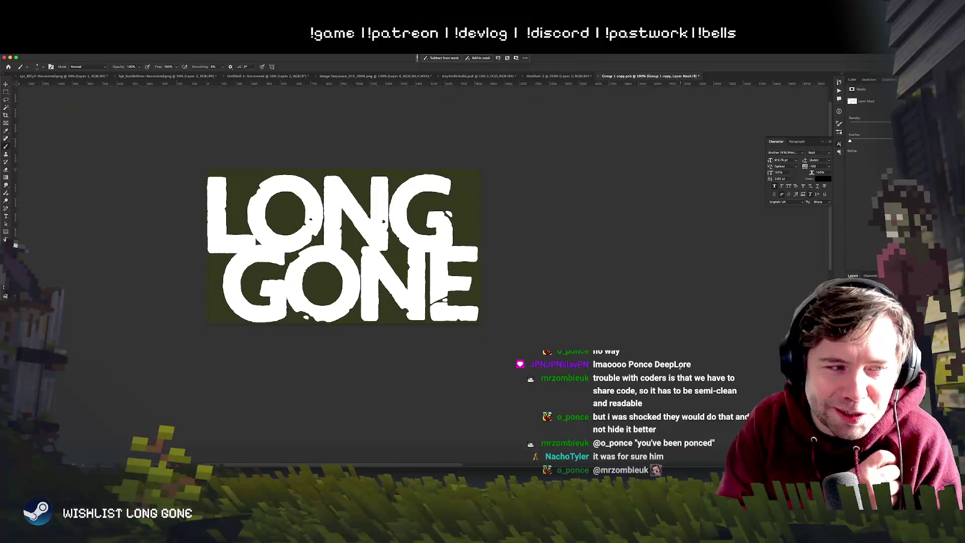
key("super+minus")
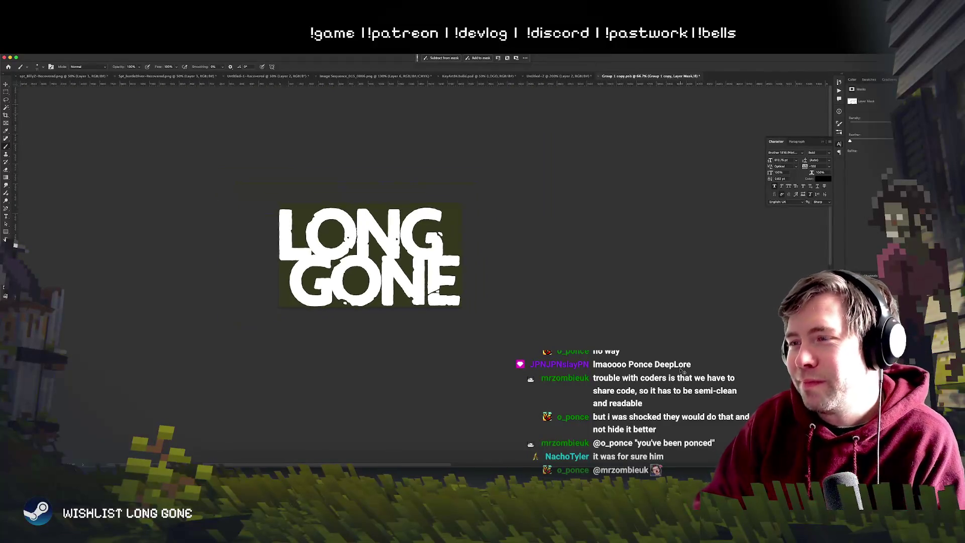
key("super+equal")
key("super+equal")
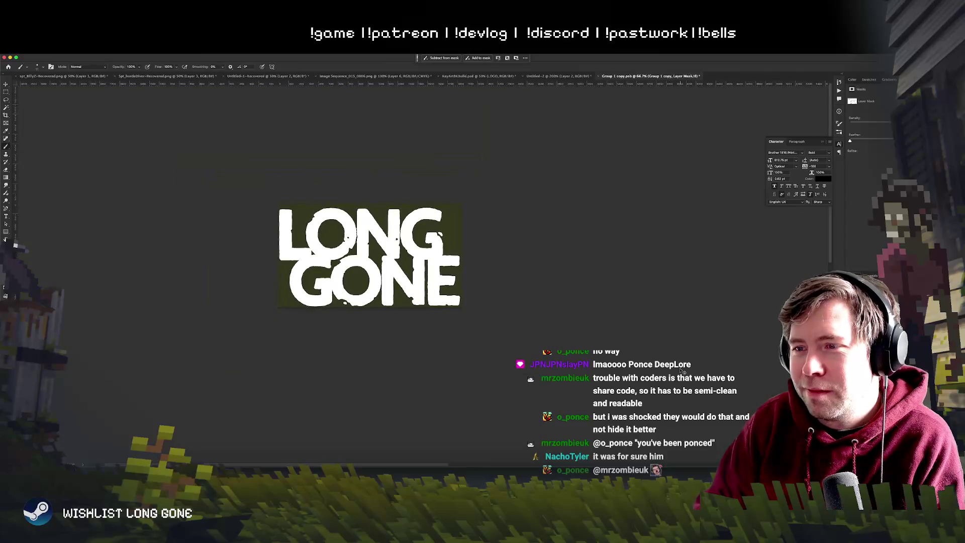
key("super+equal")
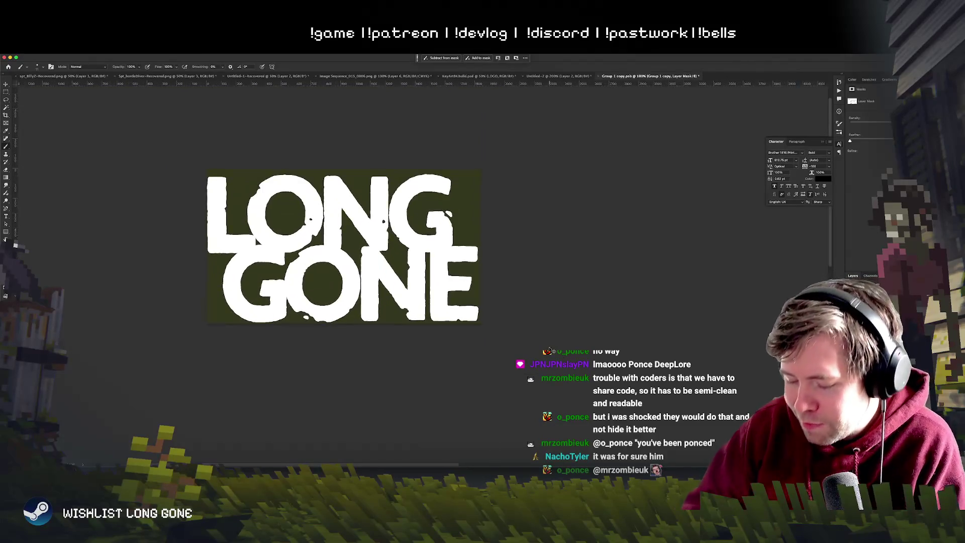
key("super+equal")
key("super+equal")
key("super+equal")
key("super+equal")
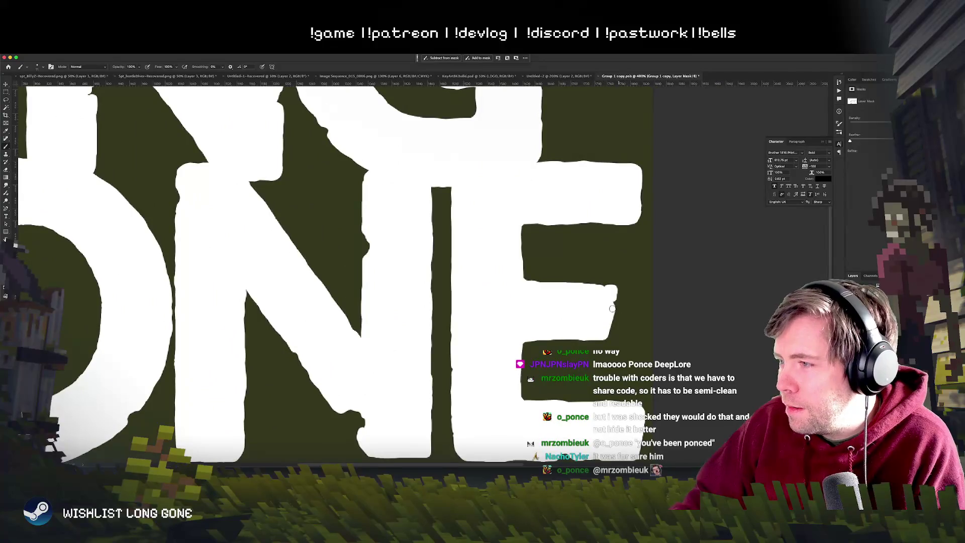
left_click_drag(610, 296, 599, 308)
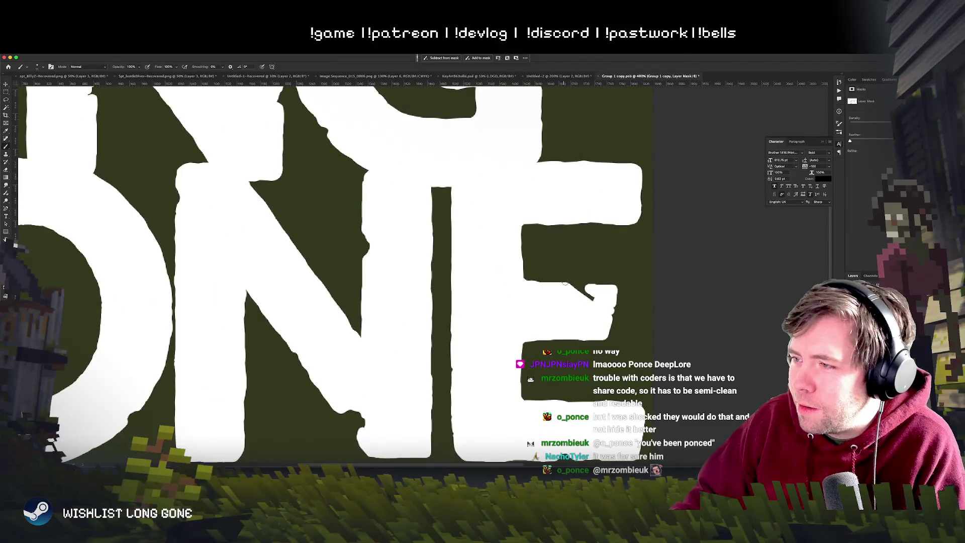
Step: Paint white into the G's crossbar gap and over the dark blemish on the G
key("super+minus")
key("super+minus")
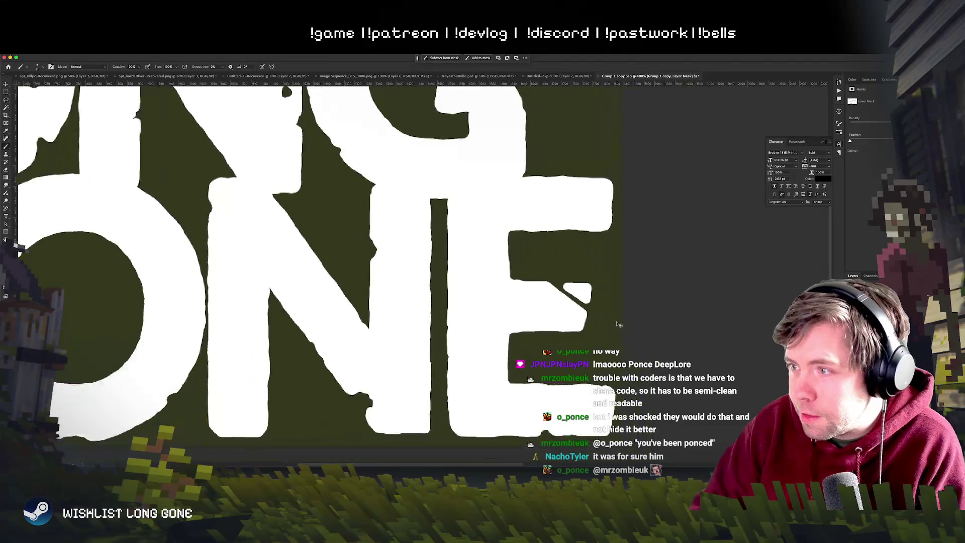
key("super+minus")
key("super+minus")
key("super+minus")
key("super+minus")
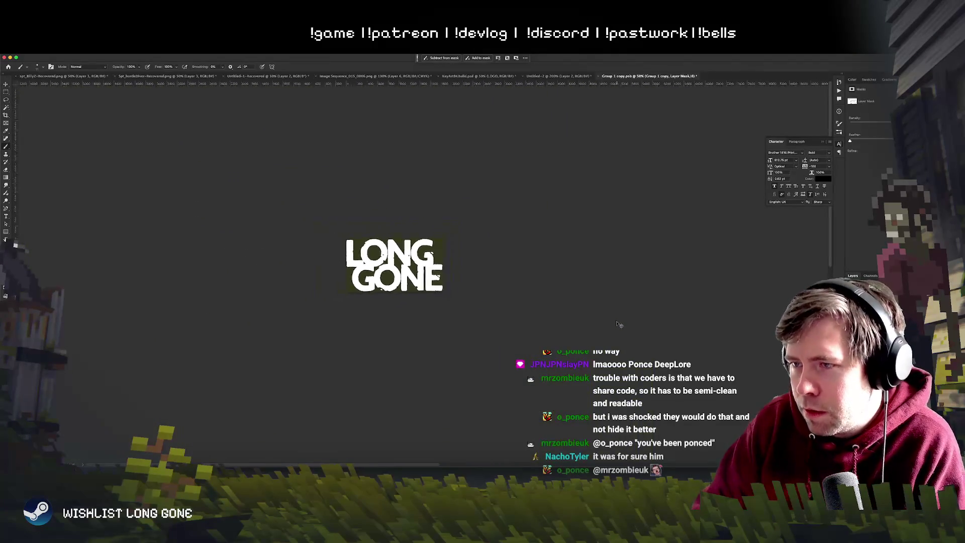
key("super+minus")
key("super+equal")
key("super+equal")
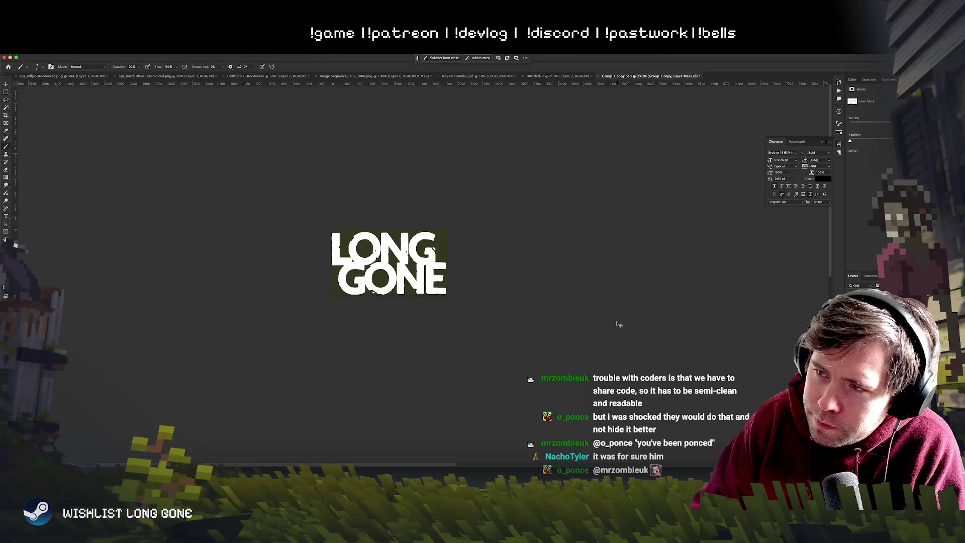
key("super+equal")
key("super+equal")
key("super+equal")
mouse_move(476, 156)
left_mouse_down()
mouse_move(466, 165)
mouse_move(476, 158)
left_mouse_up()
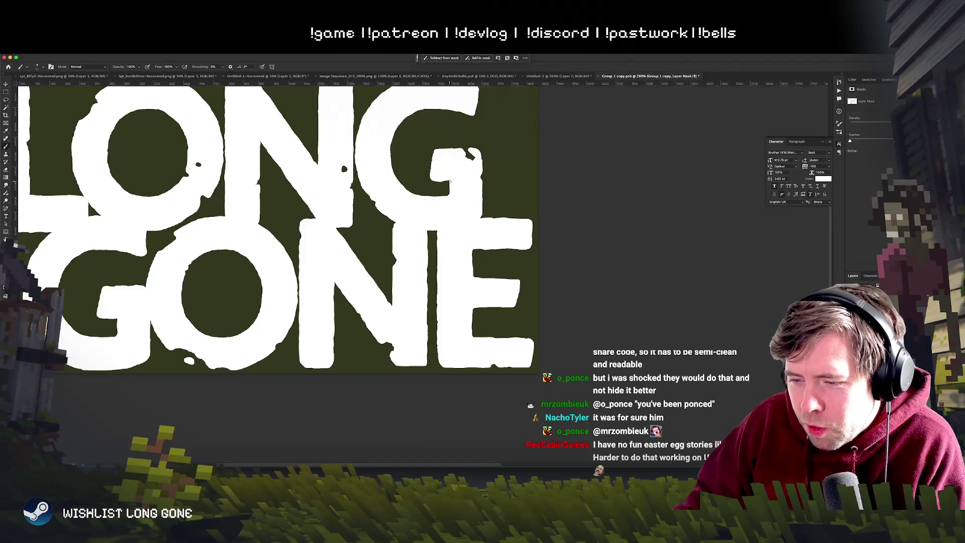
scroll(450, 182, "up", 2)
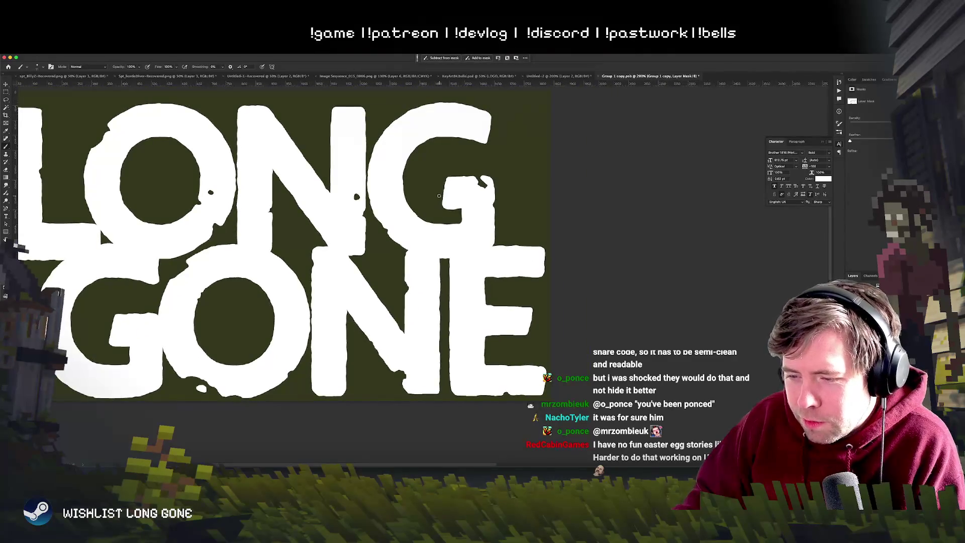
left_click_drag(450, 167, 429, 177)
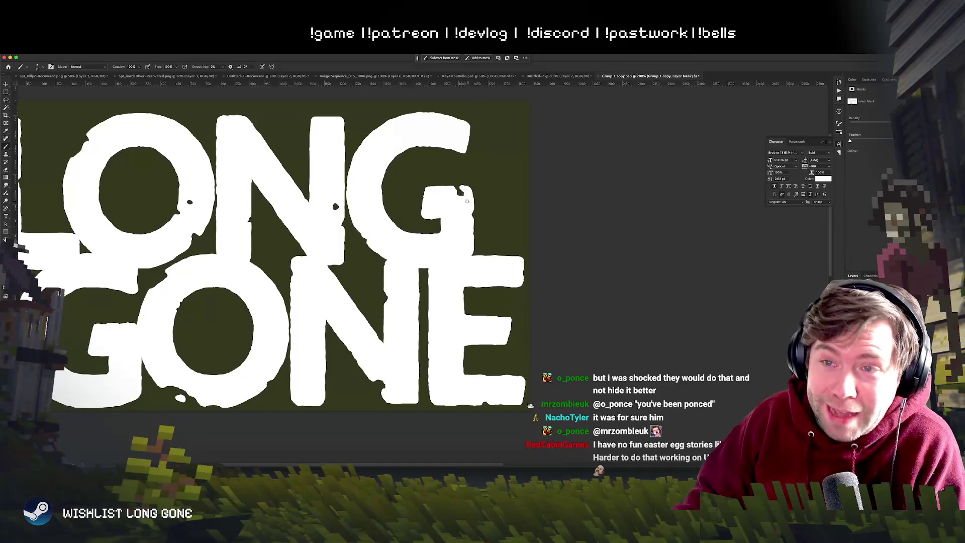
left_click_drag(466, 192, 459, 195)
Step: Swap the paint colour back to black and switch to another application
key("x")
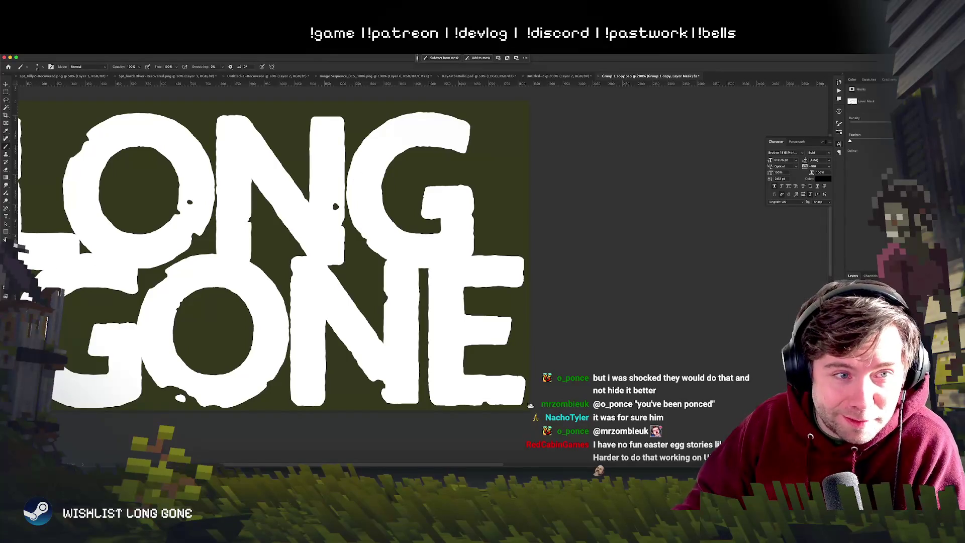
key("super+Tab")
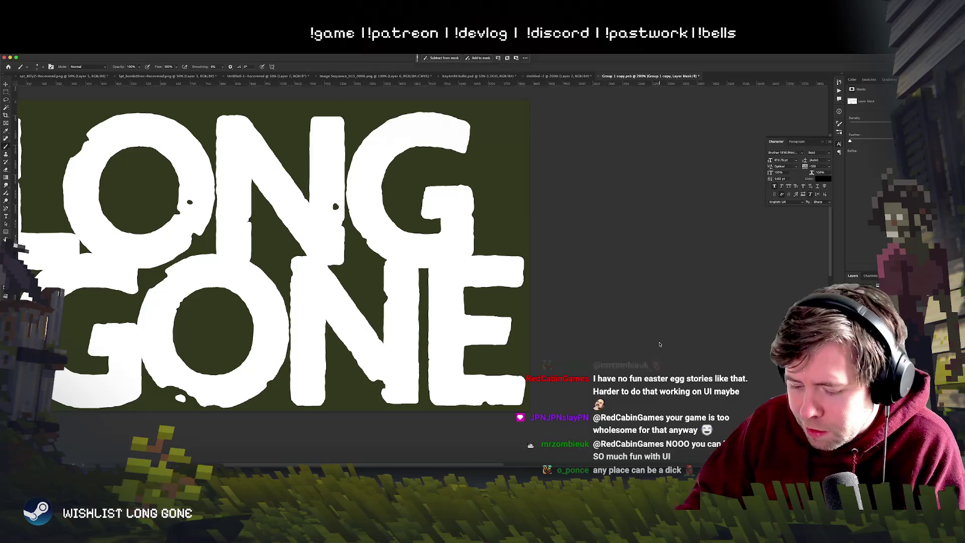
left_click_drag(289, 293, 492, 445)
Step: Paste the Watch Dogs Legion screenshot into Untitled-2 as a new layer
left_click(558, 76)
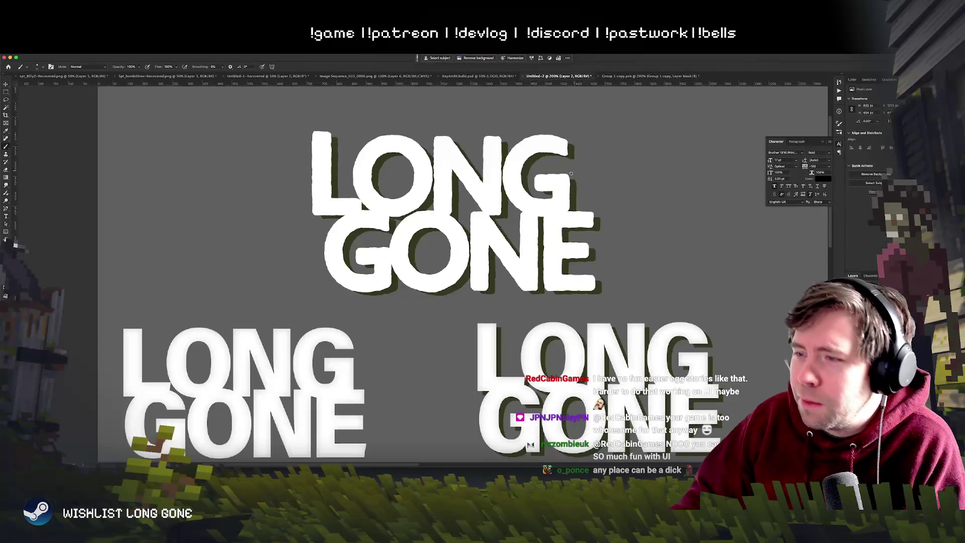
scroll(560, 171, "down", 1)
key("ctrl+v")
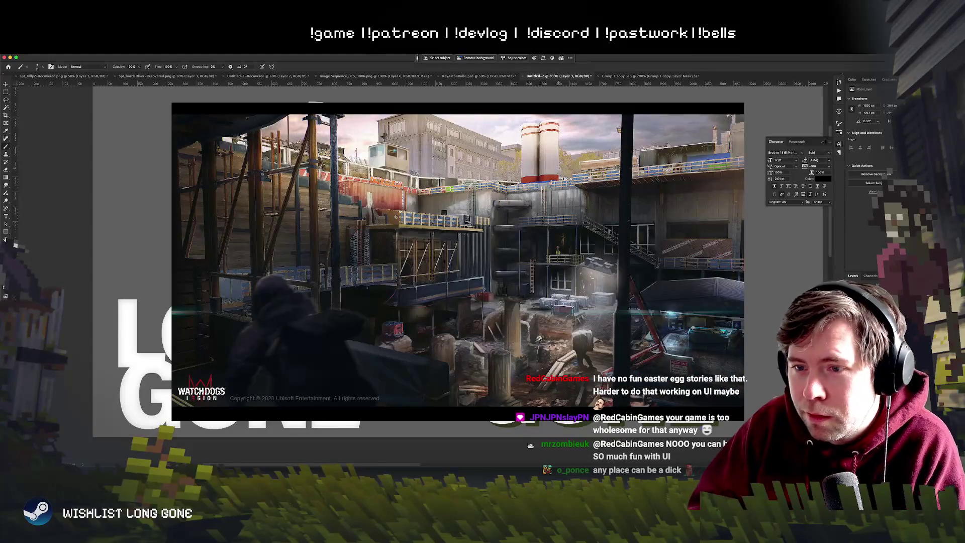
key("ctrl+minus")
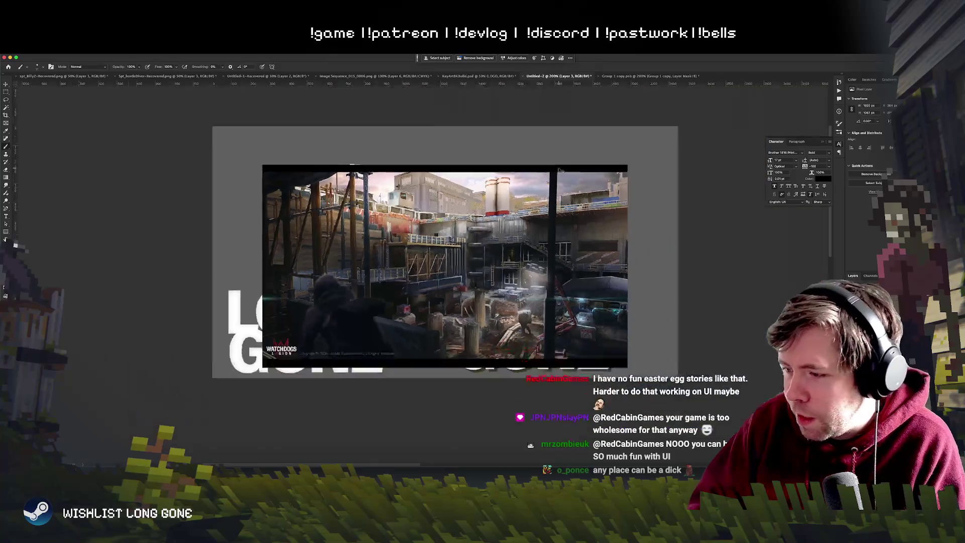
Step: Zoom in on the screenshot, brush a circle around the figure, then undo it
scroll(561, 170, "up", 5)
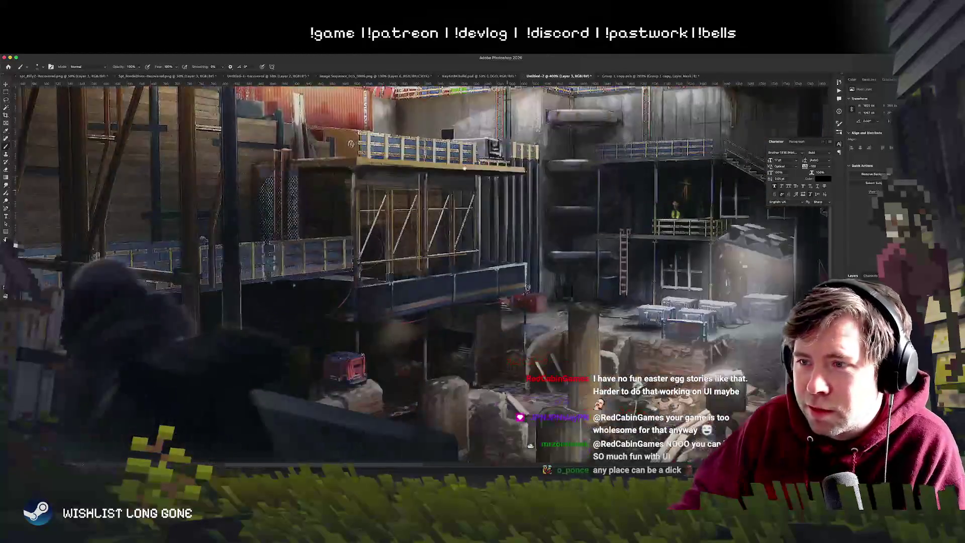
scroll(413, 170, "up", 3)
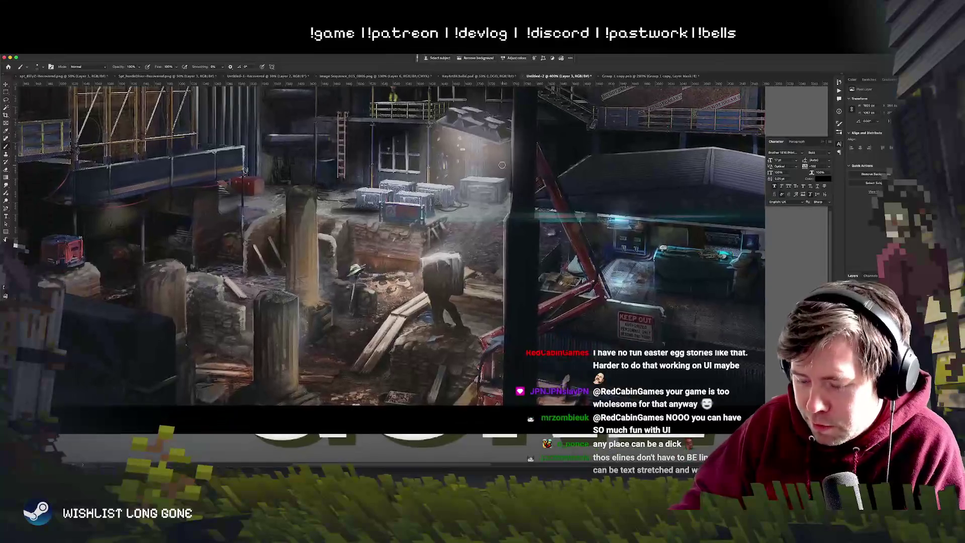
scroll(505, 167, "up", 2)
scroll(504, 168, "up", 2)
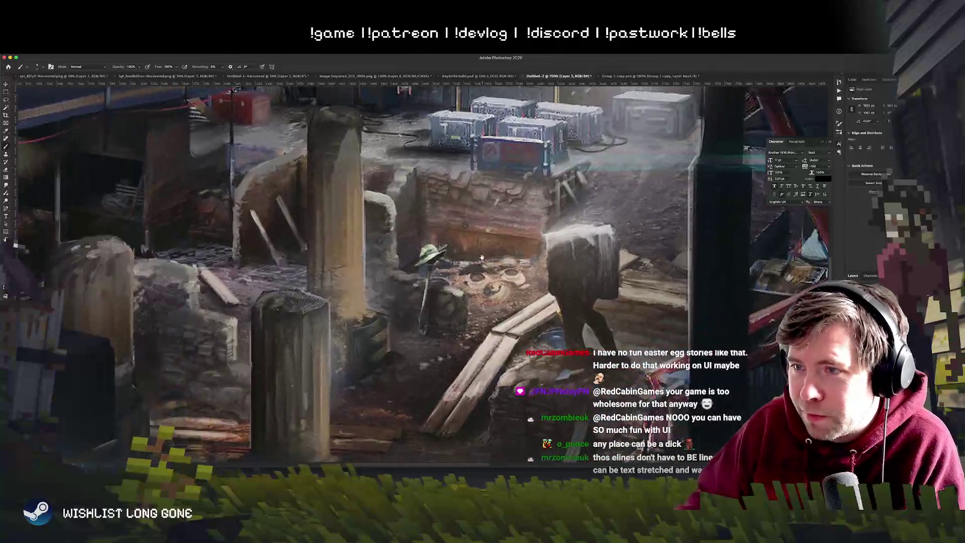
mouse_move(430, 232)
left_mouse_down()
mouse_move(467, 252)
mouse_move(404, 220)
left_mouse_up()
key("ctrl+z")
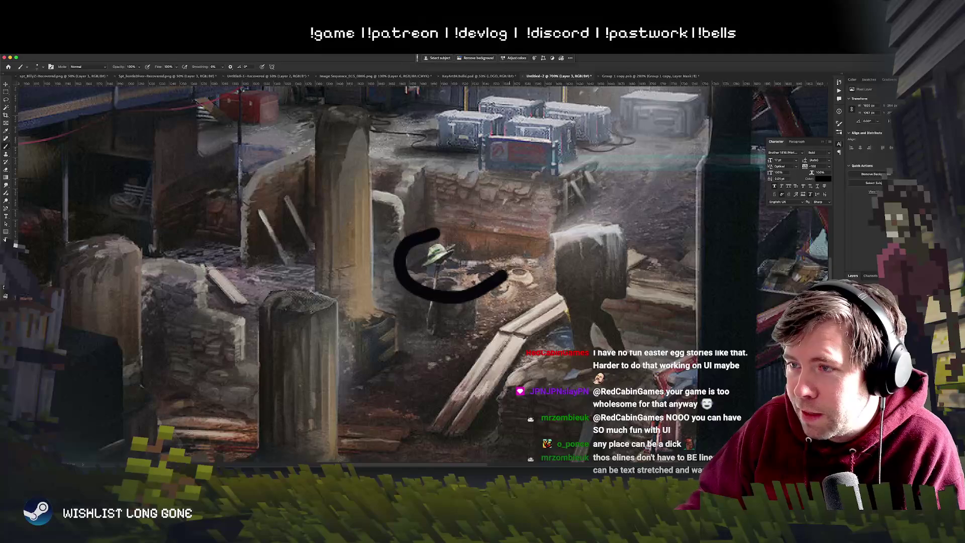
key("ctrl+z")
left_click_drag(480, 304, 499, 299)
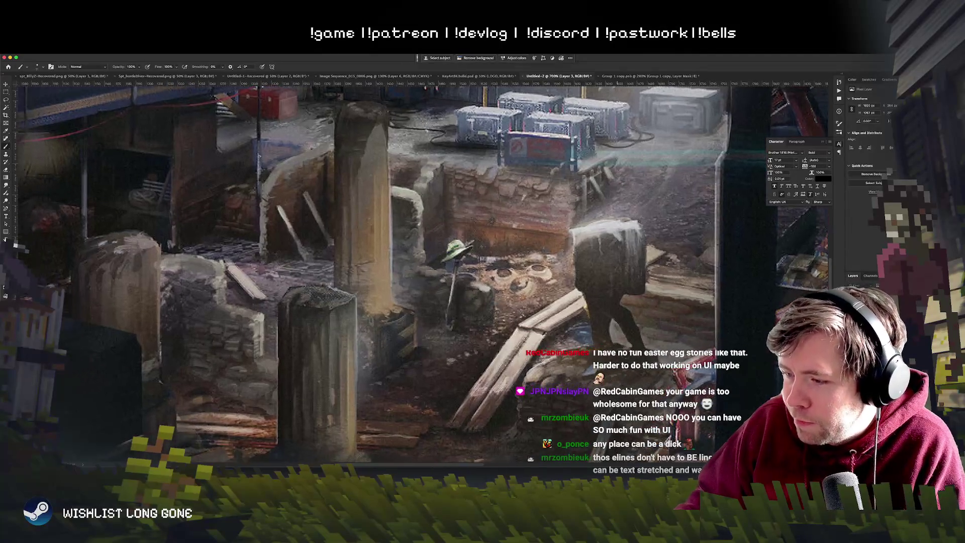
Step: Zoom out and delete the Watch Dogs screenshot layer
key("ctrl+minus")
key("ctrl+minus")
key("ctrl+minus")
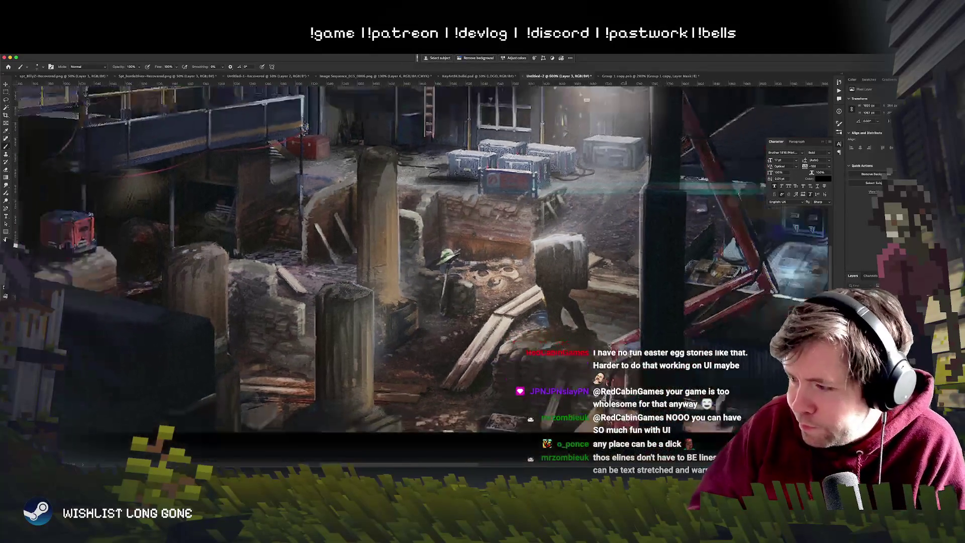
key("ctrl+minus")
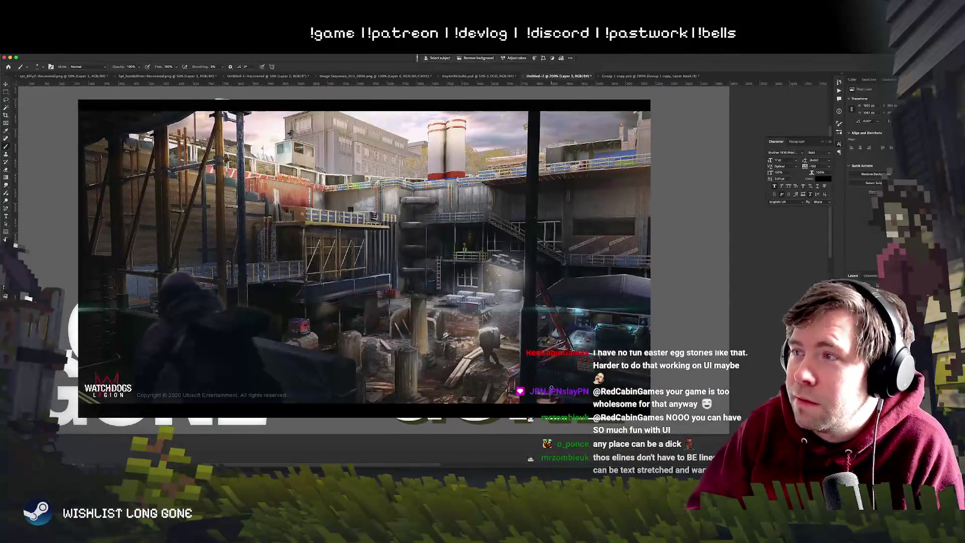
key("Delete")
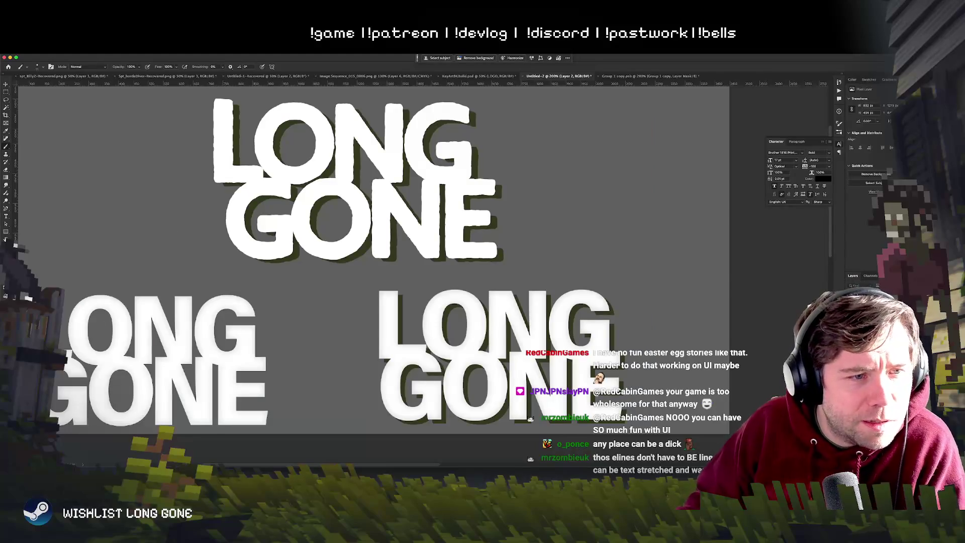
key("super+Tab")
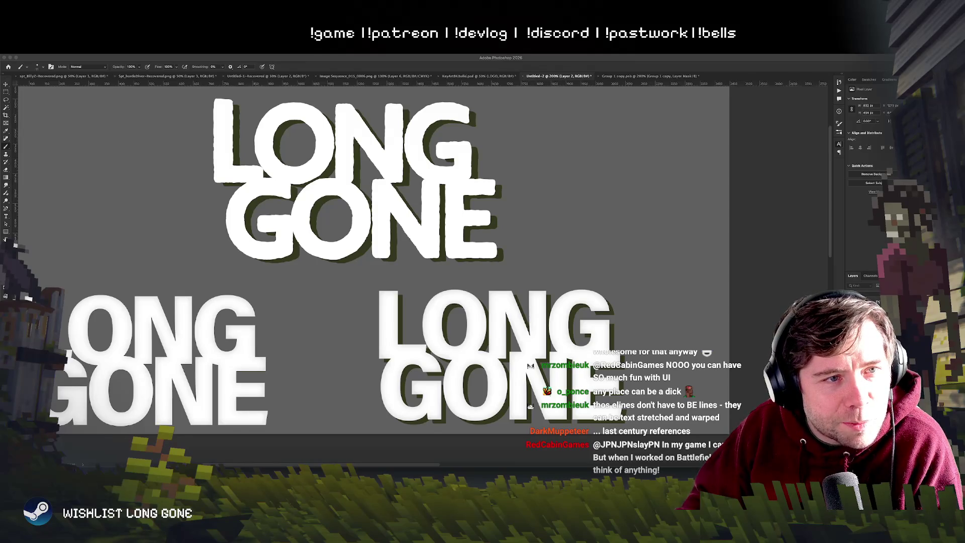
Step: Paste the samurai painting and drag in the Rainbow Six Extraction artwork as new layers
key("ctrl+v")
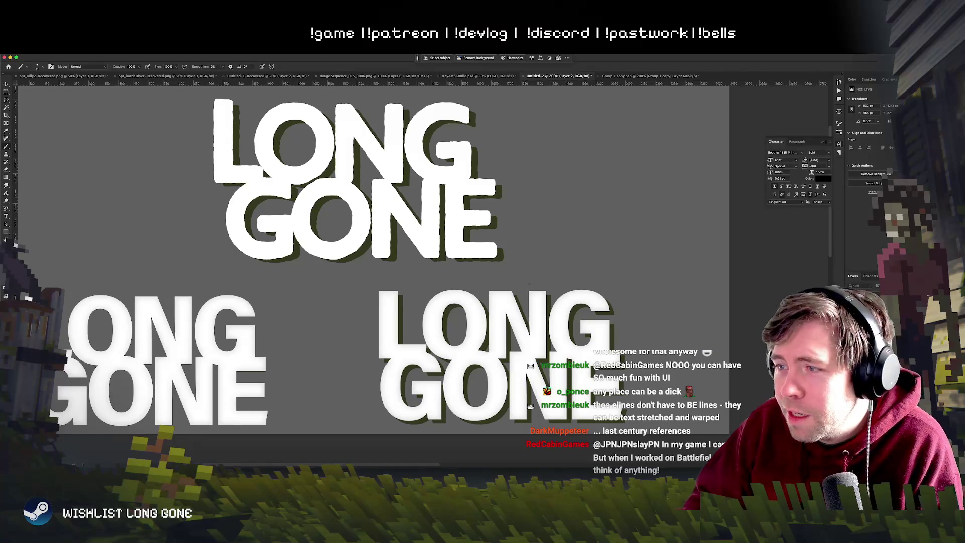
left_click_drag(450, 347, 444, 368)
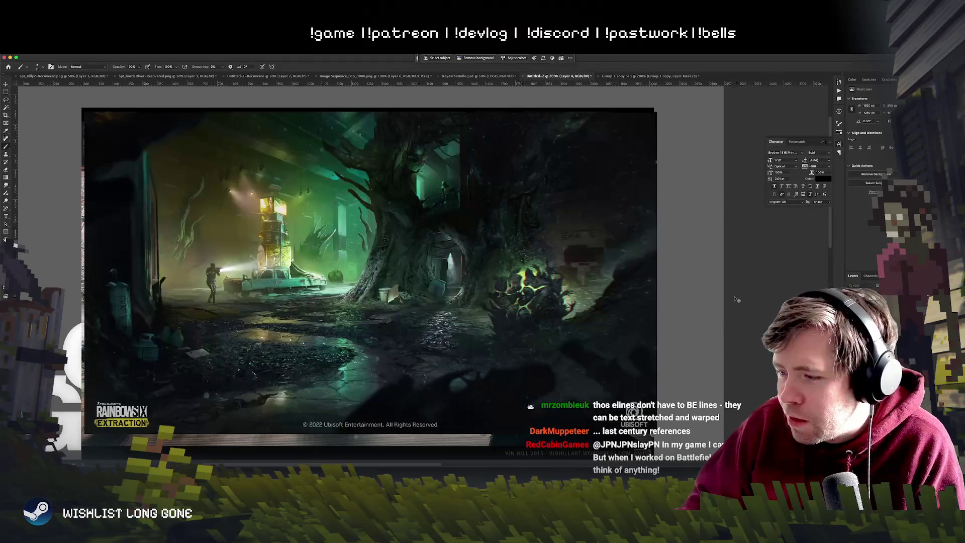
left_click_drag(84, 294, 497, 313)
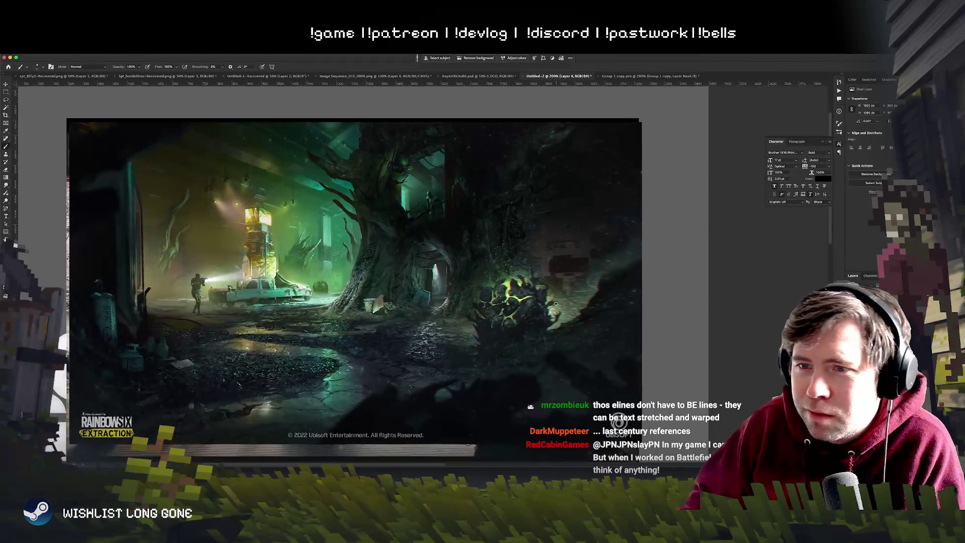
scroll(557, 305, "up", 1)
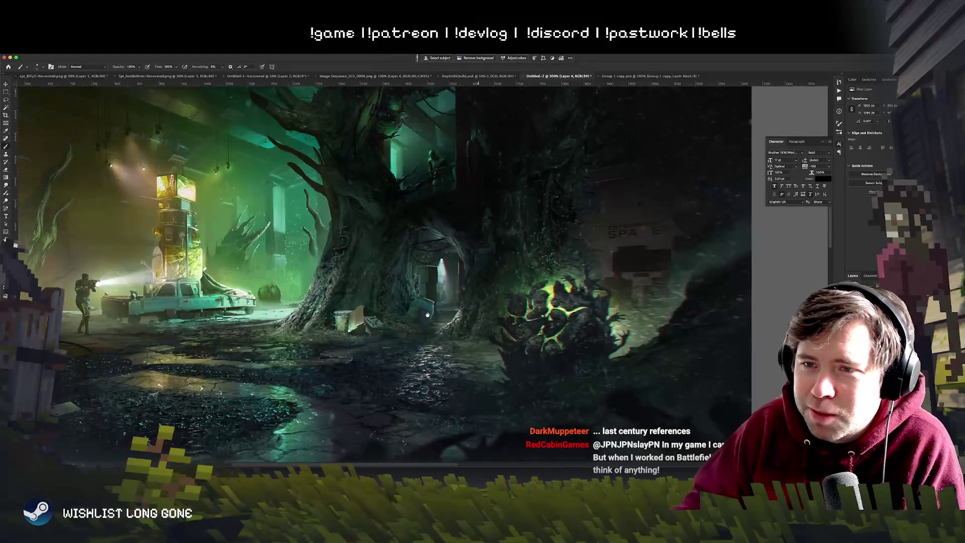
scroll(454, 313, "left", 2)
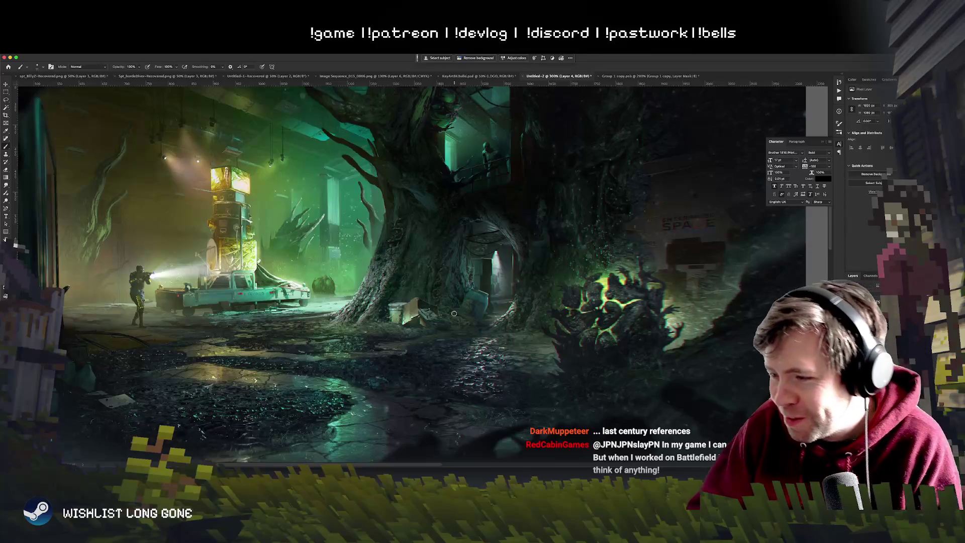
Step: Delete the Rainbow Six and samurai reference layers and look over the Group 1 copy.psb mask
key("Delete")
key("Delete")
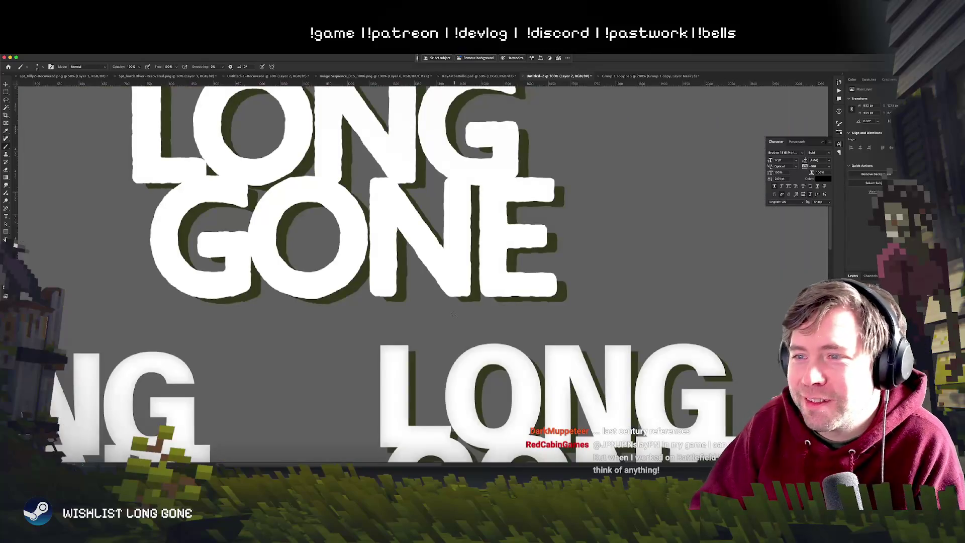
key("ctrl+minus")
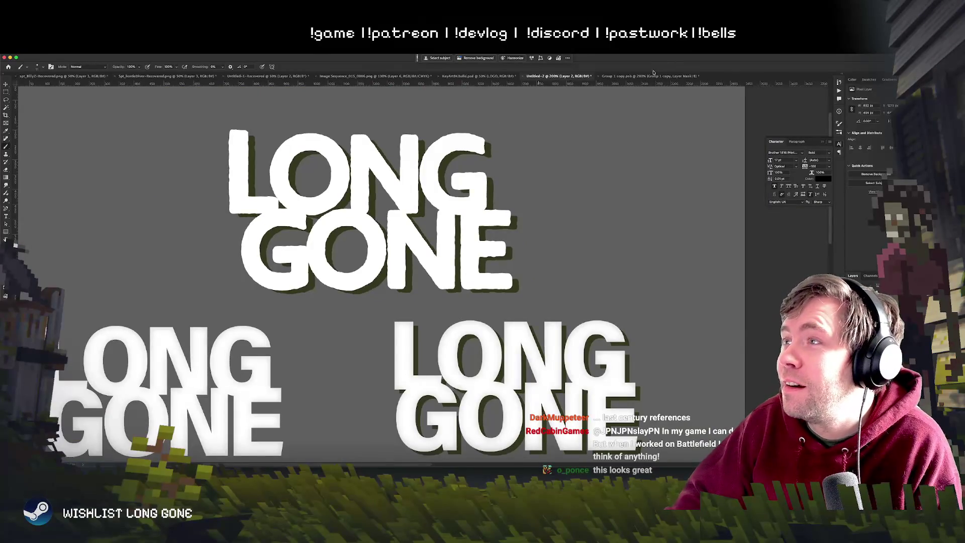
left_click(654, 74)
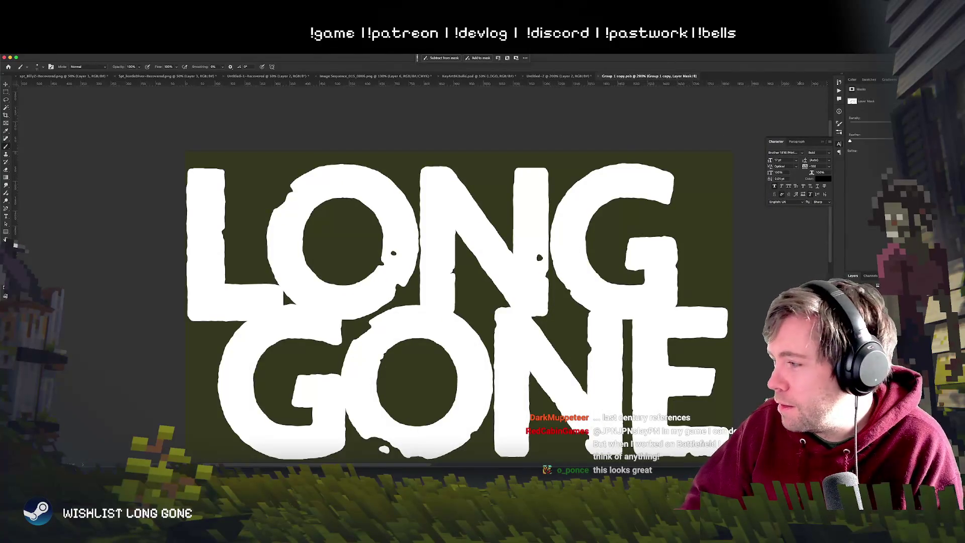
left_click_drag(282, 288, 265, 259)
key("Delete")
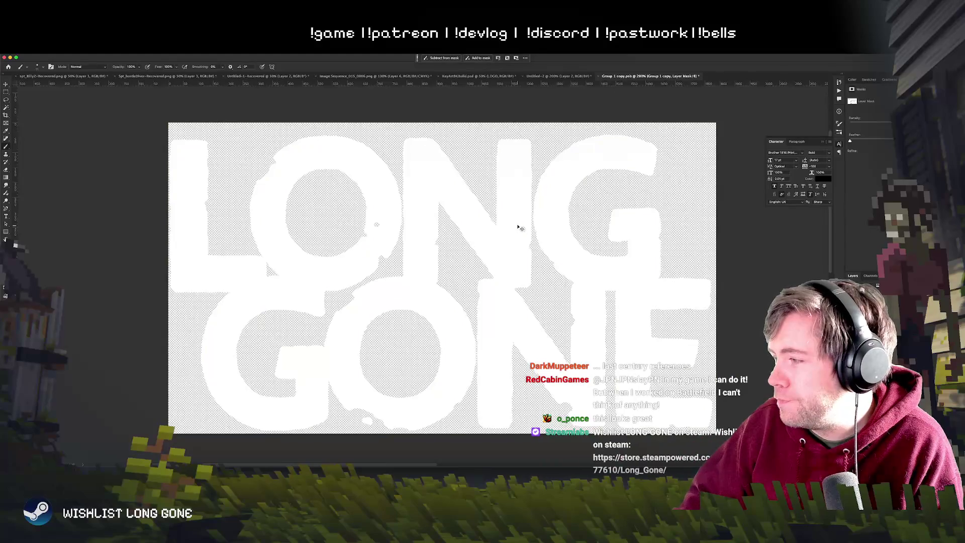
Step: Centre the LONG GONE logo at 200% in the Image Sequence_015_0006.png key art
left_click(375, 76)
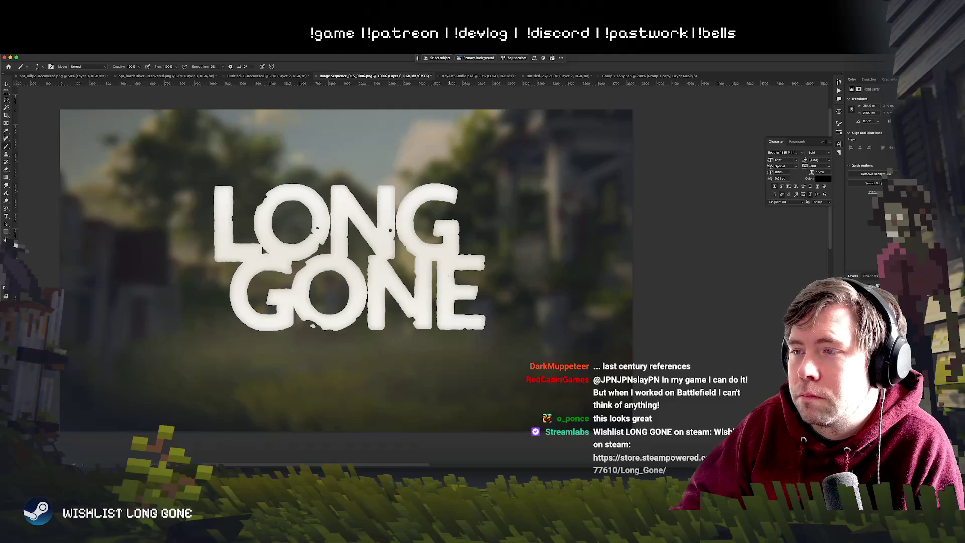
key("super+minus")
key("super+minus")
key("super+minus")
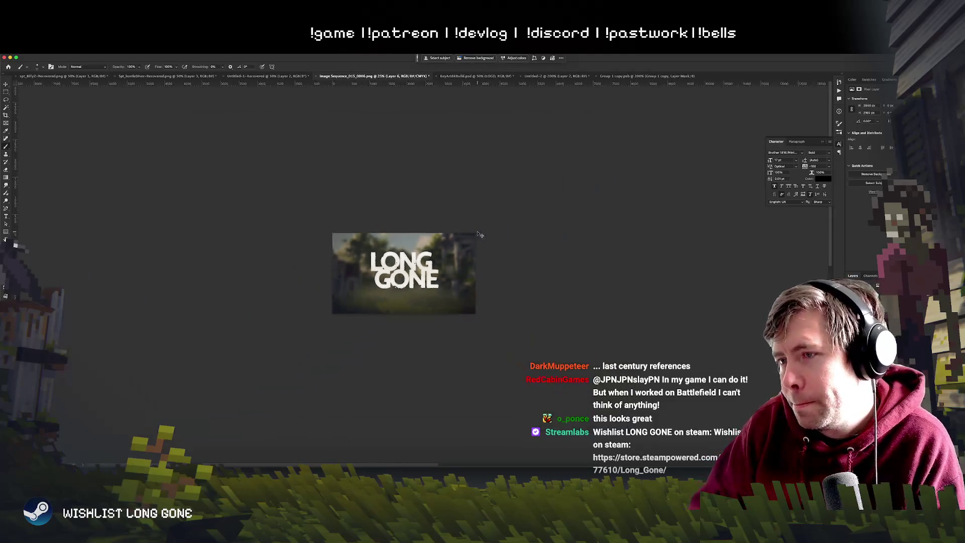
key("super+plus")
key("super+plus")
key("super+plus")
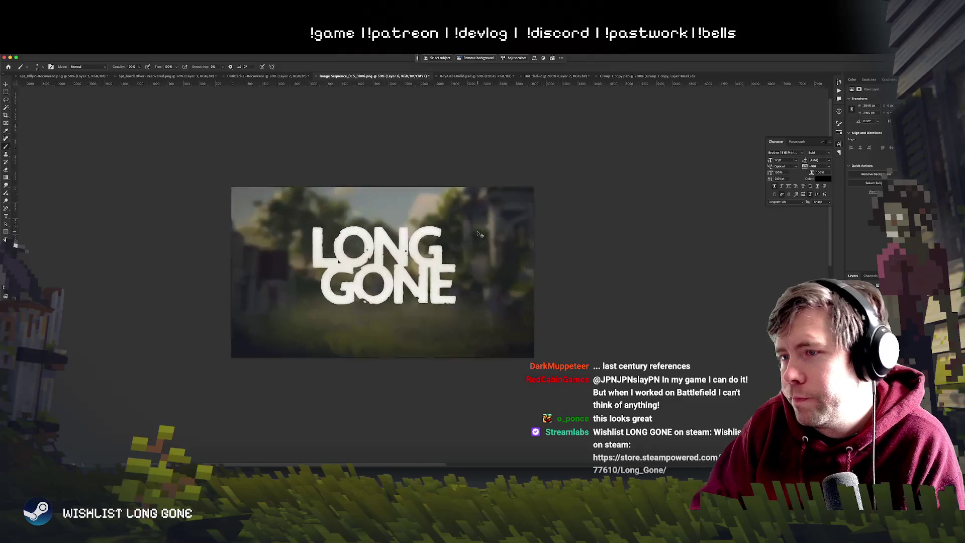
left_click_drag(226, 196, 352, 221)
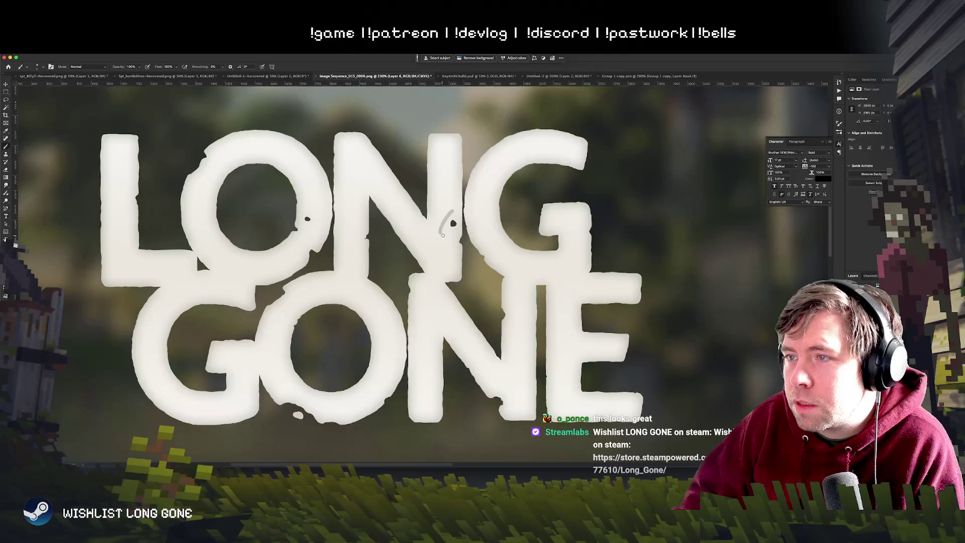
Step: Try grey diagonal scratches across the letters, undo them, and return to Group 1 copy.psb
left_click_drag(593, 411, 447, 337)
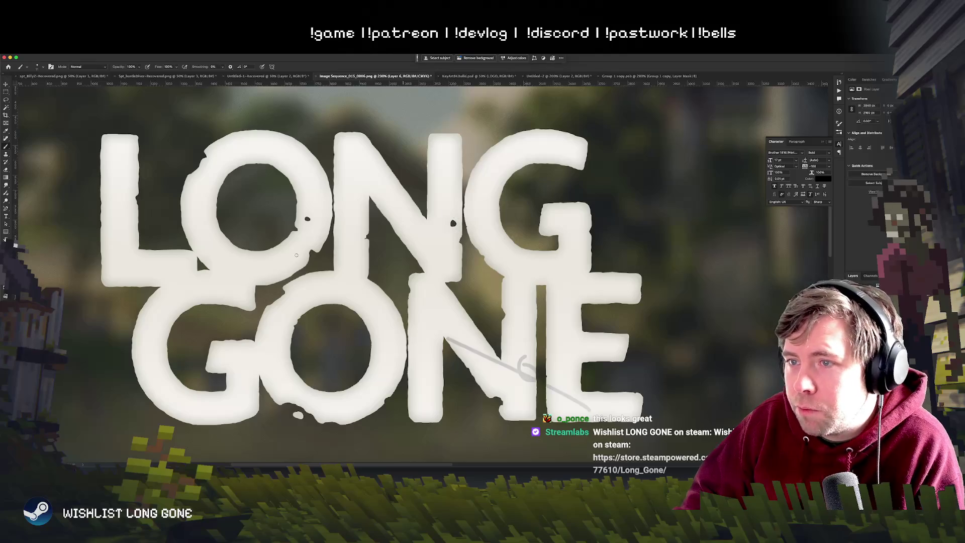
left_click_drag(537, 357, 321, 271)
left_click_drag(460, 304, 289, 231)
left_click_drag(537, 362, 436, 309)
key("super+z")
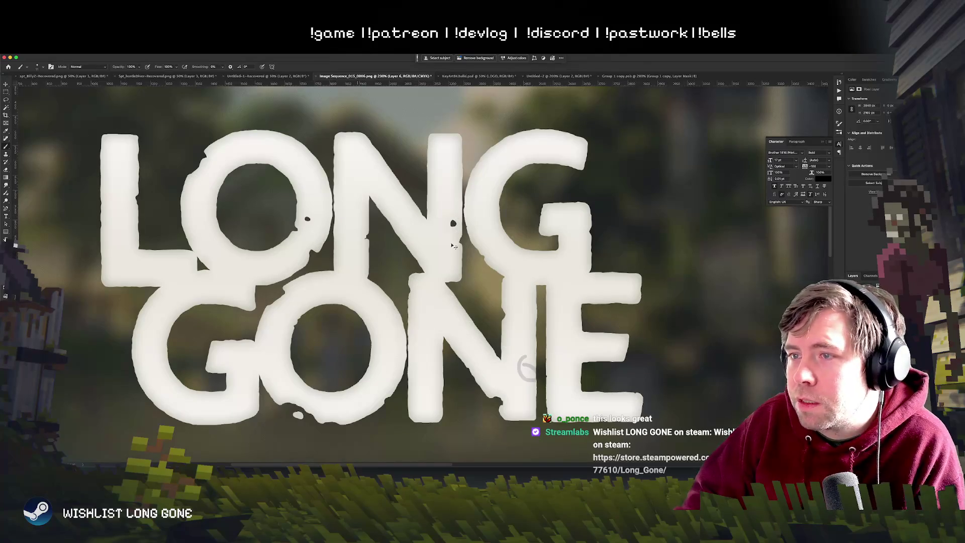
left_click(647, 76)
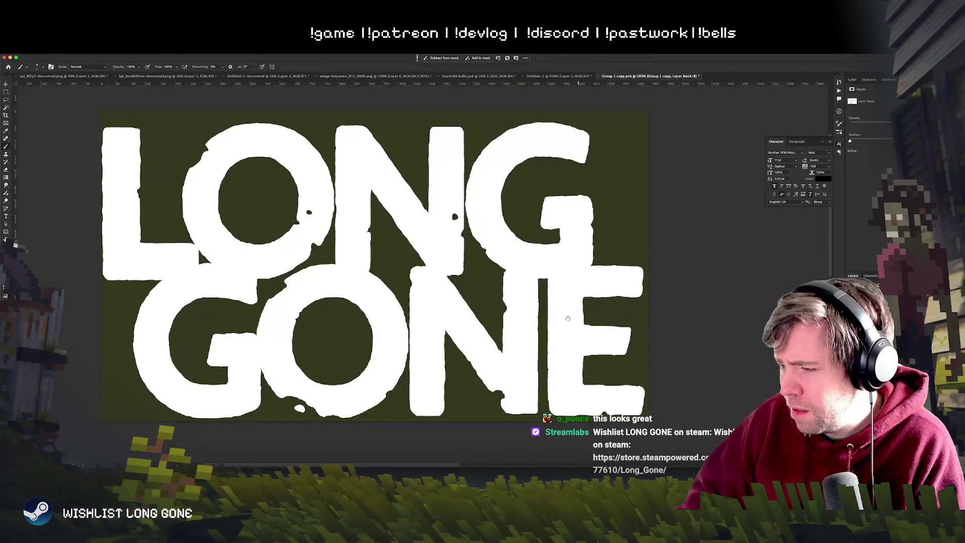
Step: Marquee-select the small dark spot and move it beside GONE's E, then zoom out to the full logo
left_click_drag(197, 247, 248, 245)
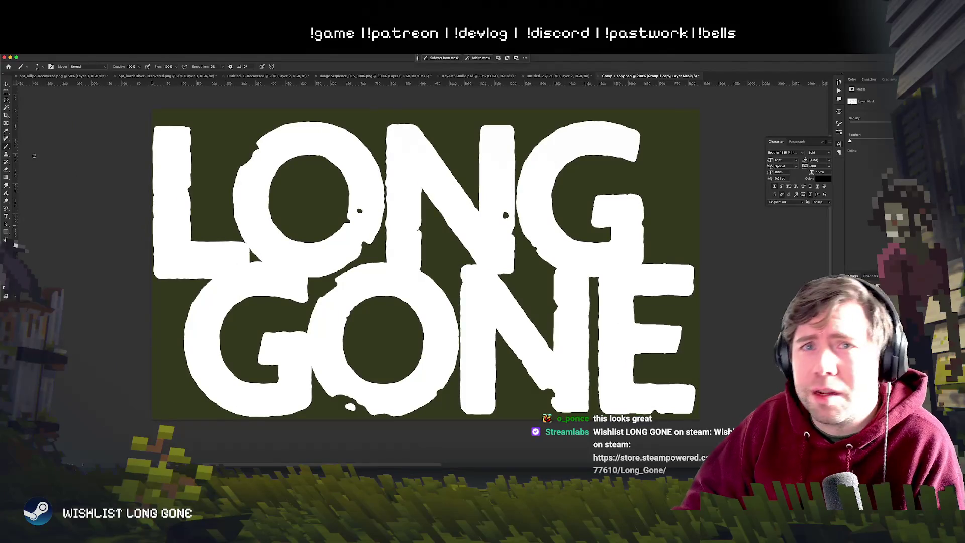
left_click(6, 92)
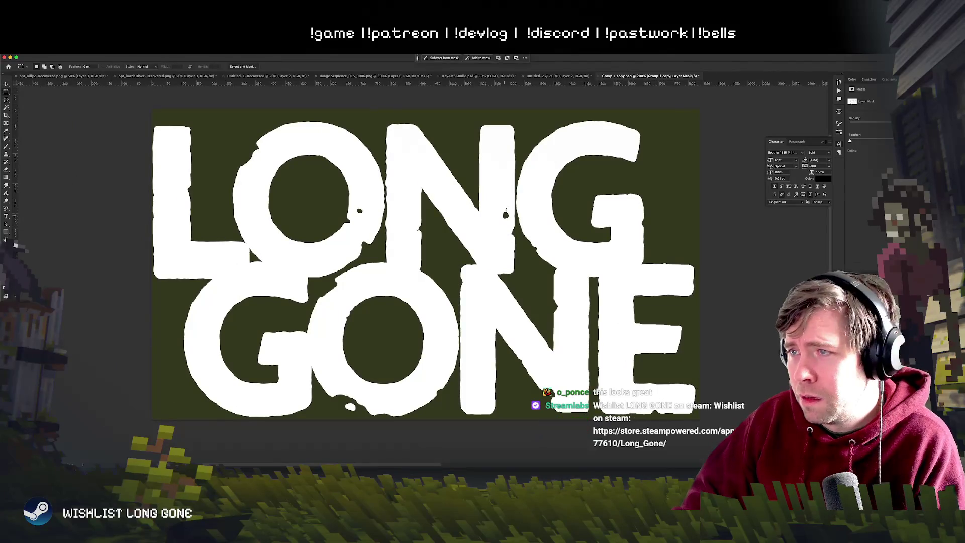
mouse_move(512, 205)
left_mouse_down()
mouse_move(495, 221)
mouse_move(587, 375)
left_mouse_up()
key("v")
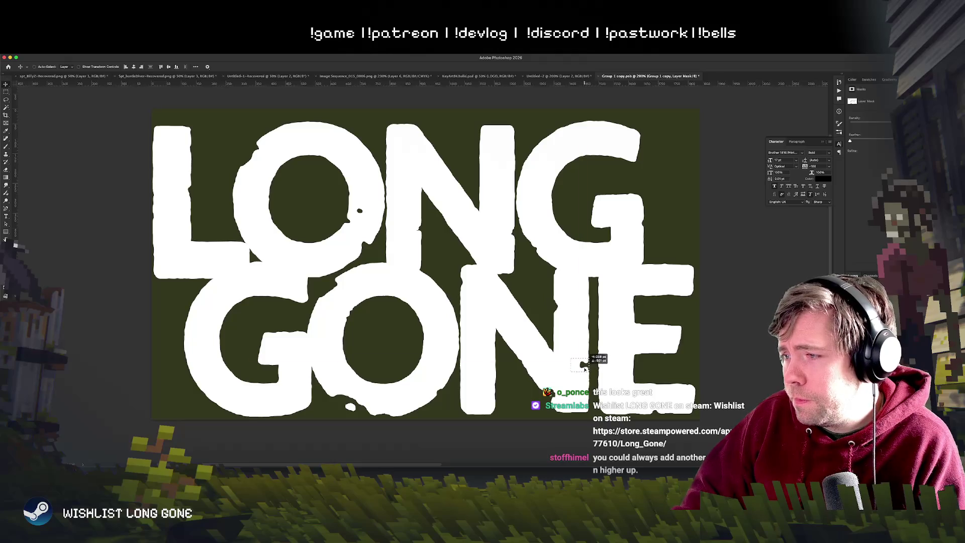
left_click_drag(587, 374, 584, 372)
left_click_drag(528, 389, 407, 335)
scroll(515, 334, "up", 5)
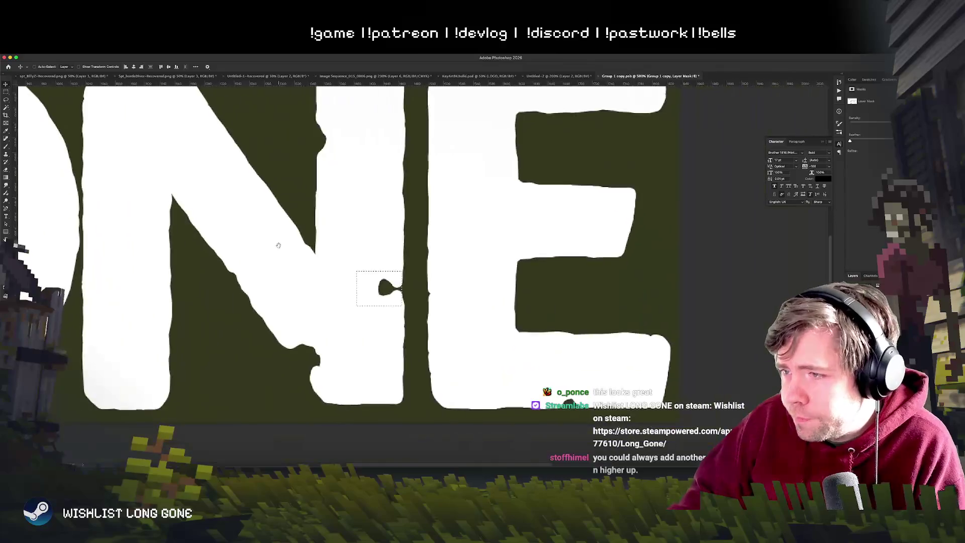
left_click_drag(279, 246, 261, 236)
left_click_drag(375, 289, 374, 262)
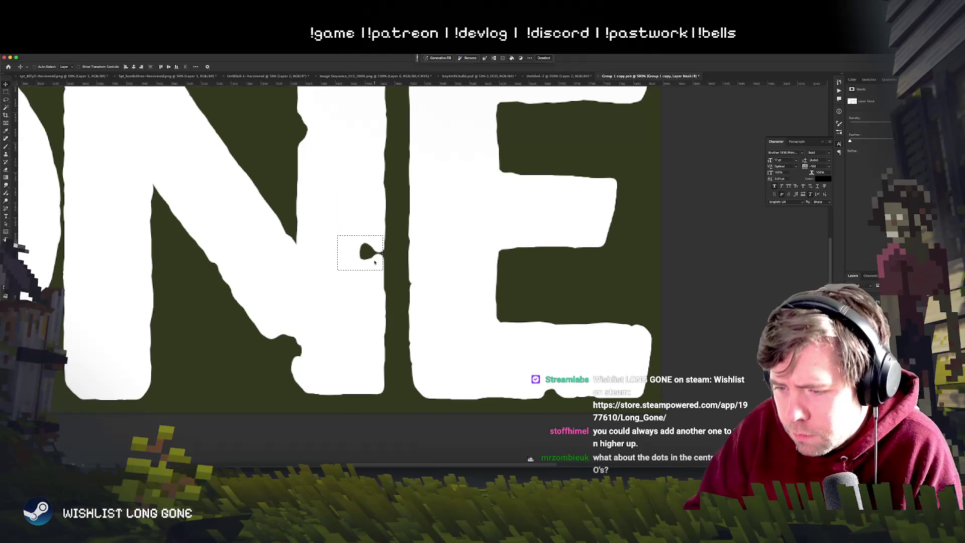
key("super+minus")
key("super+minus")
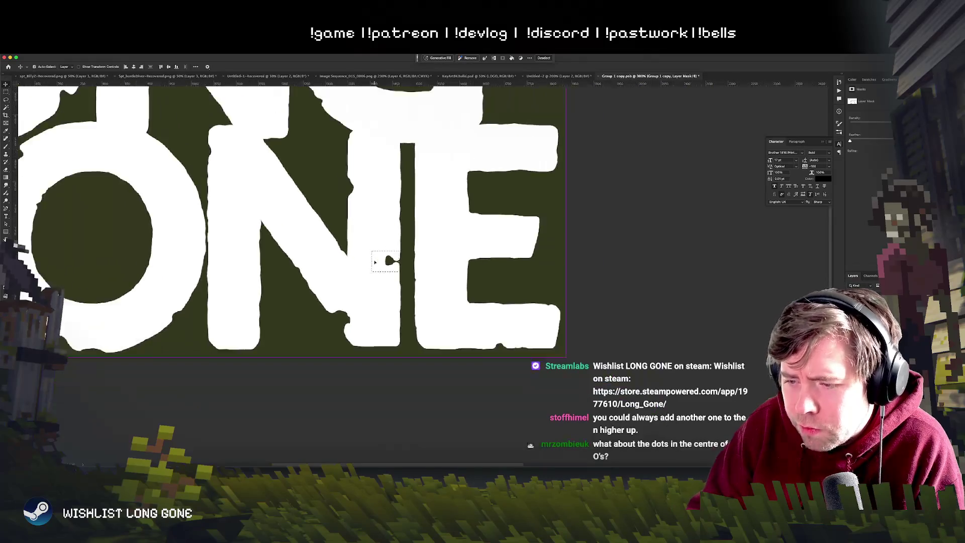
key("super+minus")
key("super+minus")
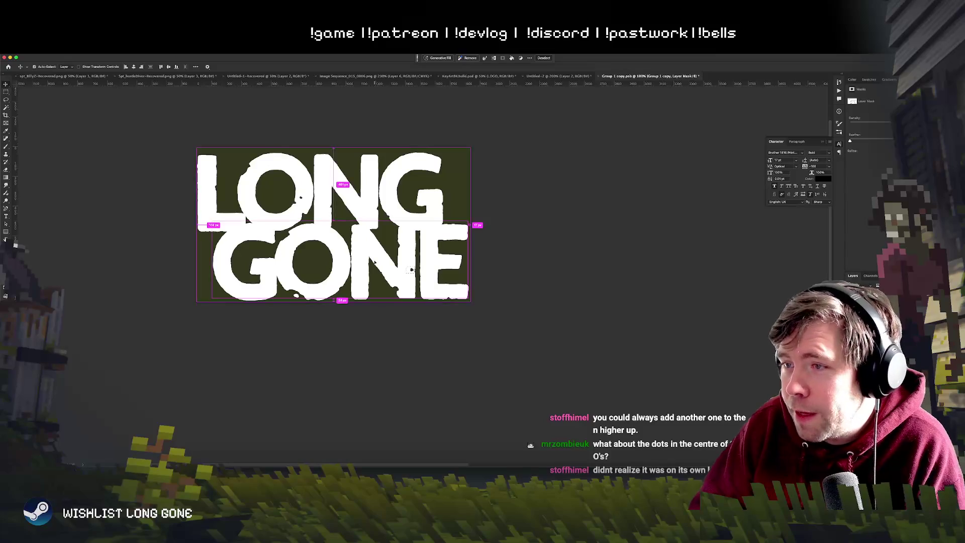
Step: Drag the dark spot further down toward the base of the N
key("super+plus")
key("super+minus")
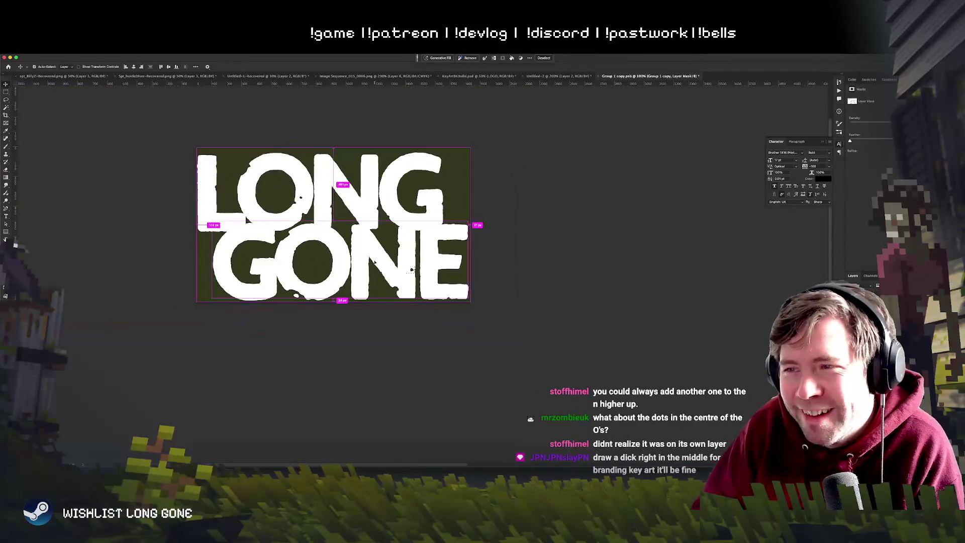
key("super+plus")
left_click_drag(386, 271, 395, 278)
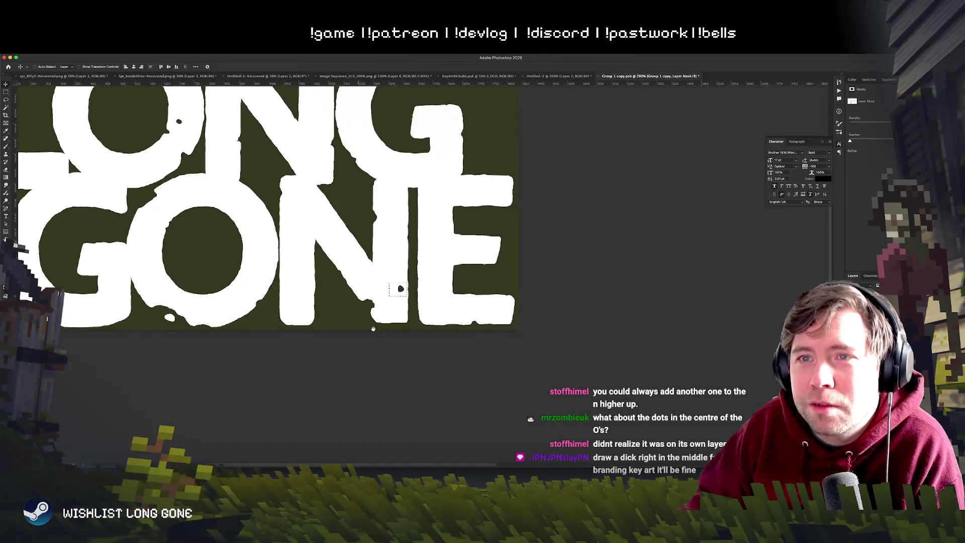
left_click_drag(309, 286, 387, 340)
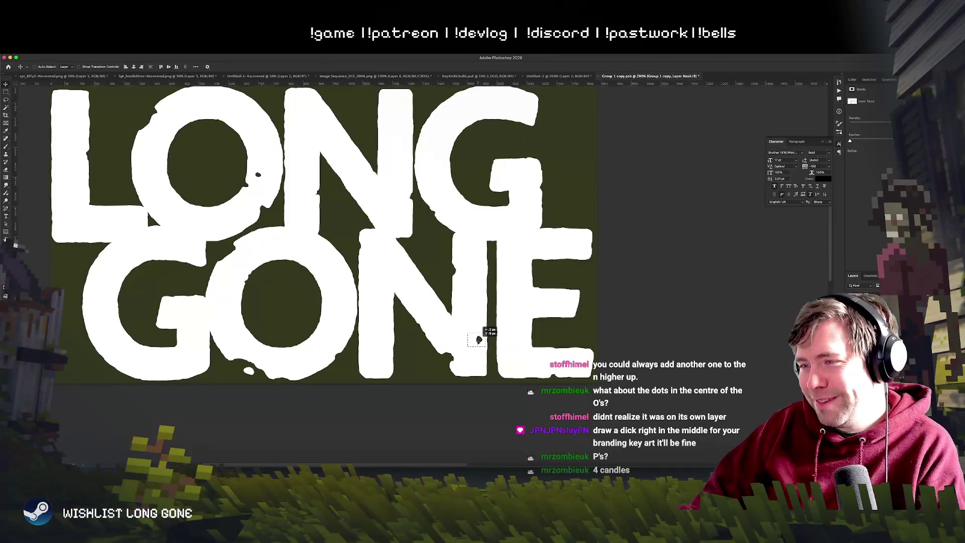
Step: Reselect the dark spot and move it lower in the N
left_click_drag(480, 339, 479, 339)
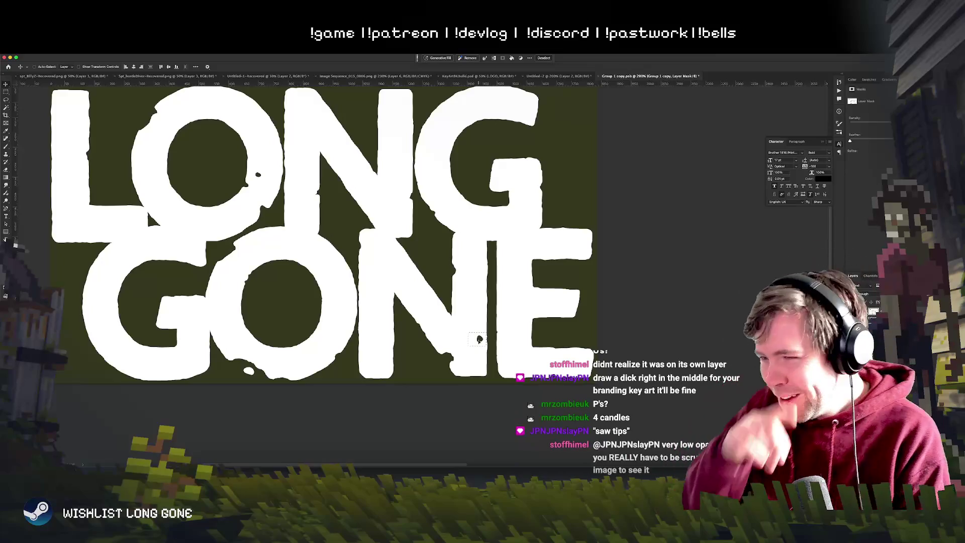
key("ctrl+t")
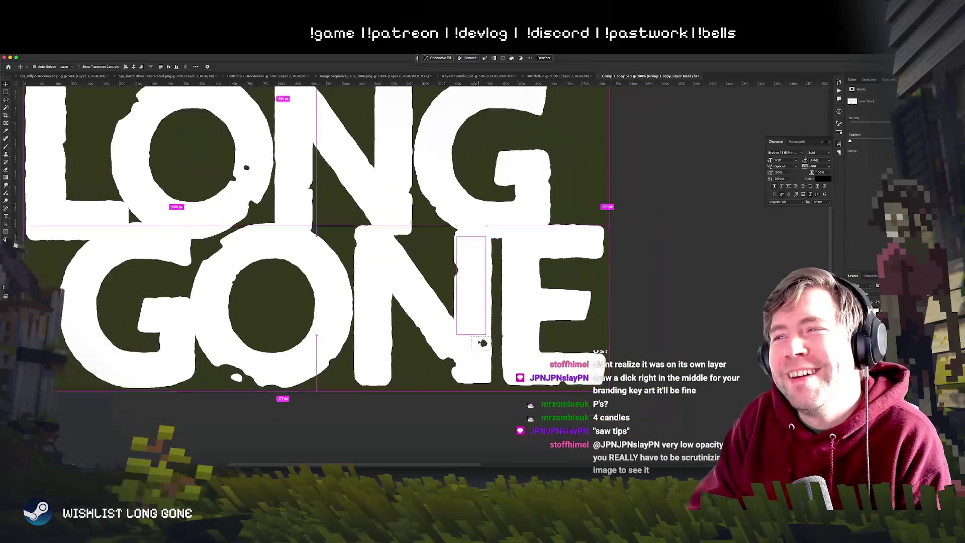
key("Escape")
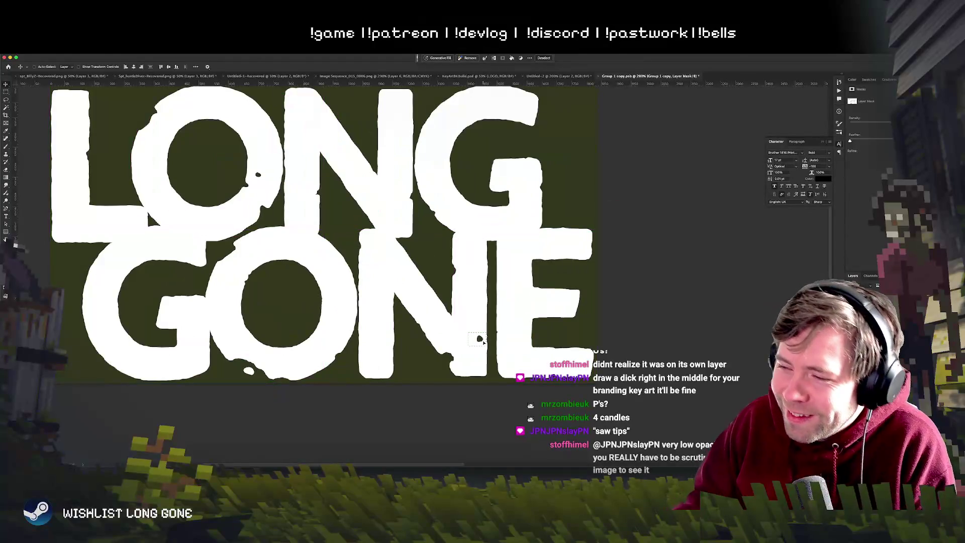
left_click_drag(482, 341, 483, 346)
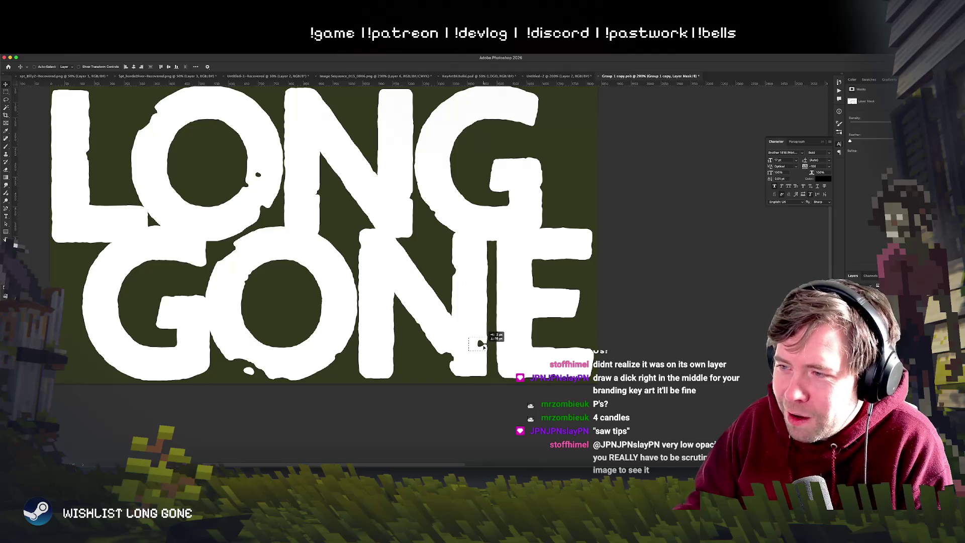
left_click_drag(482, 346, 483, 346)
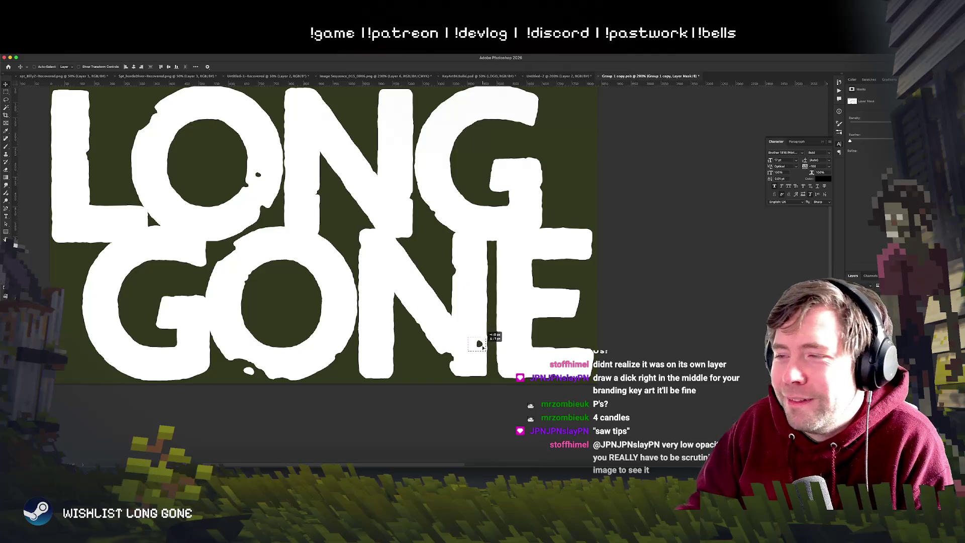
scroll(428, 337, "right", 2)
scroll(427, 337, "down", 1)
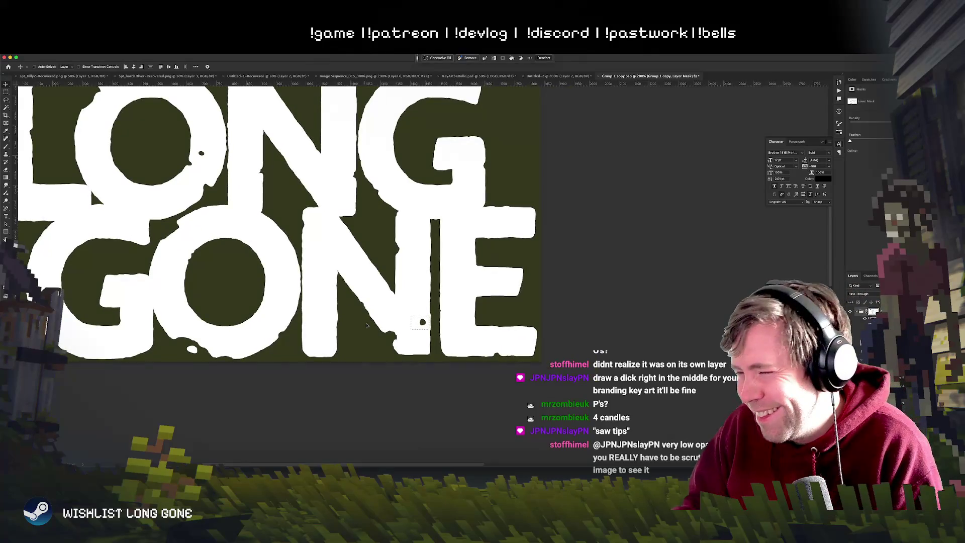
Step: Move the dark spot back up inside the N and deselect it with Ctrl+D
key("ctrl+minus")
key("ctrl+minus")
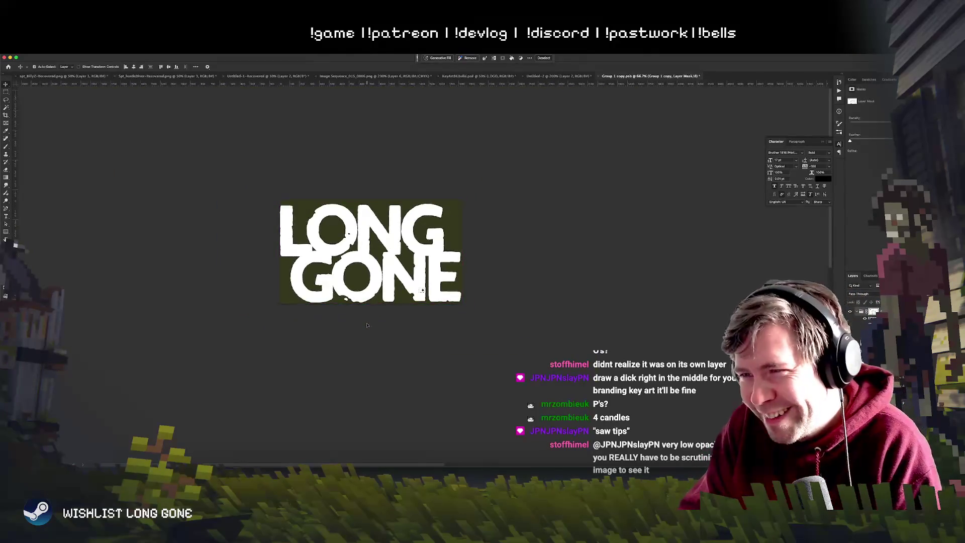
key("ctrl+plus")
key("ctrl+plus")
key("ctrl+plus")
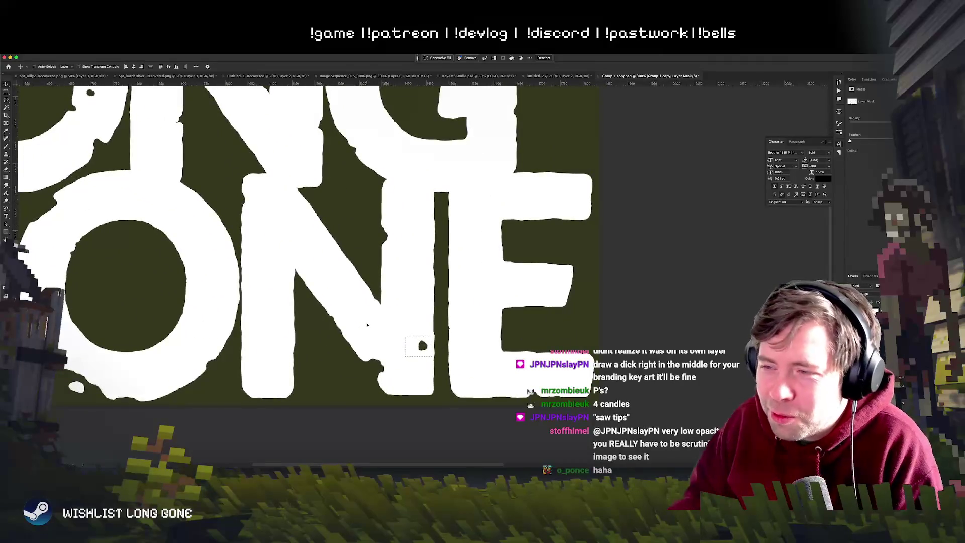
left_click_drag(407, 345, 407, 323)
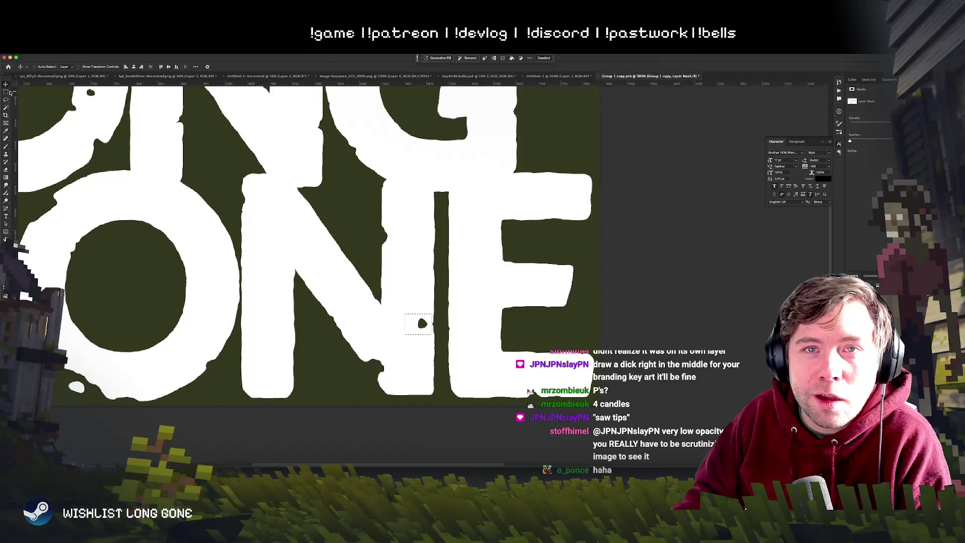
left_click(9, 92)
key("ctrl+d")
Step: Pick the Brush and zoom out to fit the whole LONG GONE logo
scroll(221, 211, "right", 1)
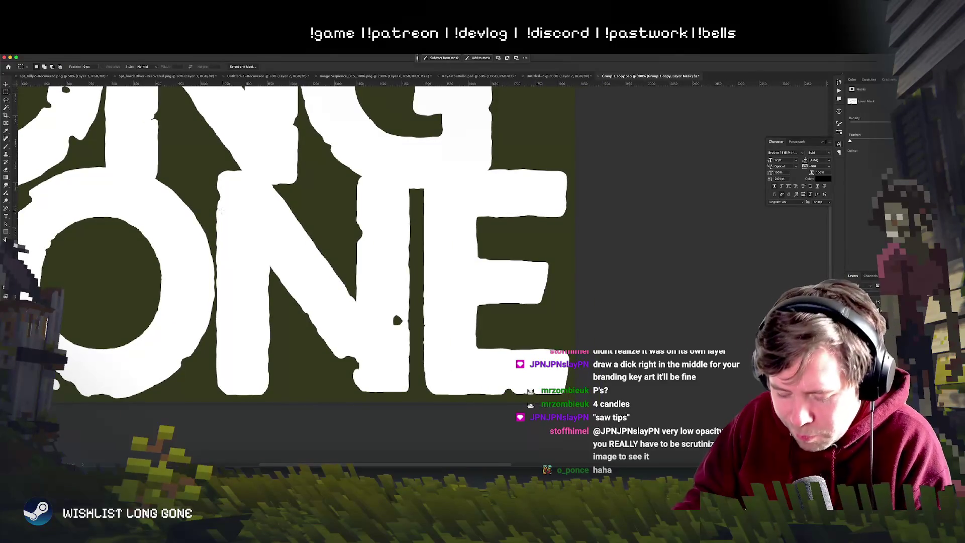
key("b")
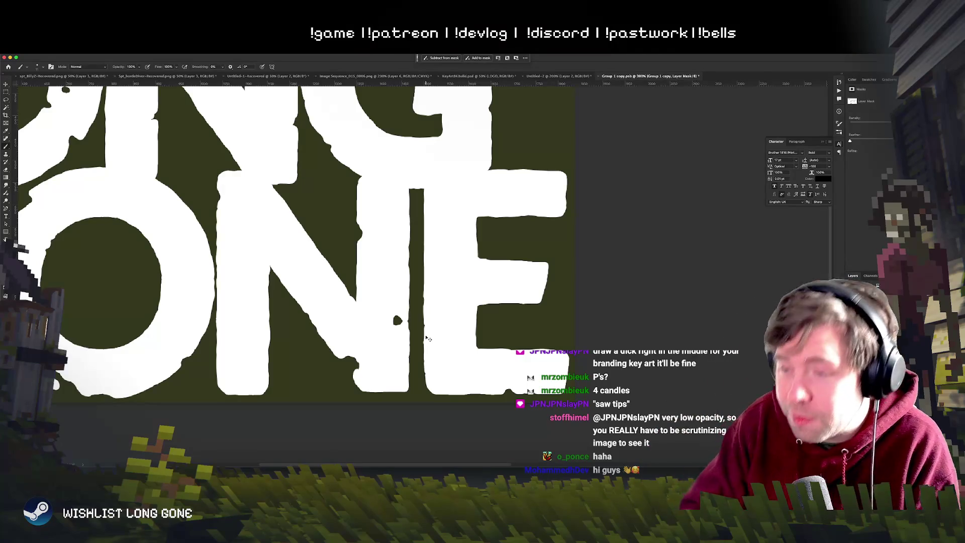
key("ctrl+minus")
key("ctrl+minus")
key("ctrl+plus")
key("ctrl+plus")
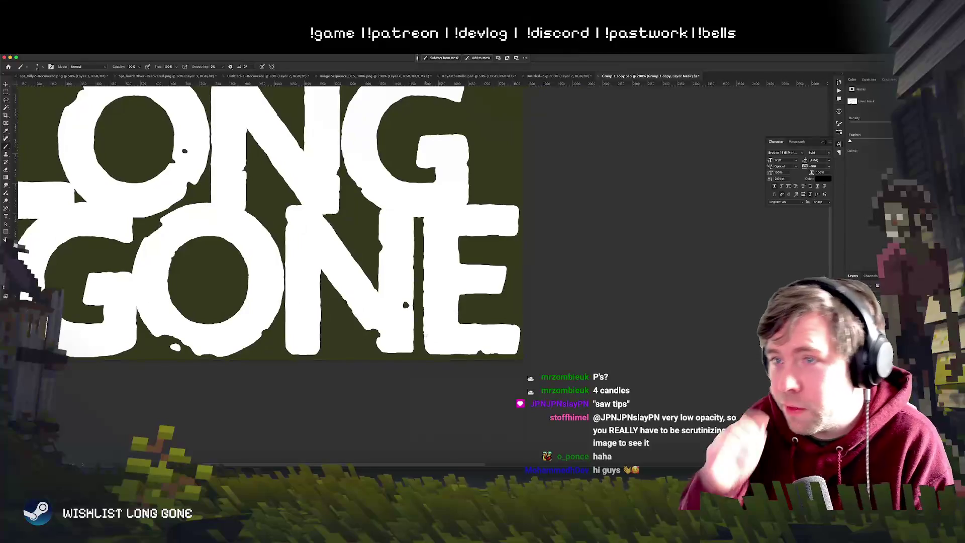
key("ctrl+minus")
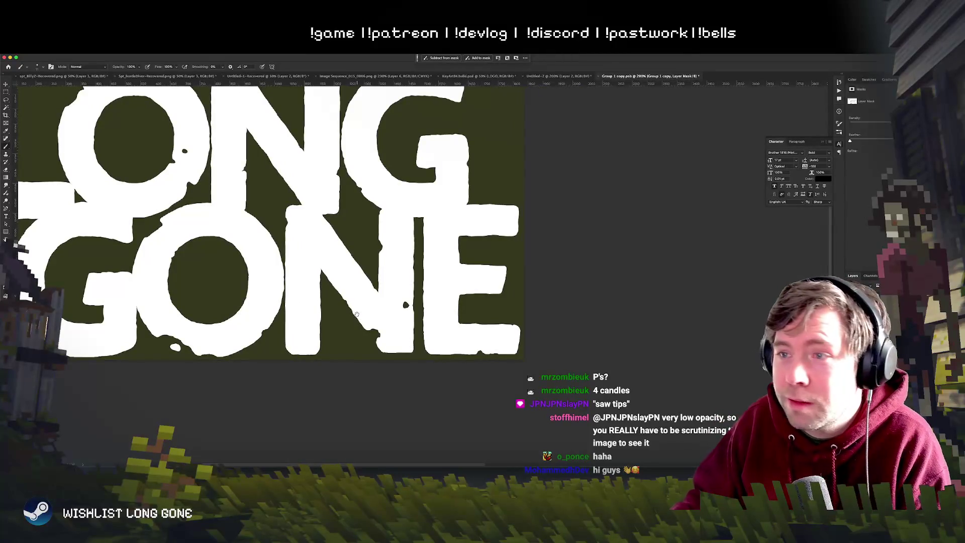
Step: Compare the Group 1 copy.psb mask with the logo in the Image Sequence key art
key("ctrl+plus")
key("ctrl+plus")
key("ctrl+minus")
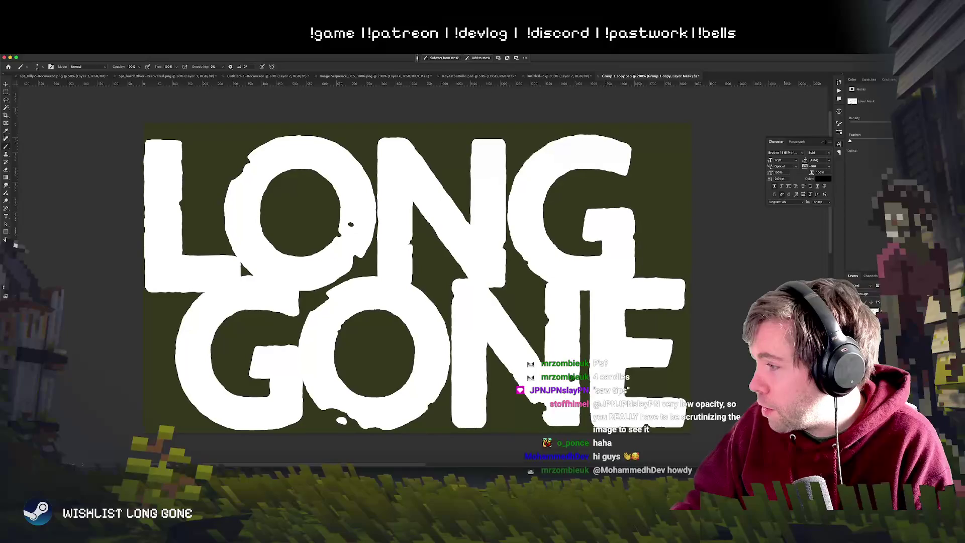
key("ctrl+comma")
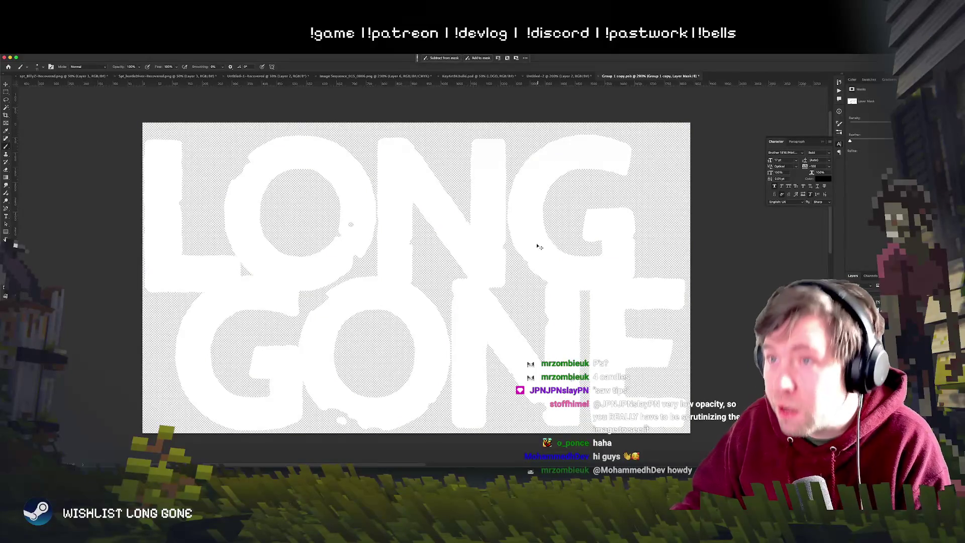
key("ctrl+comma")
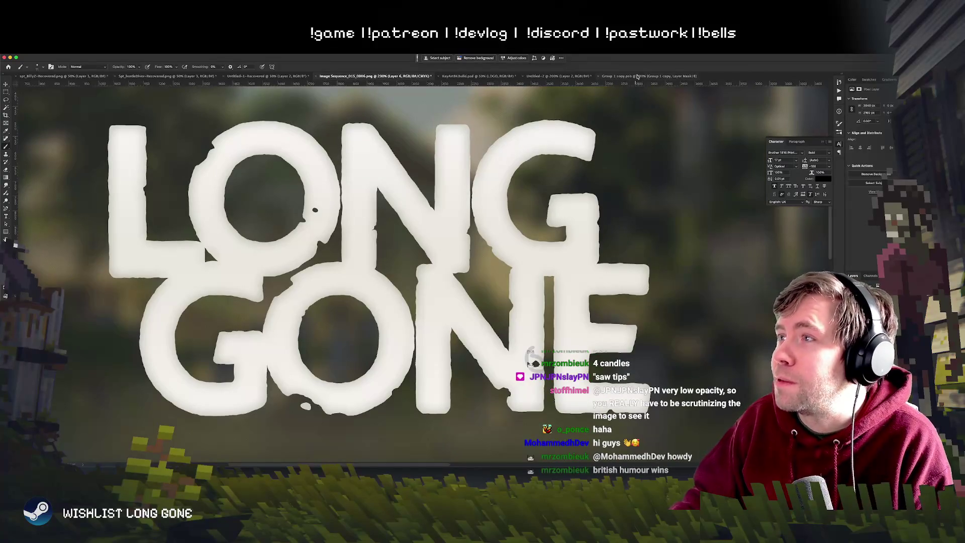
left_click(637, 76)
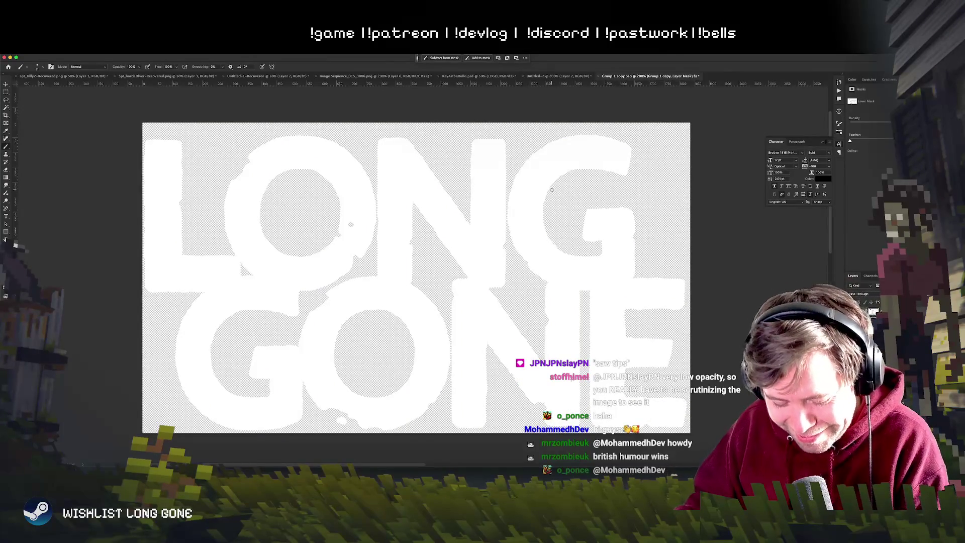
left_click(331, 75)
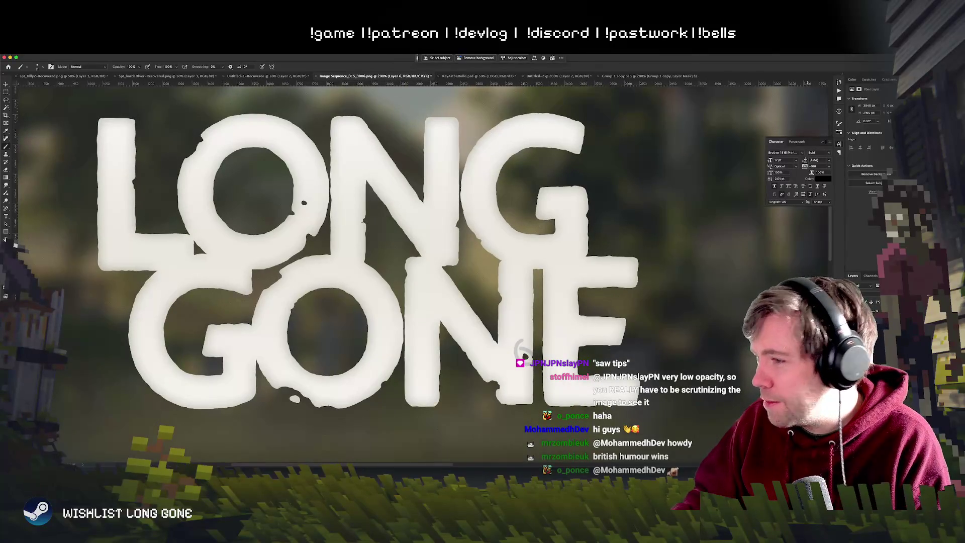
scroll(552, 295, "down", 5)
scroll(553, 298, "up", 5)
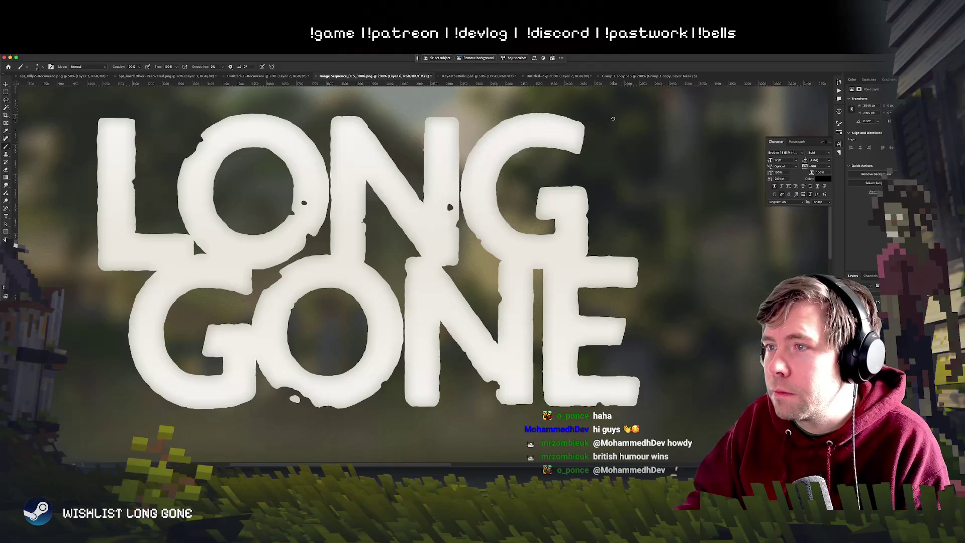
Step: Flip between the mask and Image Sequence_015_0006.png to confirm the updated LONG GONE logo
left_click(683, 76)
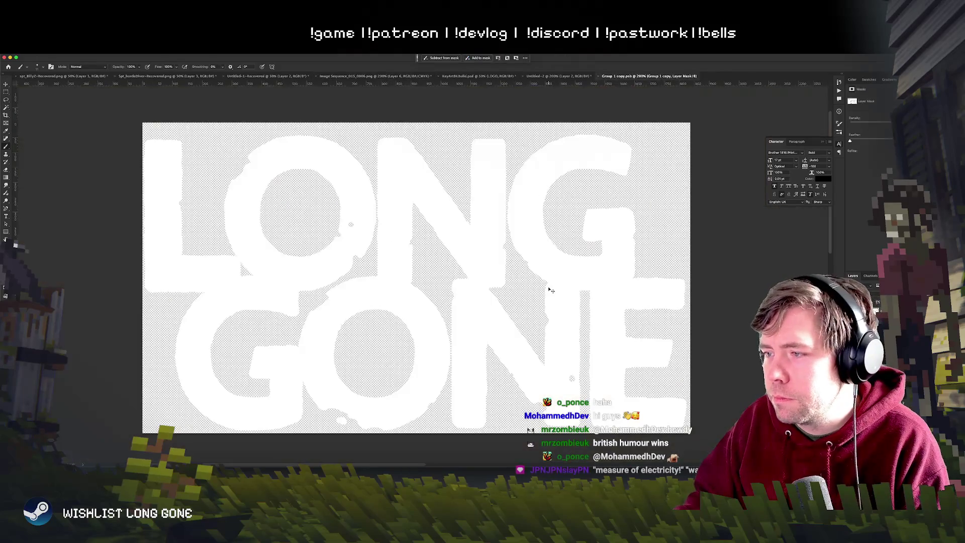
left_click(374, 76)
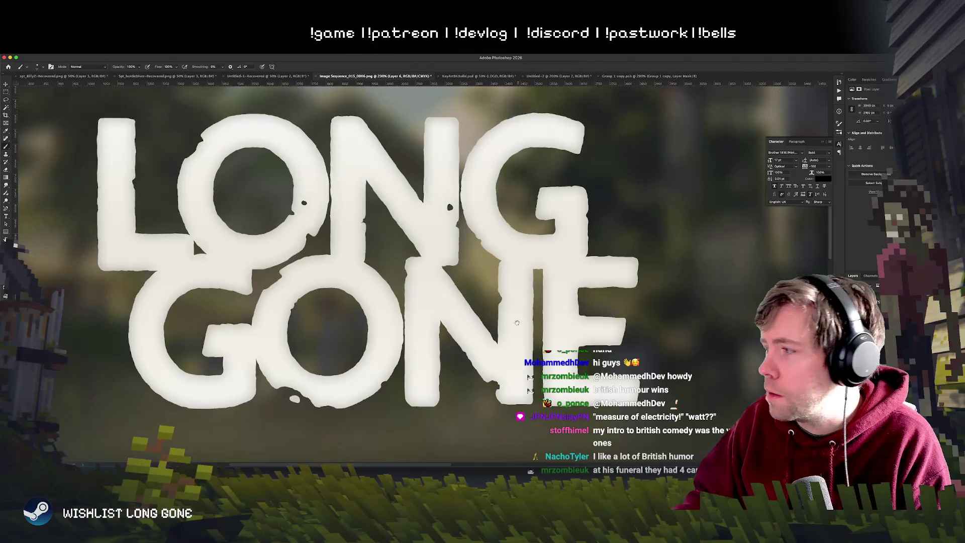
scroll(516, 361, "down", 2)
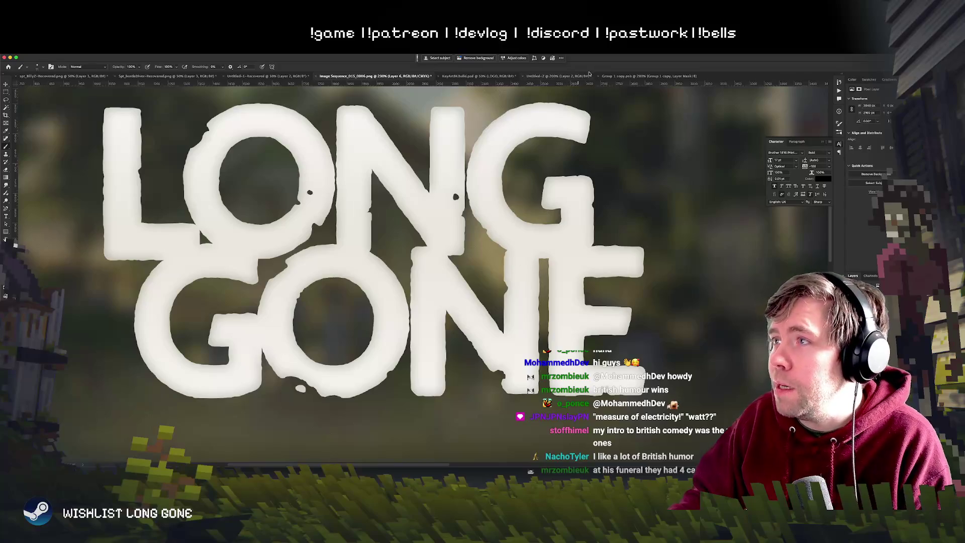
left_click(623, 76)
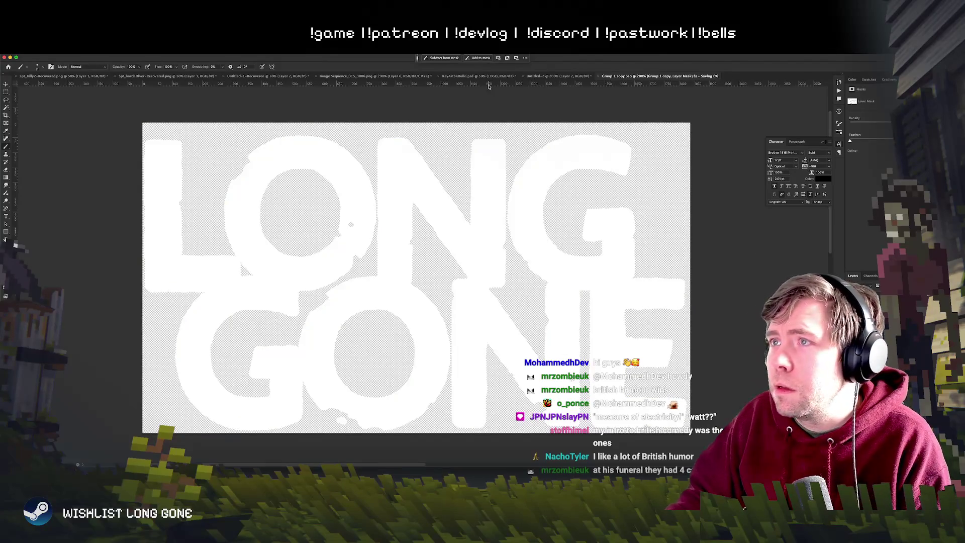
left_click(375, 76)
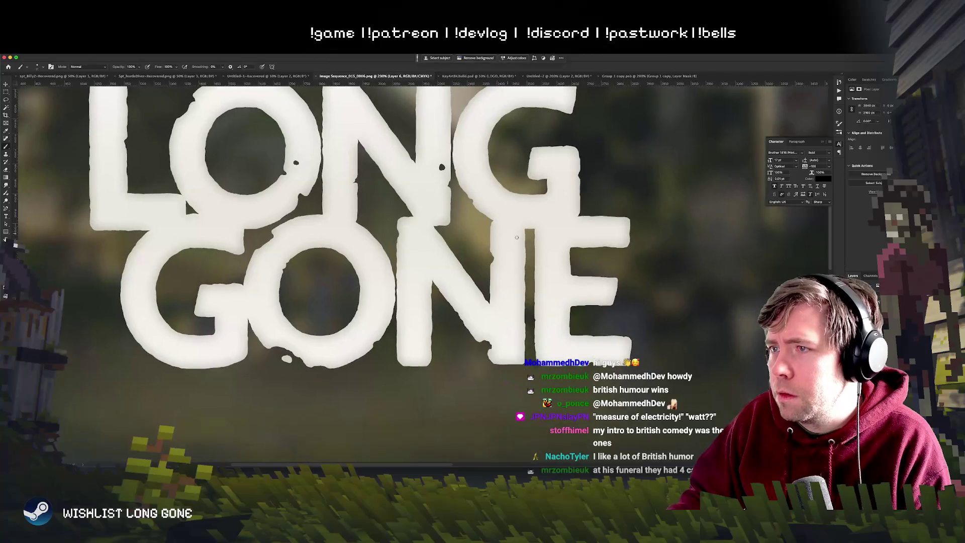
key("m")
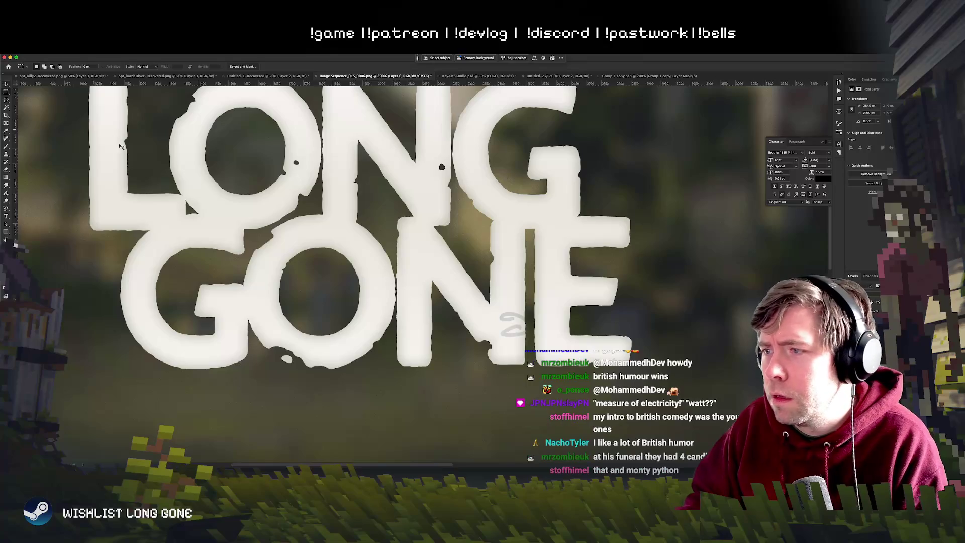
Step: Marquee-select a small area of the logo and zoom the lettering to 200%
left_click_drag(451, 203, 490, 256)
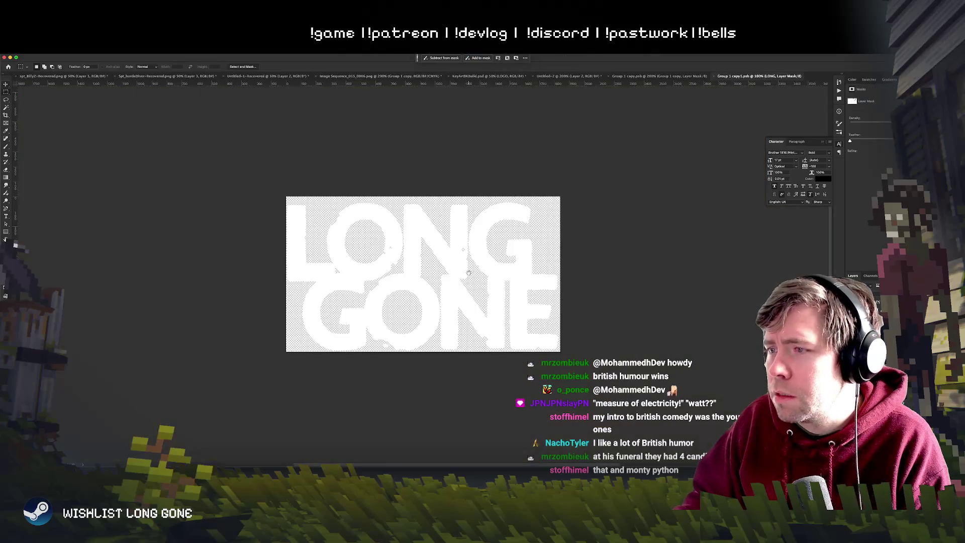
left_click_drag(469, 273, 408, 232)
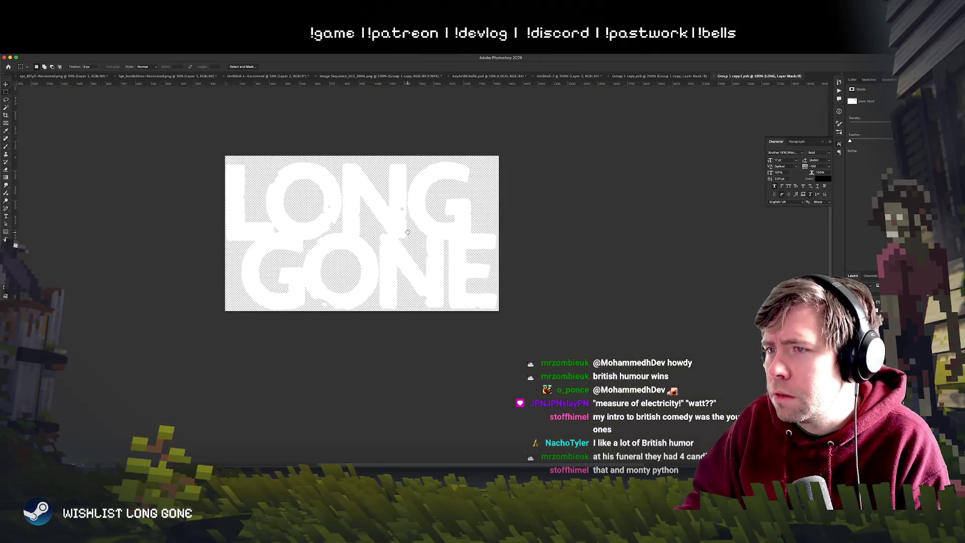
key("super+equal")
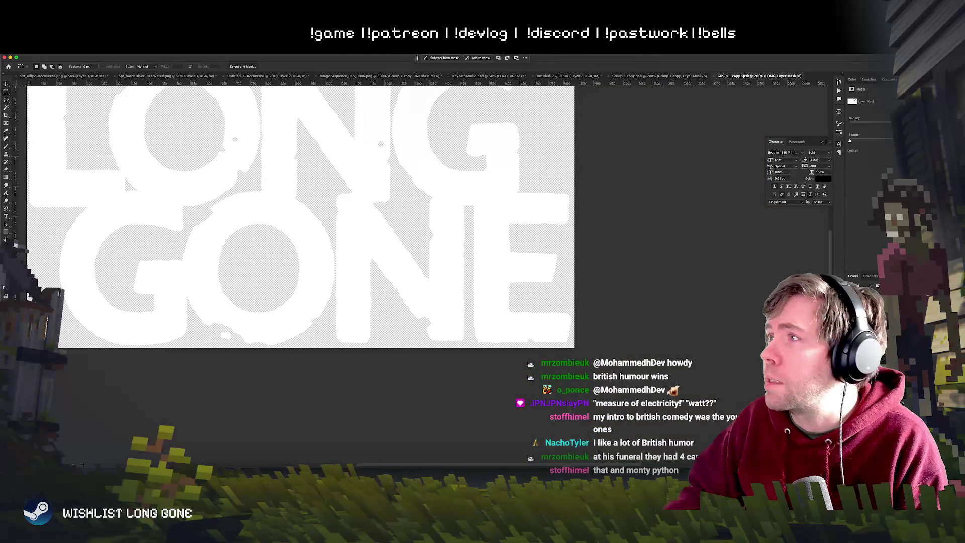
Step: Close the older Group 1 copy.psb document and zoom to 300%
left_click(644, 77)
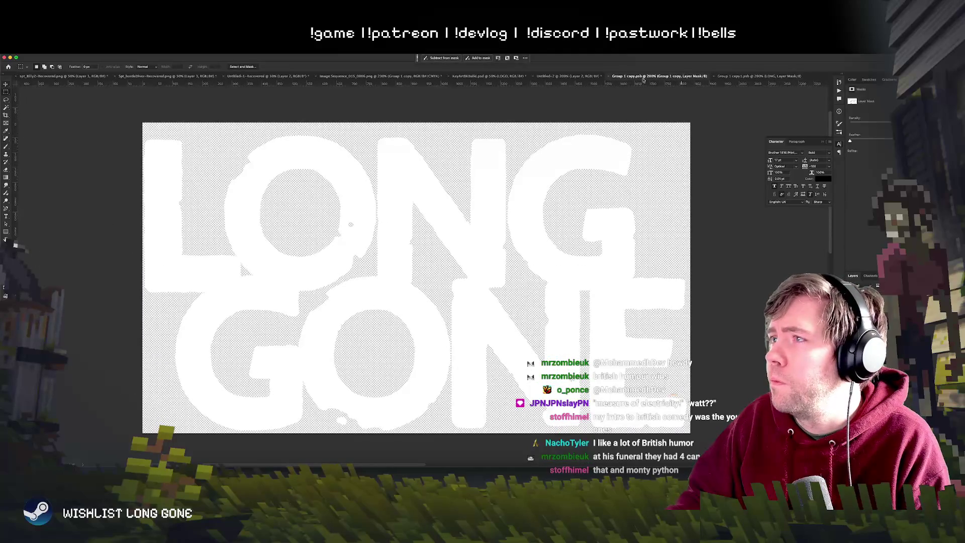
left_click(609, 76)
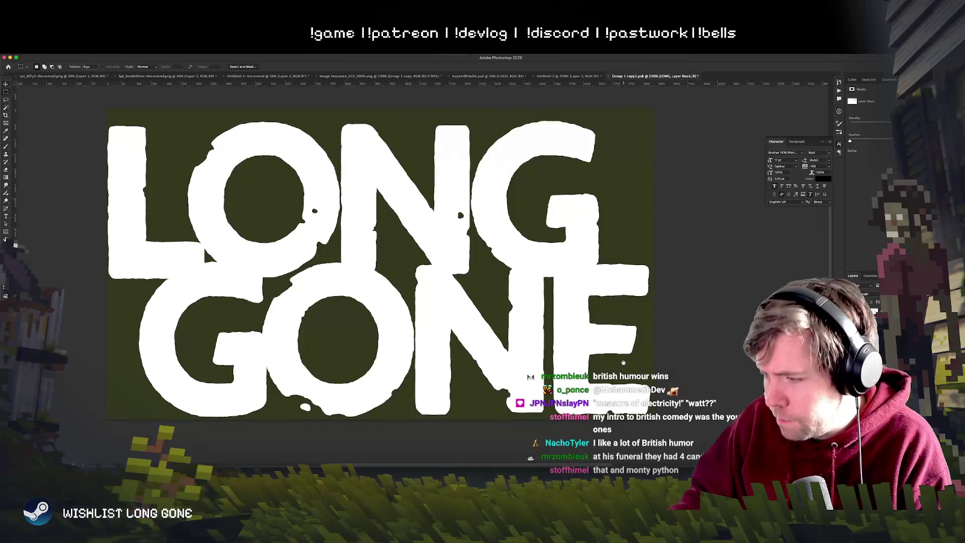
key("ctrl+plus")
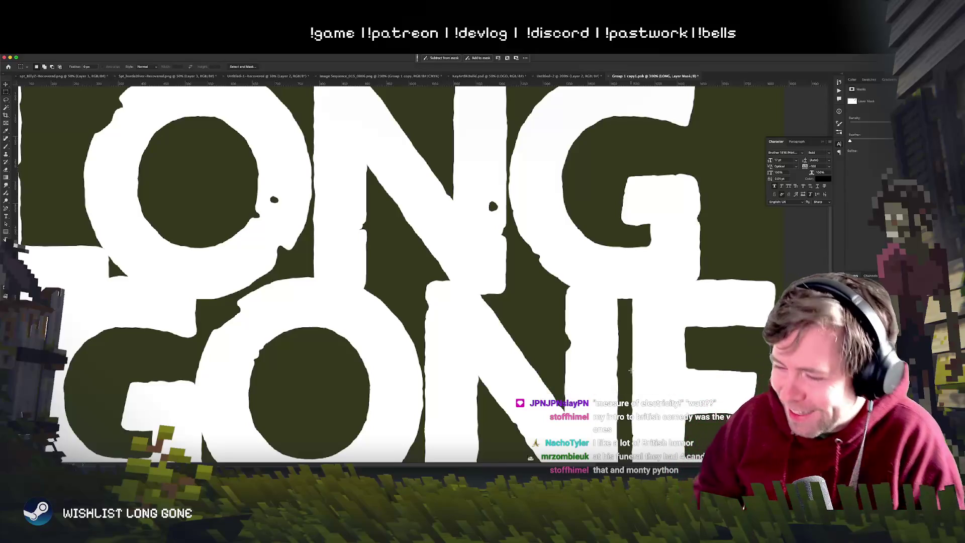
Step: Select the dark speck inside the letters on the Group 1 copy layer for moving
left_click_drag(480, 192, 501, 219)
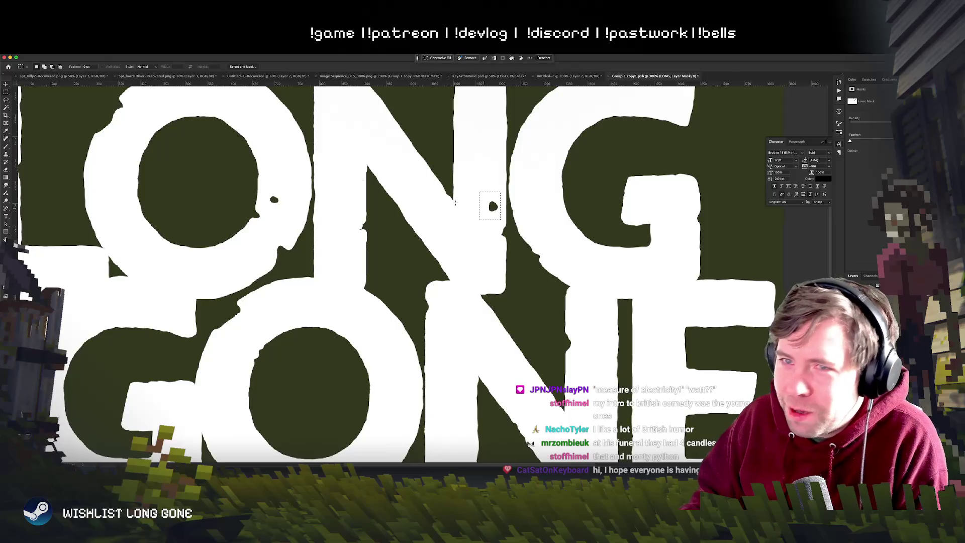
left_click(7, 83)
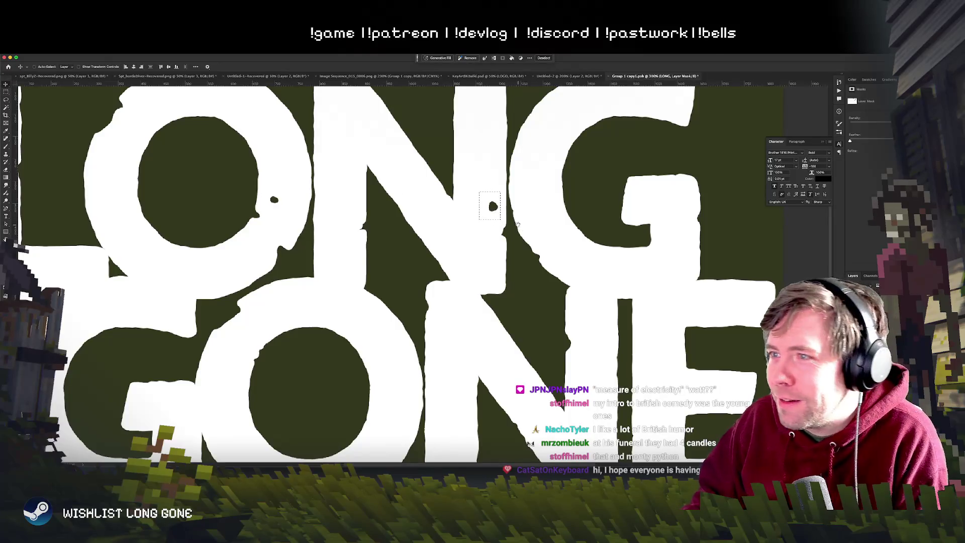
scroll(518, 225, "up", 2)
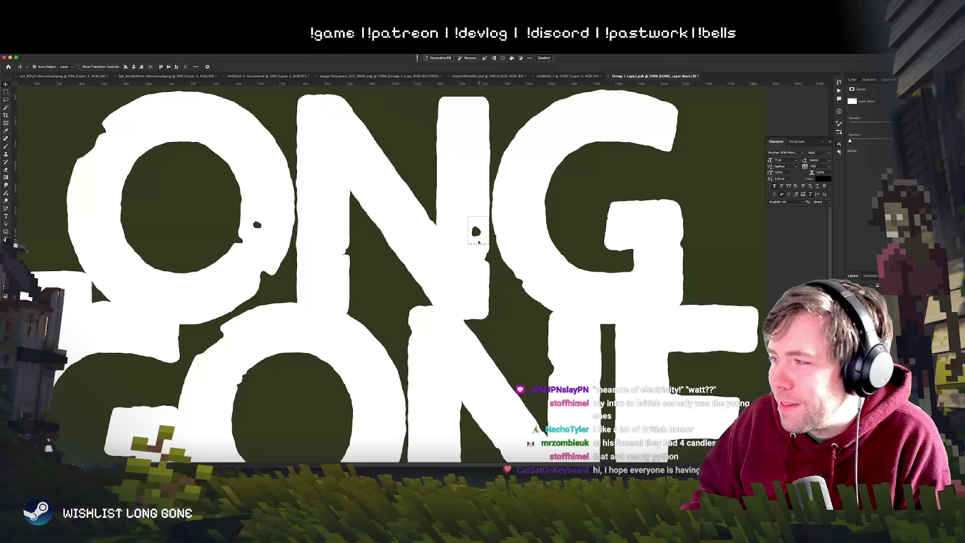
left_click_drag(479, 242, 516, 352)
left_click(478, 304)
scroll(483, 271, "down", 5)
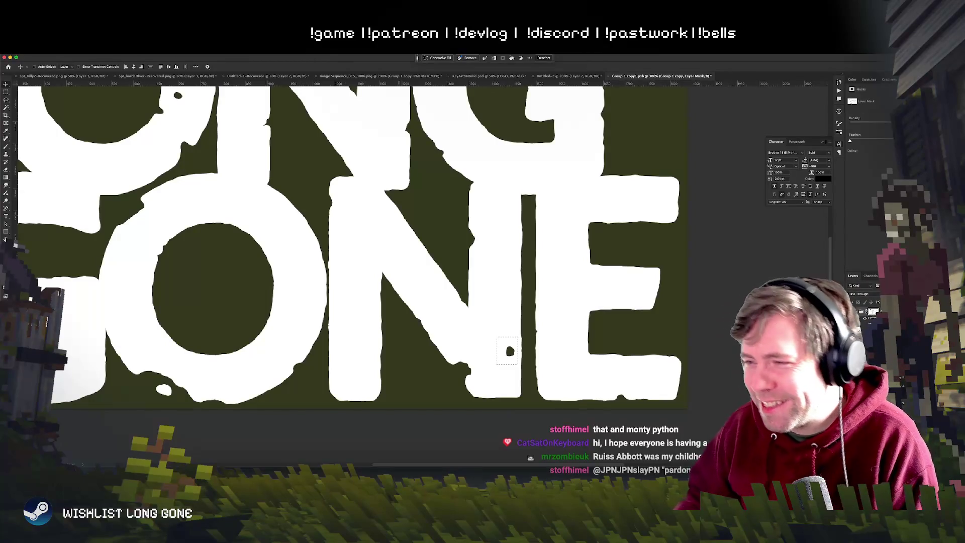
Step: Move the dark speck up about 35 px, return to 200%, and hide the olive backdrop
left_click_drag(511, 352, 512, 334)
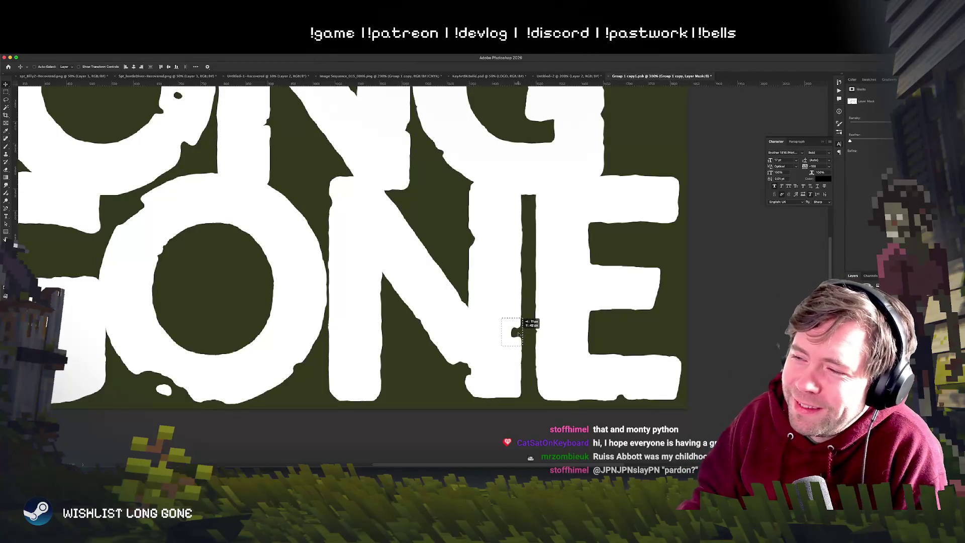
key("super+minus")
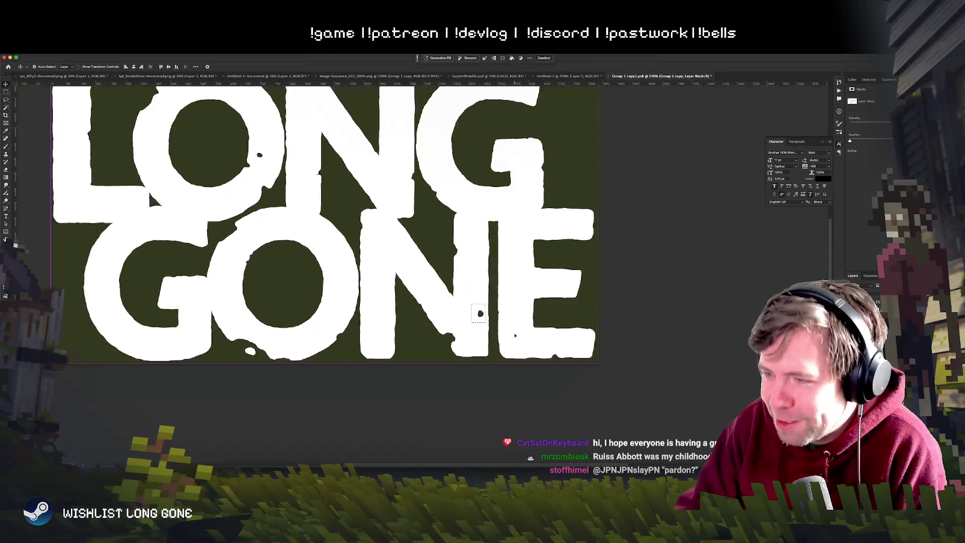
key("super+minus")
key("super+plus")
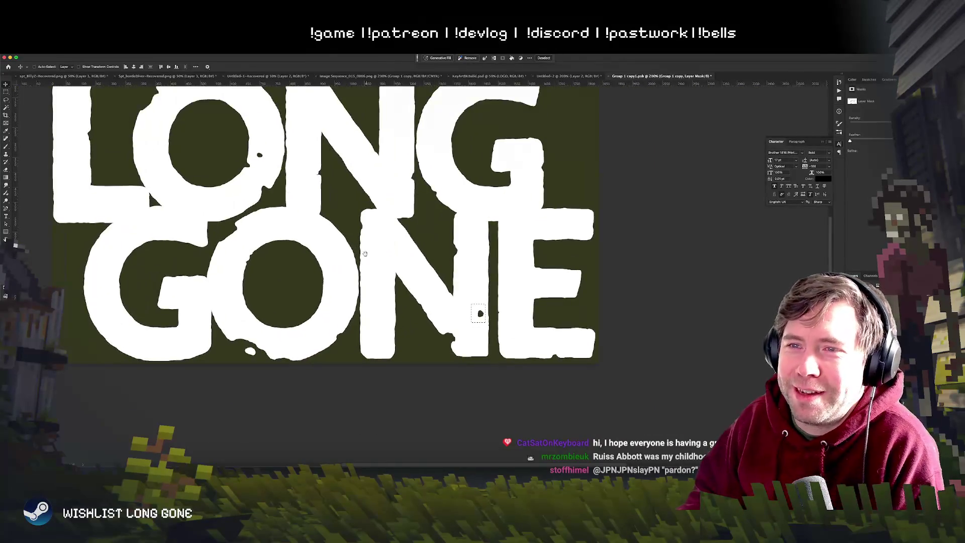
key("m")
mouse_move(463, 336)
left_mouse_down()
mouse_move(478, 315)
mouse_move(556, 344)
left_mouse_up()
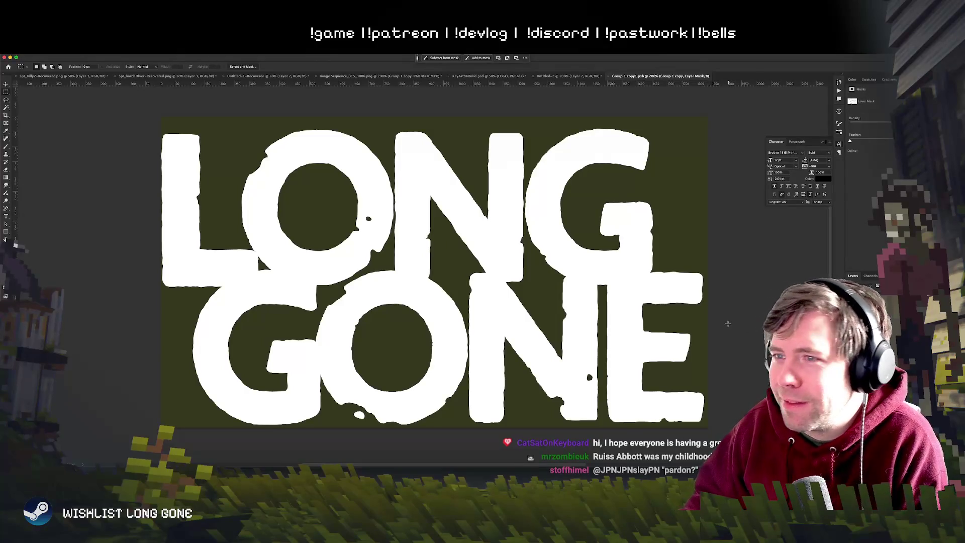
key("ctrl+comma")
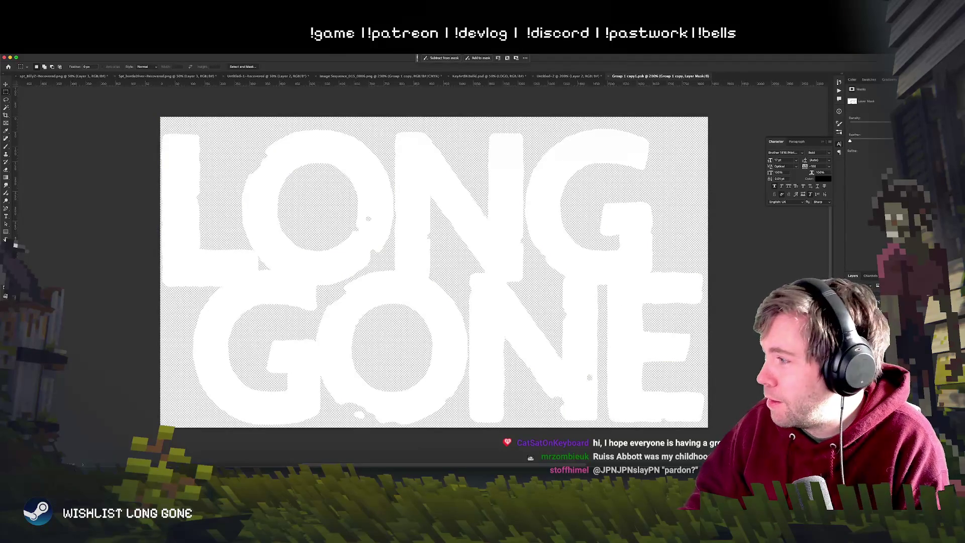
key("ctrl+comma")
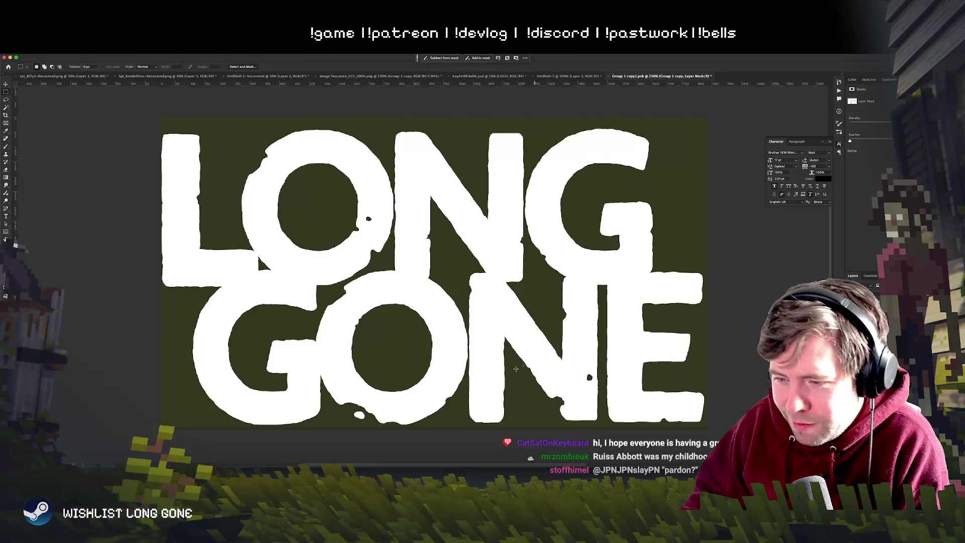
scroll(503, 362, "down", 2)
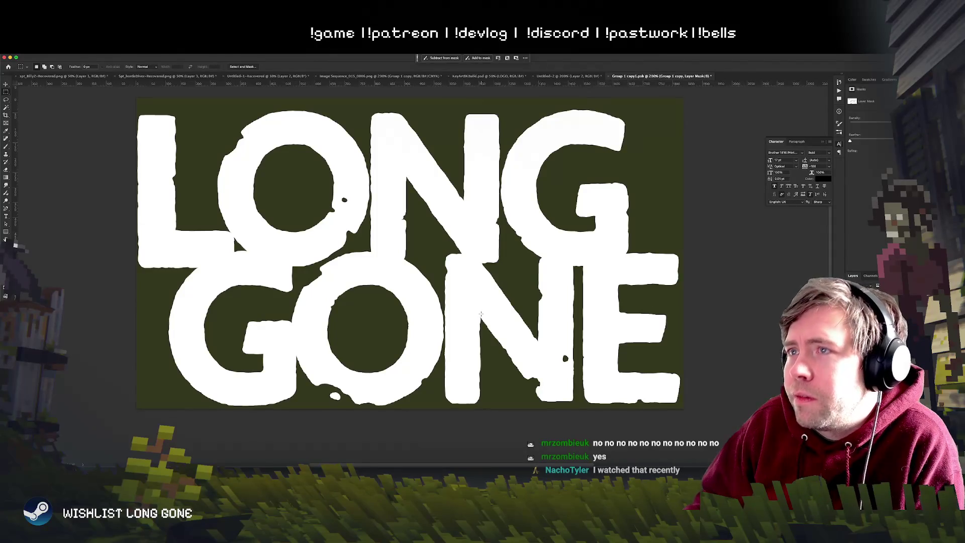
Step: Return to Image Sequence_015_0006.png, zoomed out to the whole logo, with Layer 6 selected
left_click(540, 76)
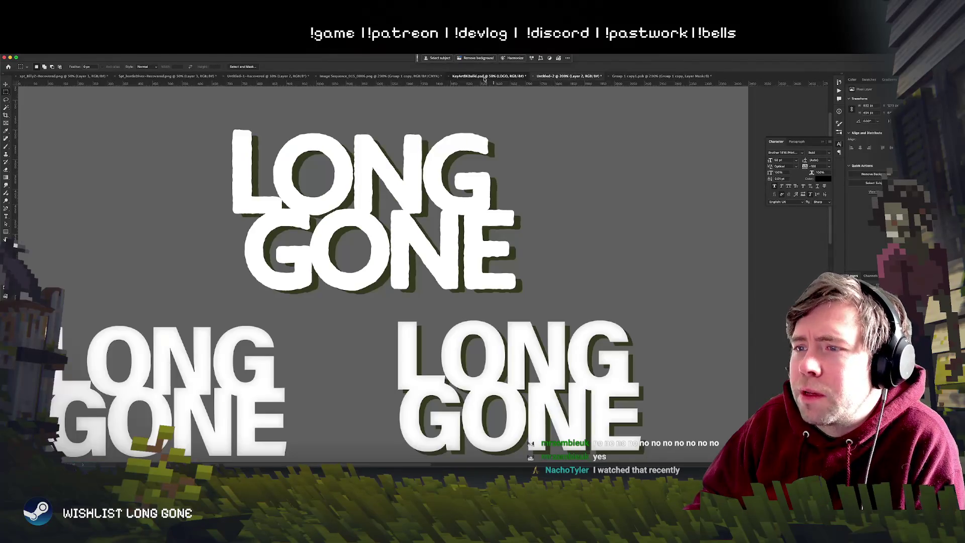
left_click(488, 76)
left_click(380, 76)
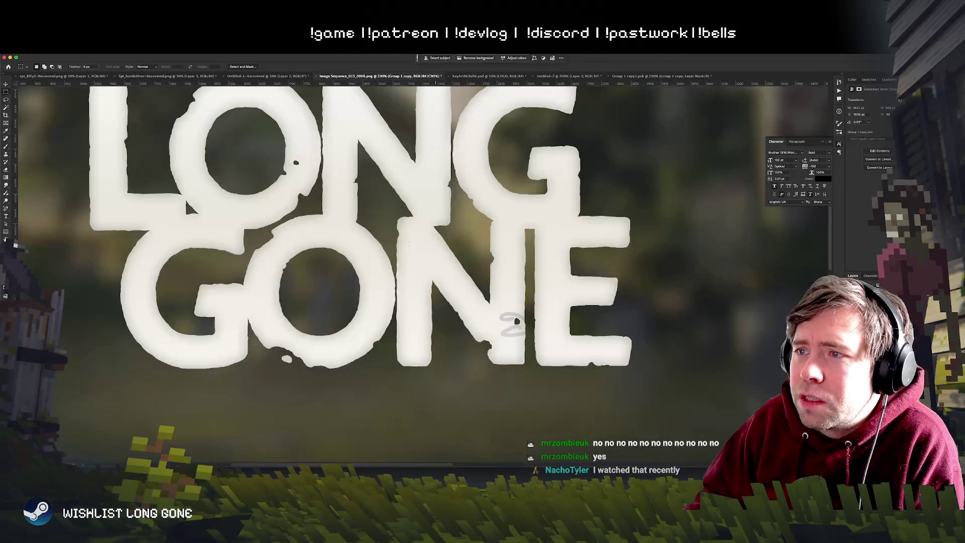
key("super+minus")
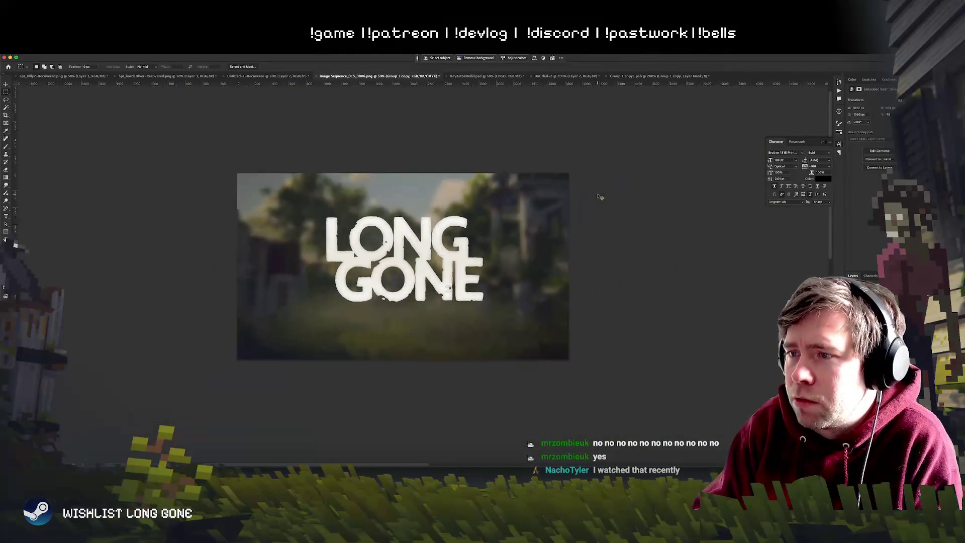
left_click(633, 367, "super")
key("g")
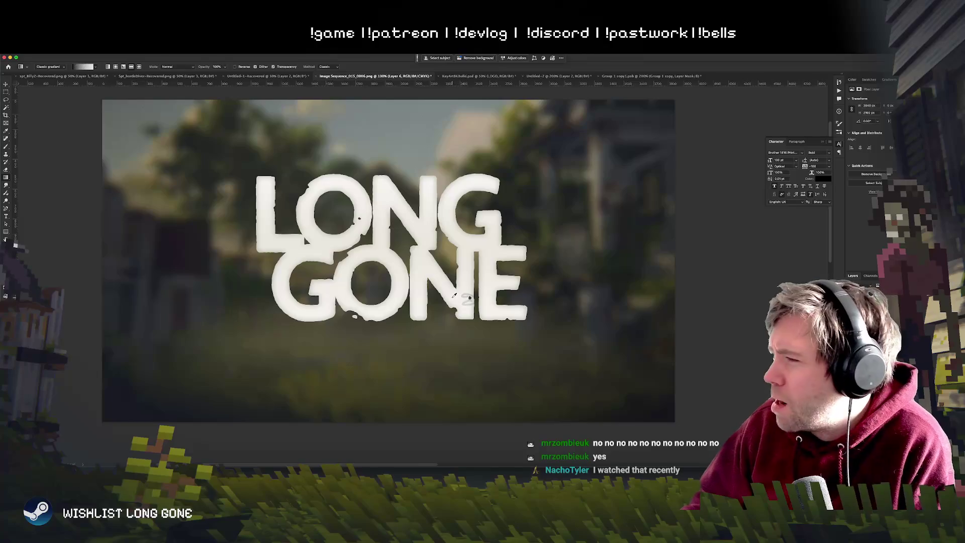
Step: Select a tall area over the logo's left side and stretch it to about 311% width
left_click(6, 93)
left_click_drag(263, 178, 470, 384)
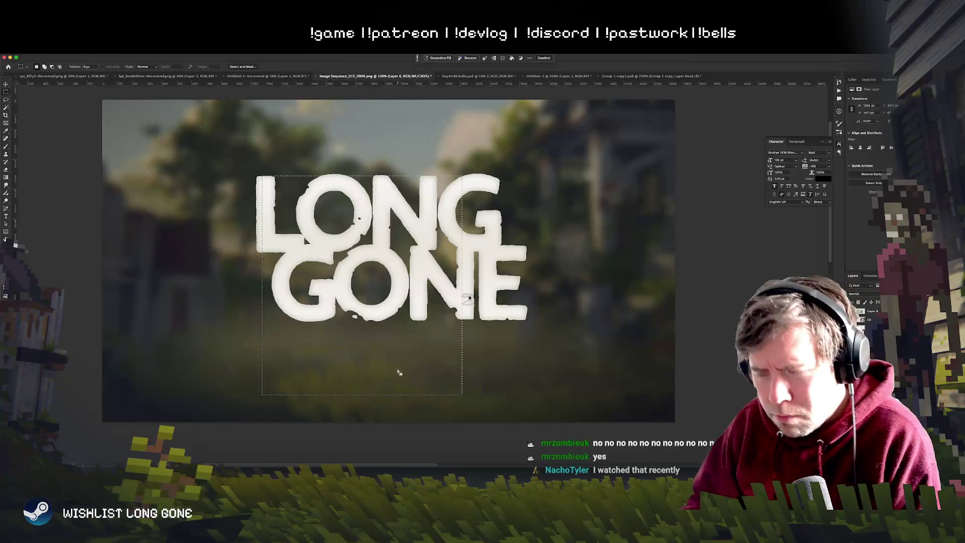
left_click_drag(231, 152, 356, 381)
key("ctrl+t")
left_click_drag(355, 265, 620, 265)
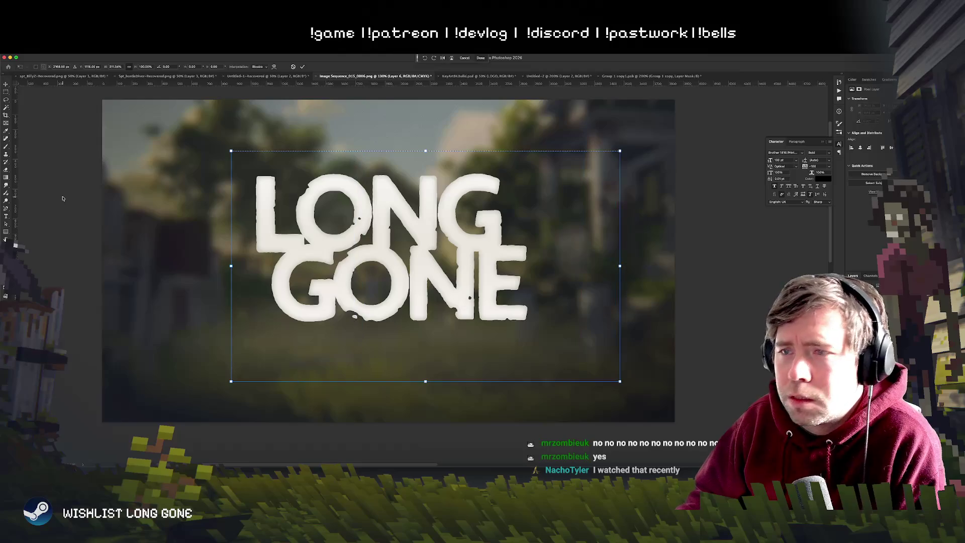
key("Return")
Step: View the KeyArt8Kbuild.psd key art to check the logo among the characters
scroll(357, 329, "up", 2)
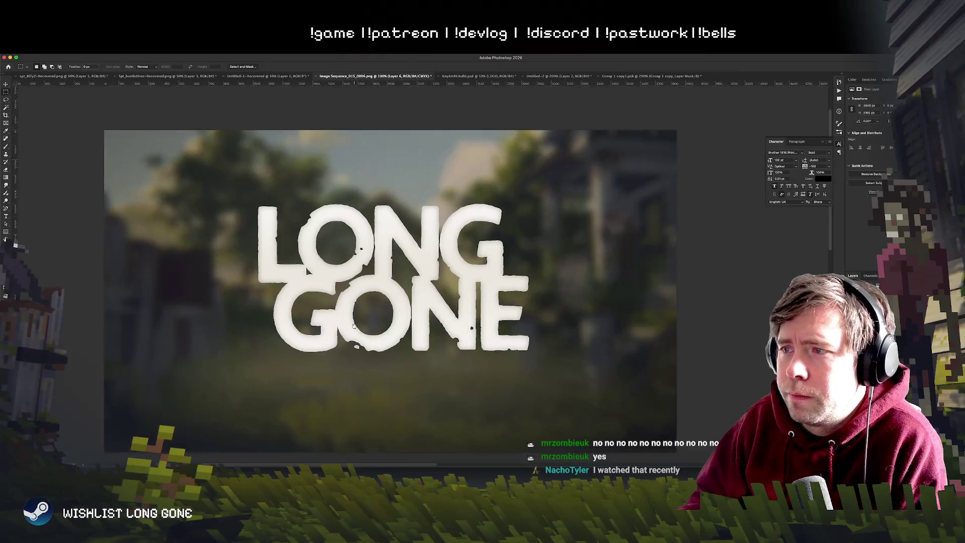
scroll(357, 329, "up", 3)
scroll(357, 330, "down", 3)
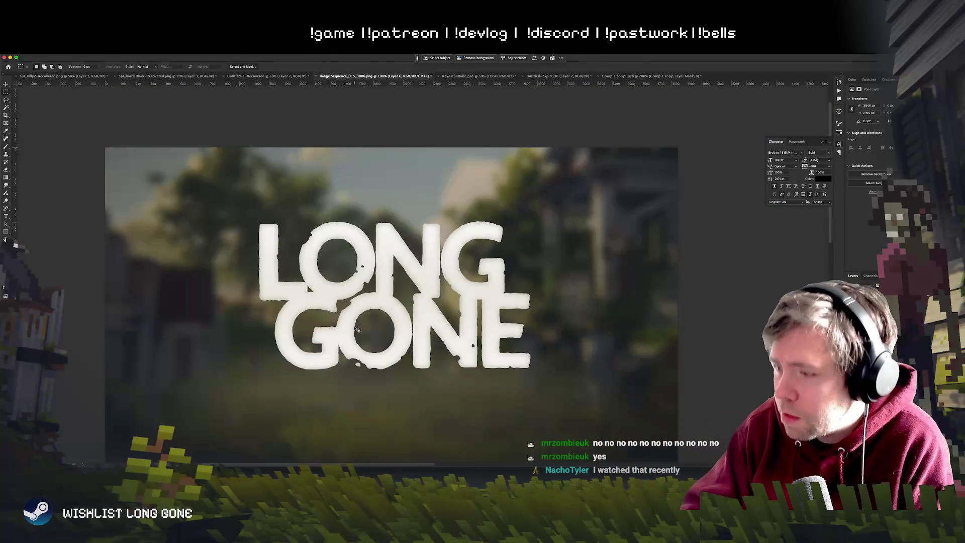
left_click(469, 76)
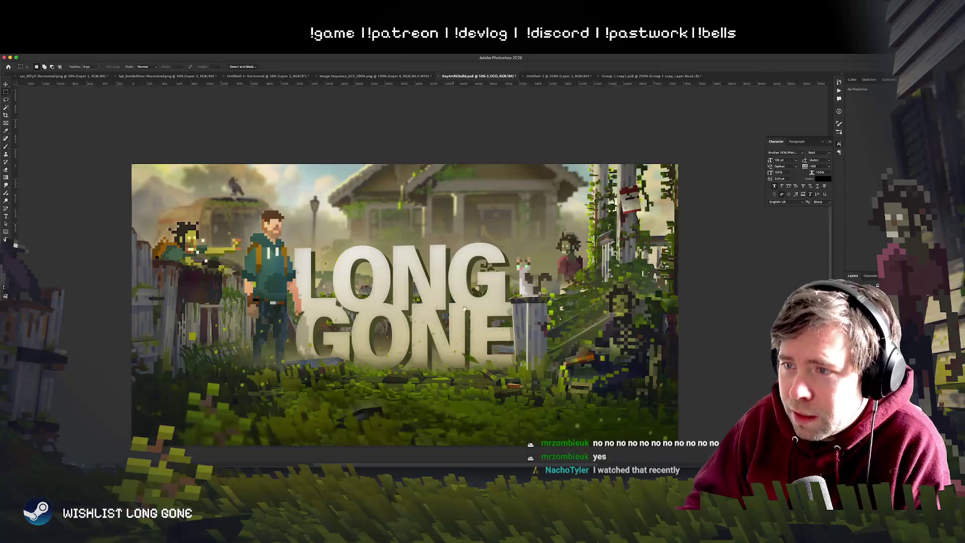
Step: Go back to the Image Sequence_015_0006.png logo image, viewing the letters around 200%
scroll(447, 274, "down", 2)
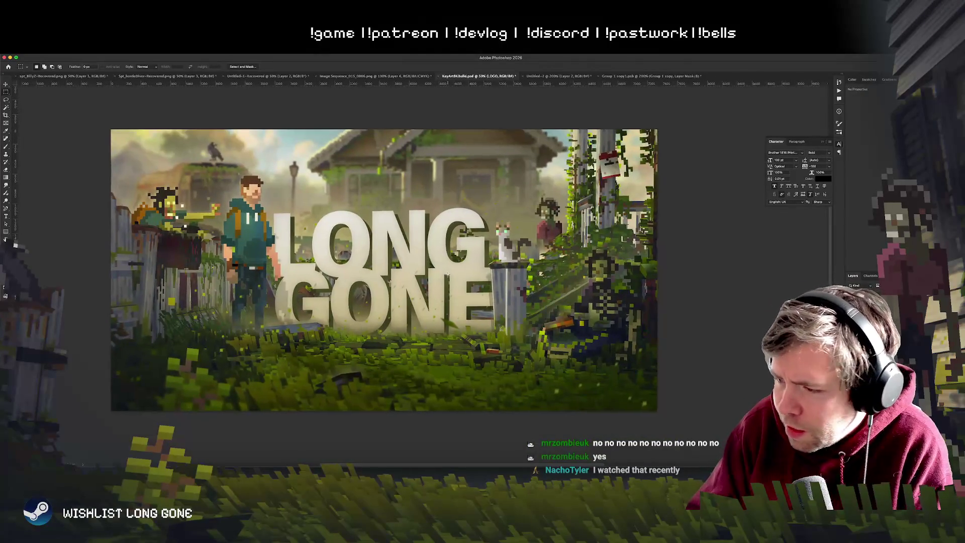
scroll(447, 274, "up", 2)
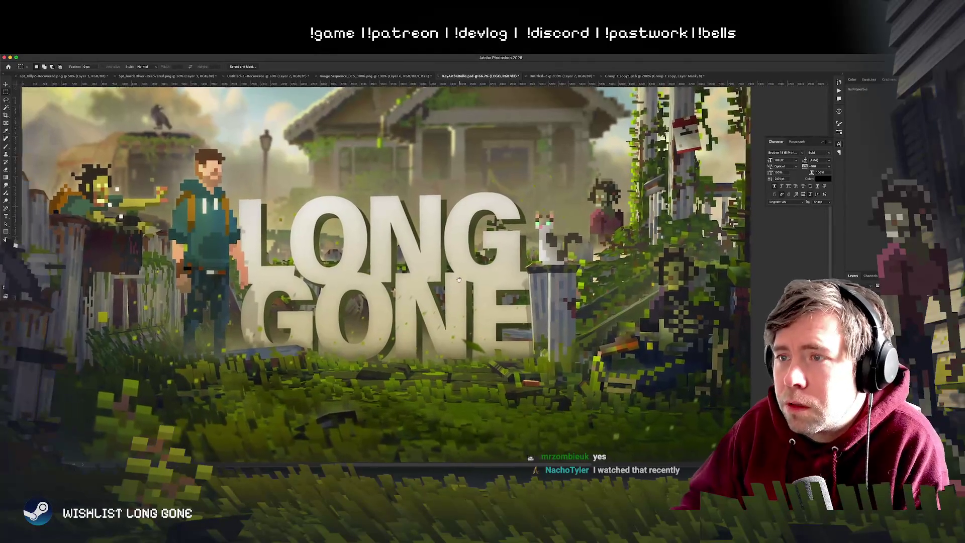
key("ctrl+shift+Tab")
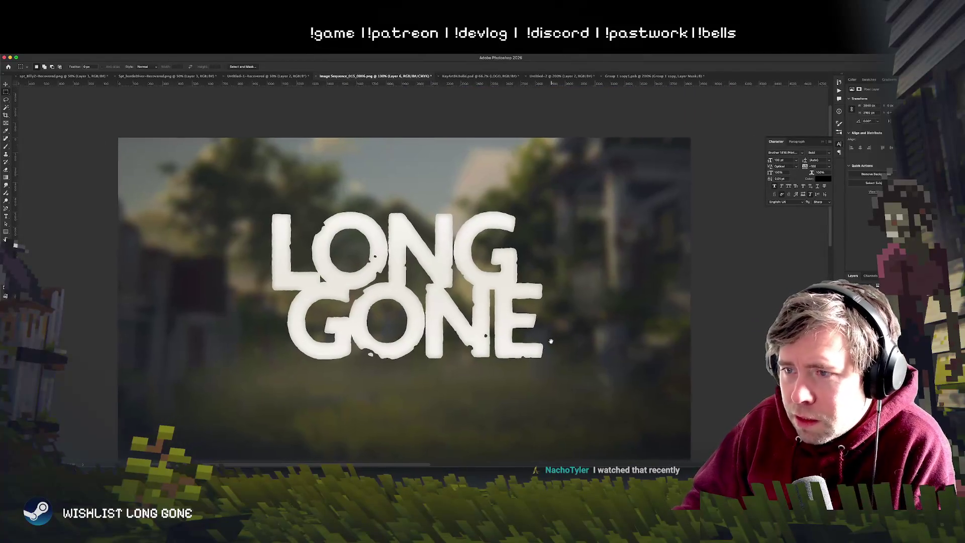
key("ctrl+equal")
key("ctrl+equal")
key("ctrl+minus")
key("ctrl+minus")
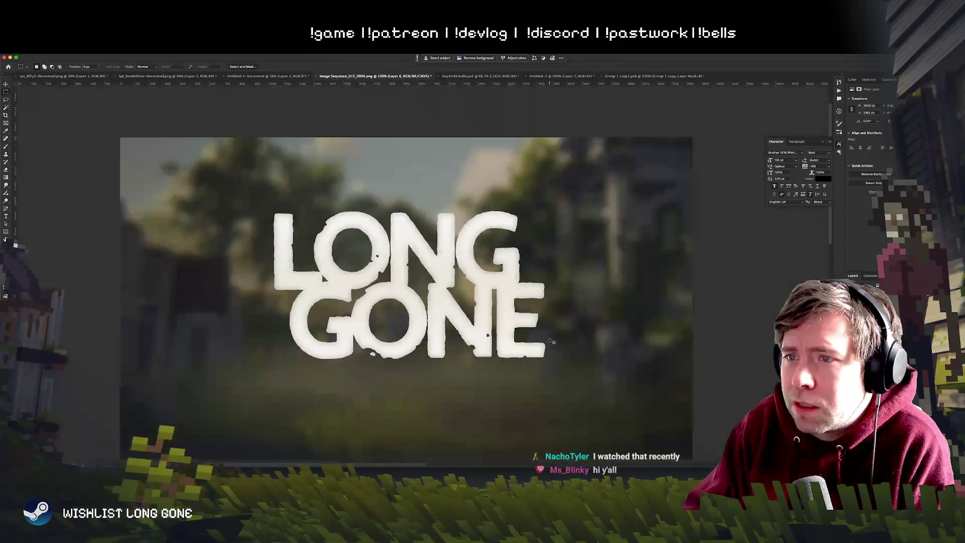
key("ctrl+equal")
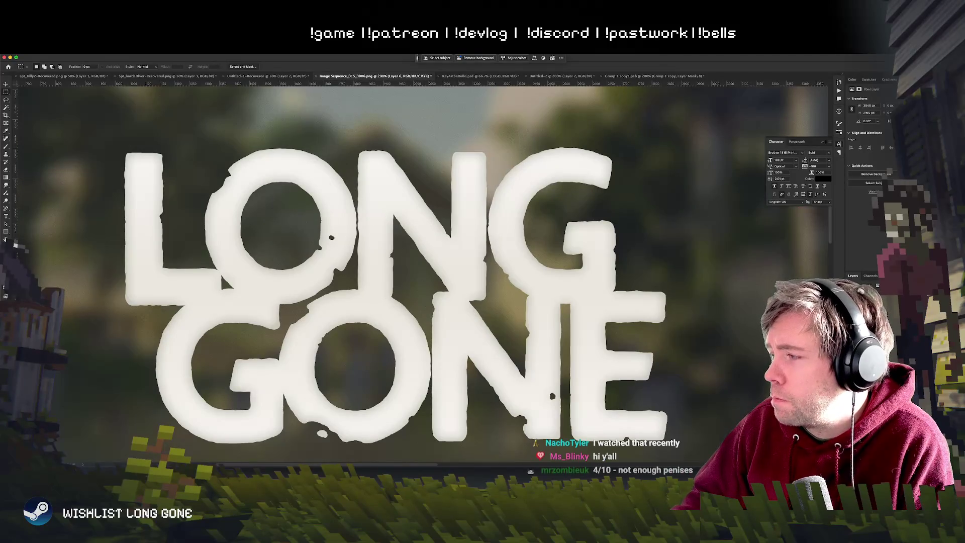
Step: Reselect Layer 6 copy and bring up Hue/Saturation with Ctrl+U
scroll(811, 268, "down", 2)
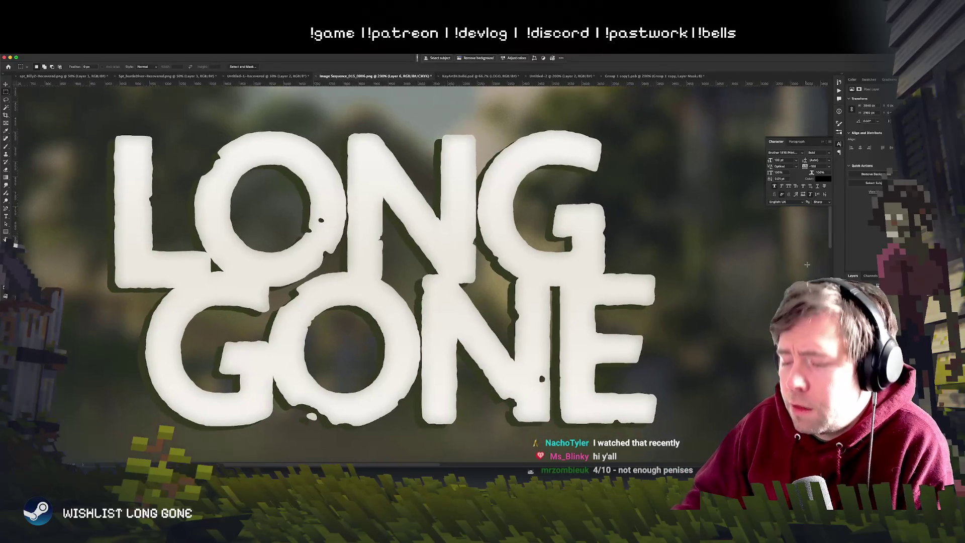
key("ctrl+minus")
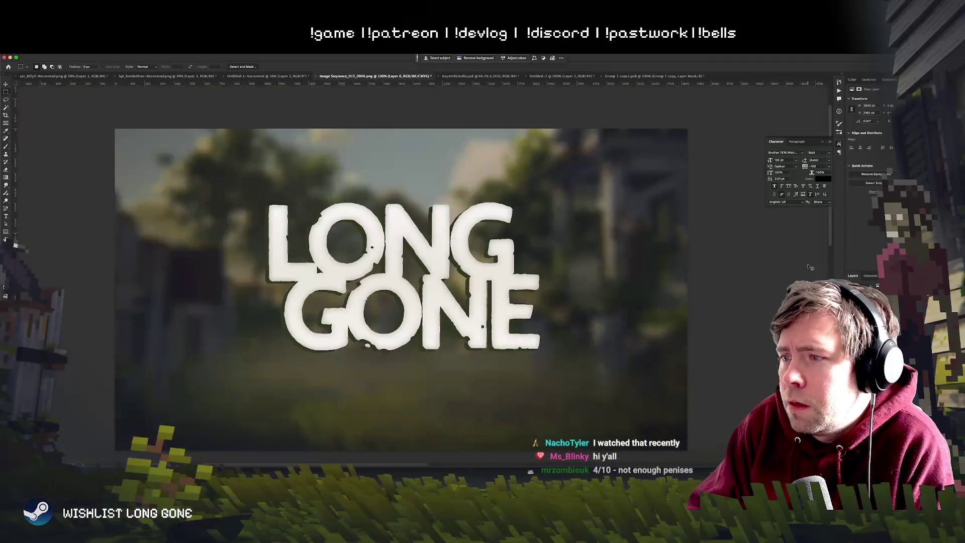
key("ctrl+plus")
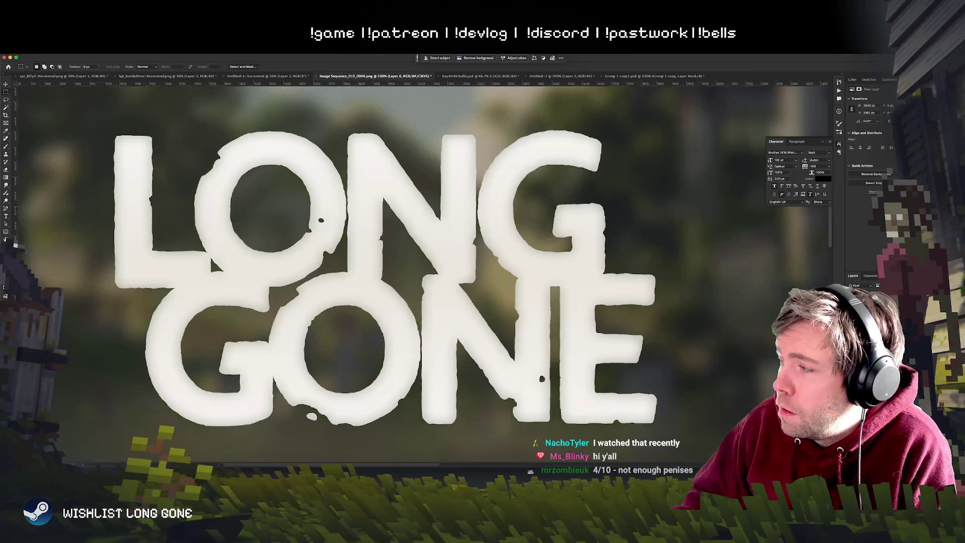
key("BackSpace")
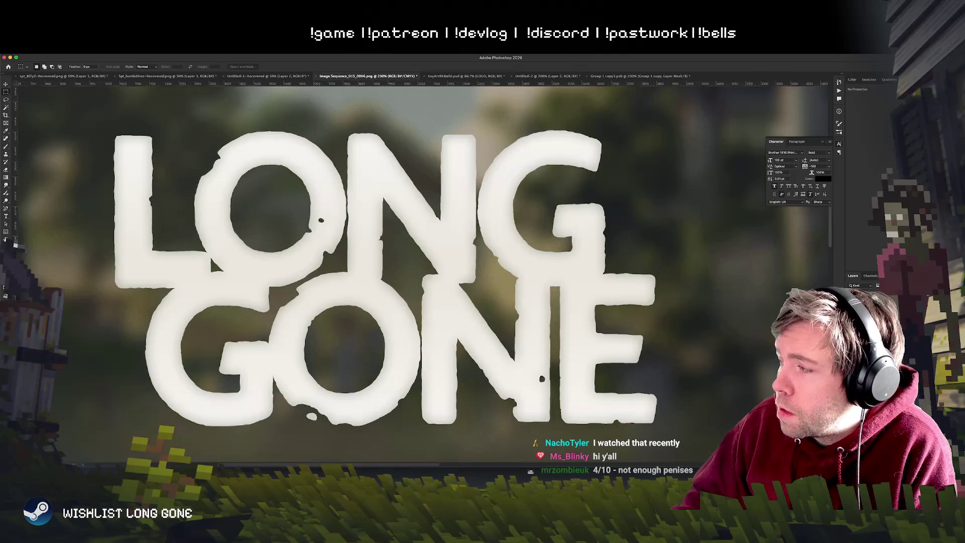
key("ctrl+z")
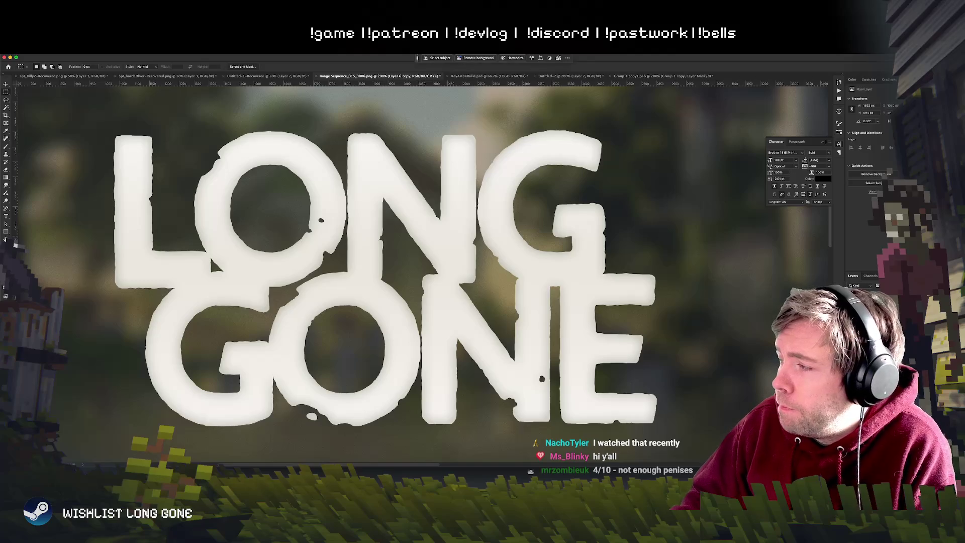
key("ctrl+u")
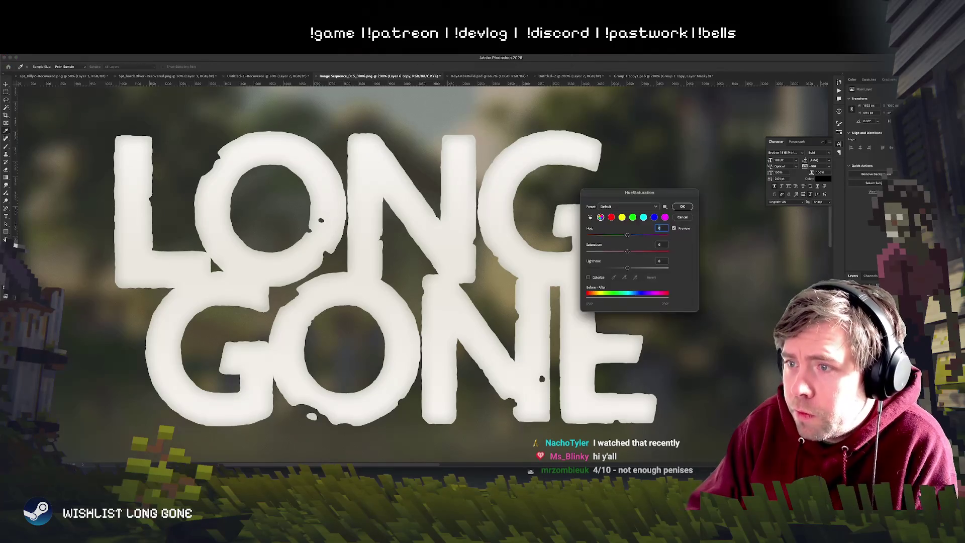
Step: Invert Layer 6 copy to dark letters and darken them toward black with Hue/Saturation
key("Escape")
key("ctrl+i")
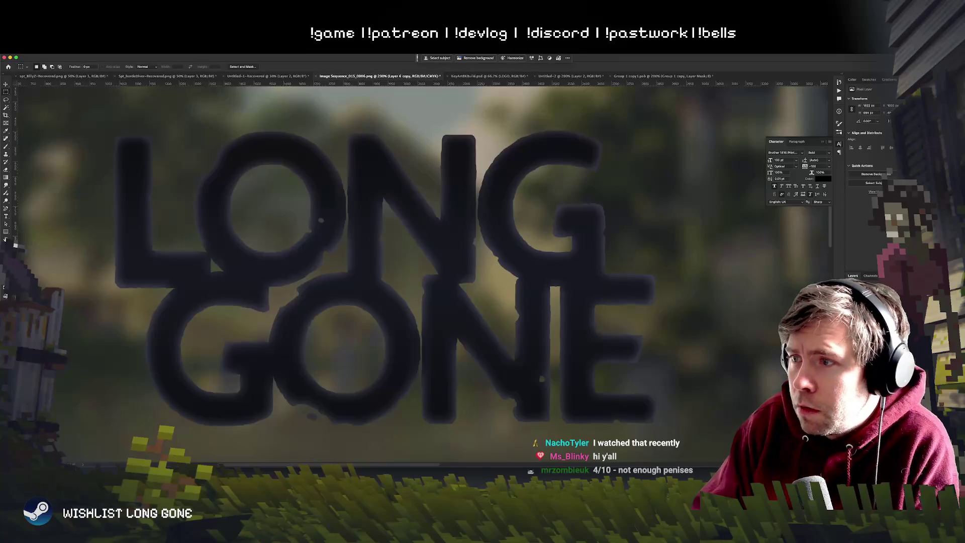
key("ctrl+u")
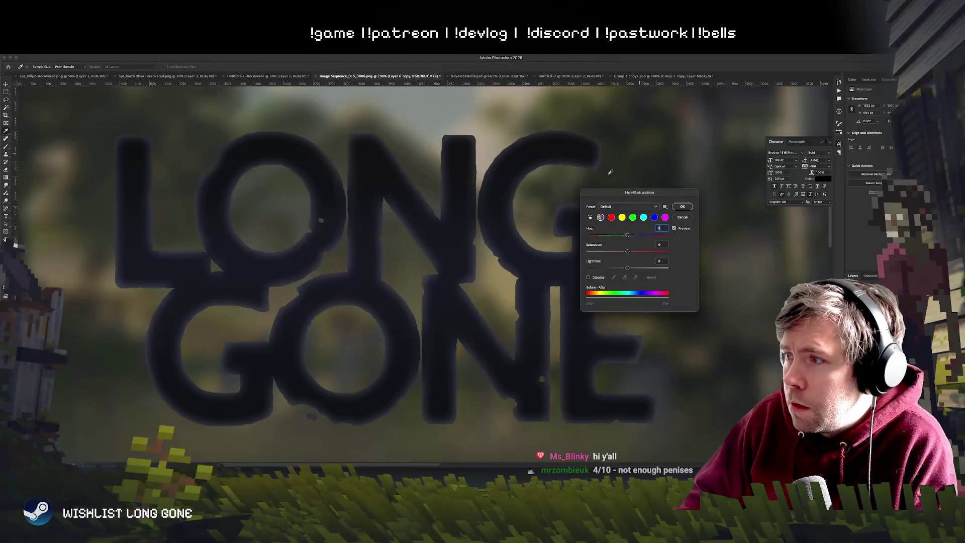
left_click_drag(628, 268, 597, 269)
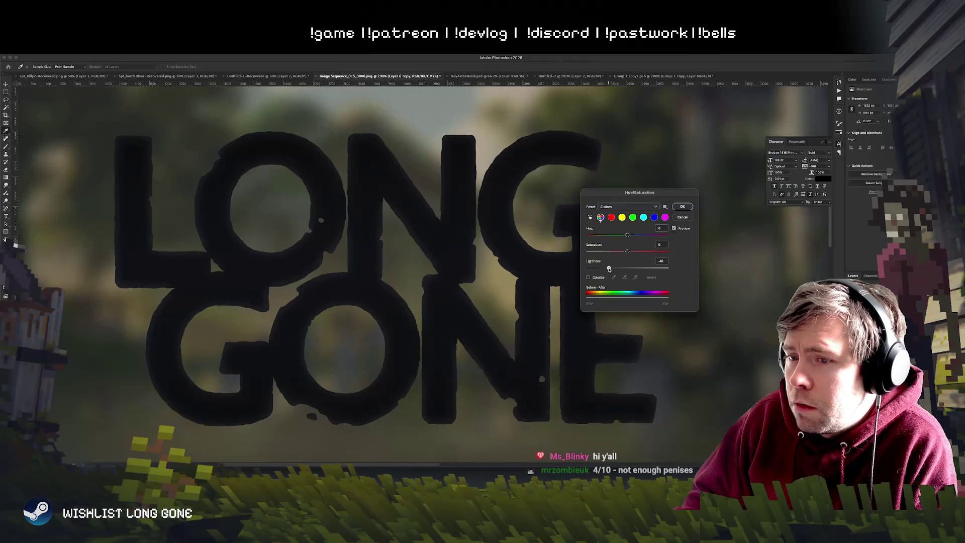
left_click(682, 207)
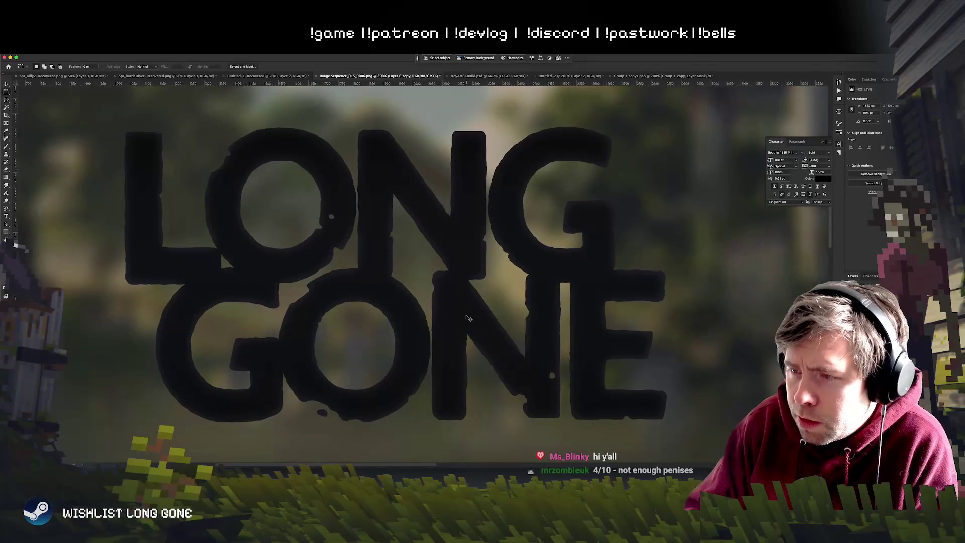
Step: Duplicate Layer 2 and raise the copy's saturation to 33
key("ctrl+minus")
key("ctrl+minus")
key("ctrl+plus")
key("alt+bracketleft")
key("ctrl+j")
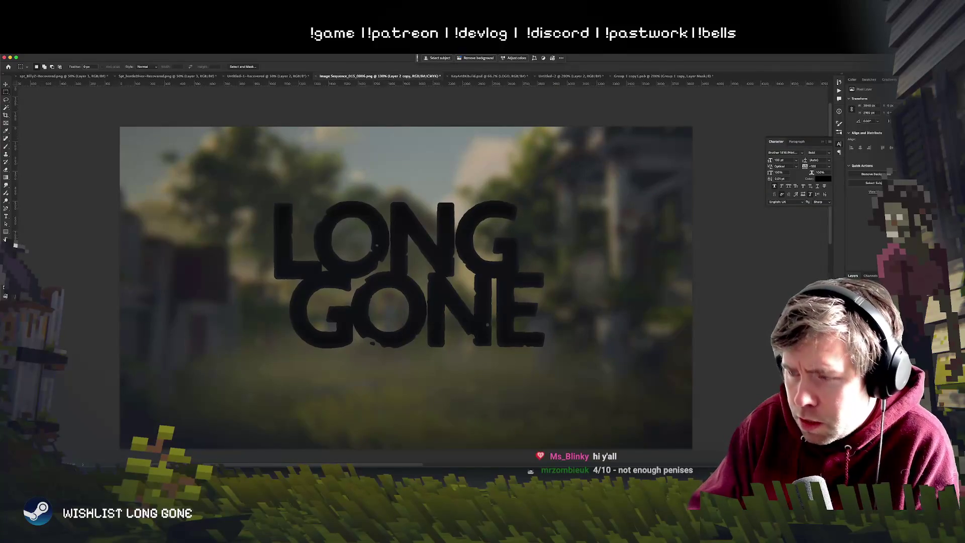
key("ctrl+u")
left_click_drag(642, 252, 636, 271)
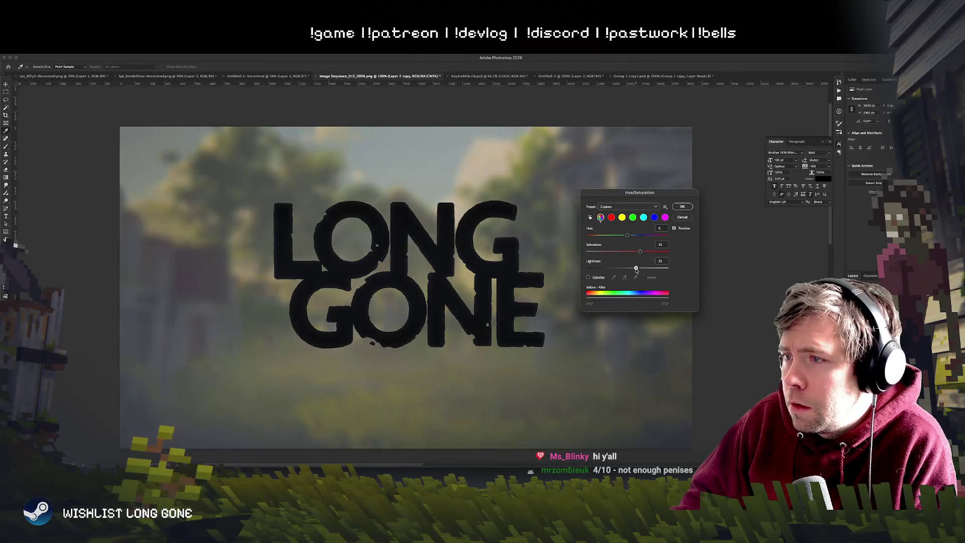
left_click(679, 207)
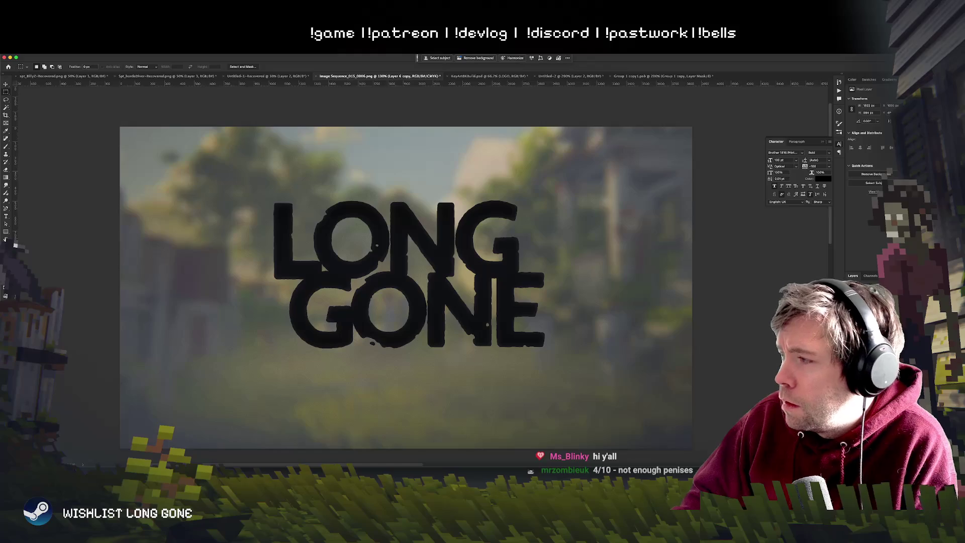
Step: Colorize the Layer 6 copy letters and set their lightness to a dark, near-black tint
key("ctrl+u")
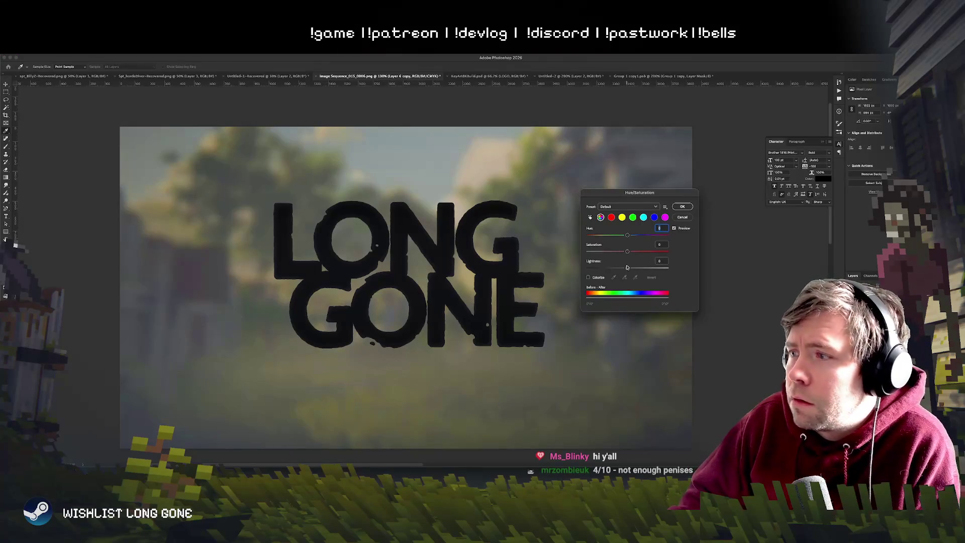
left_click_drag(630, 269, 588, 268)
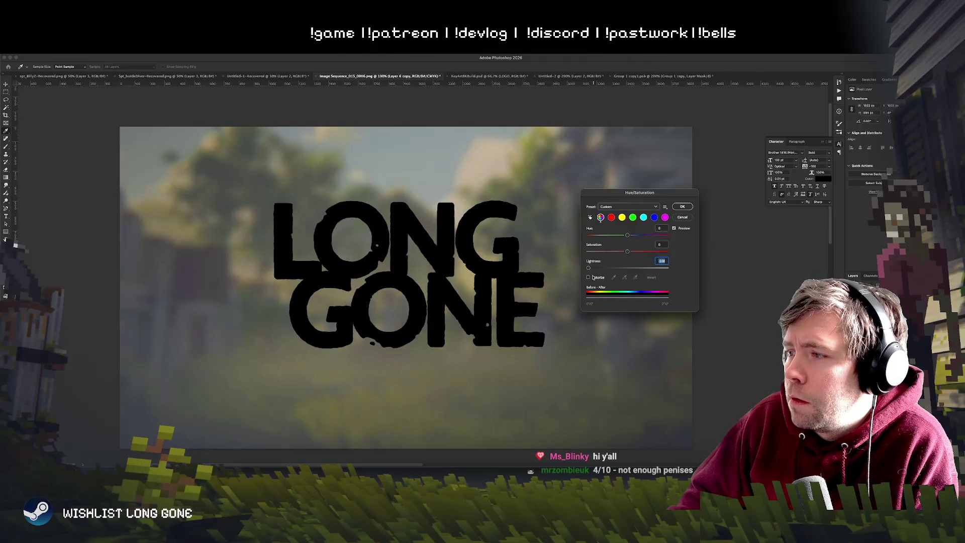
left_click(593, 276)
left_click_drag(631, 271, 607, 238)
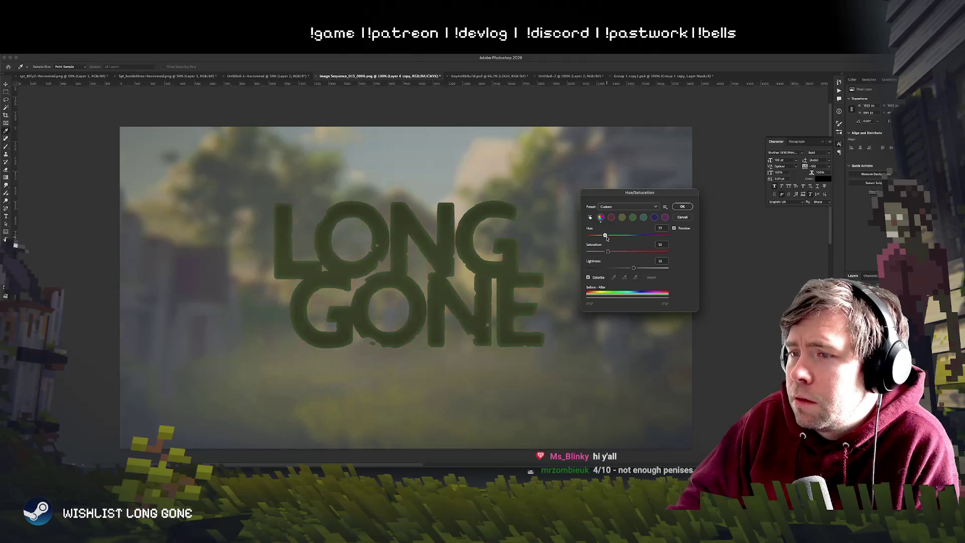
left_click_drag(622, 269, 630, 270)
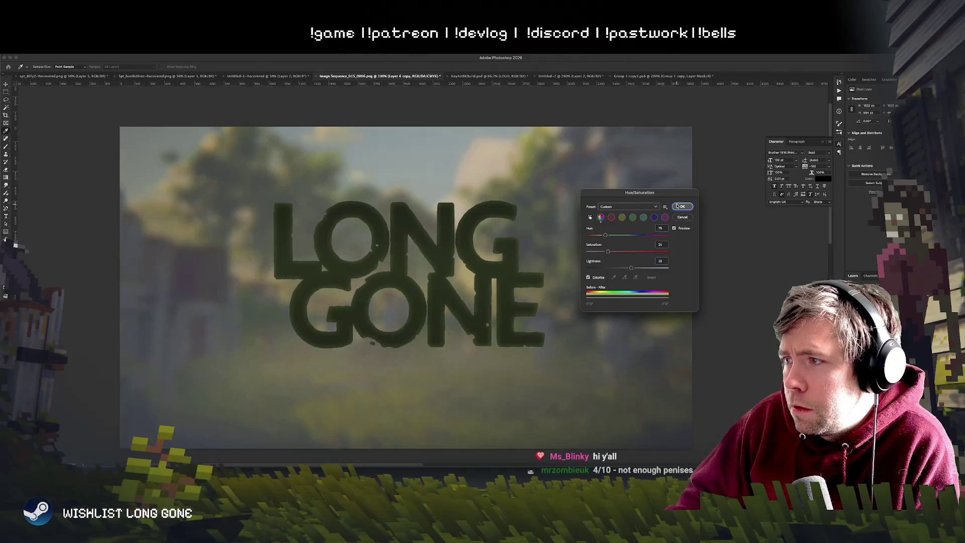
left_click(678, 206)
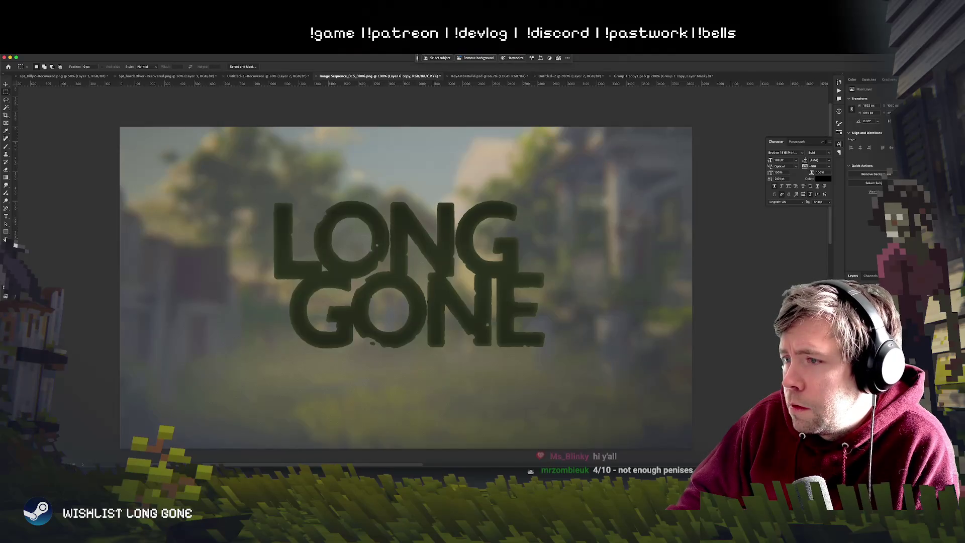
Step: Brighten the Layer 2 copy background through Hue/Saturation
key("alt+bracketleft")
key("ctrl+u")
left_click_drag(649, 268, 634, 269)
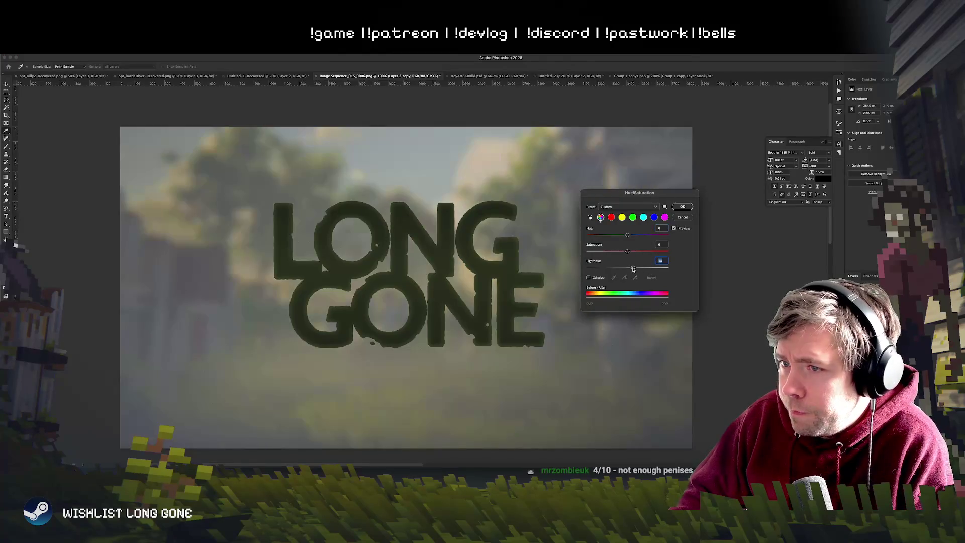
left_click(682, 206)
key("ctrl+minus")
key("ctrl+minus")
key("ctrl+minus")
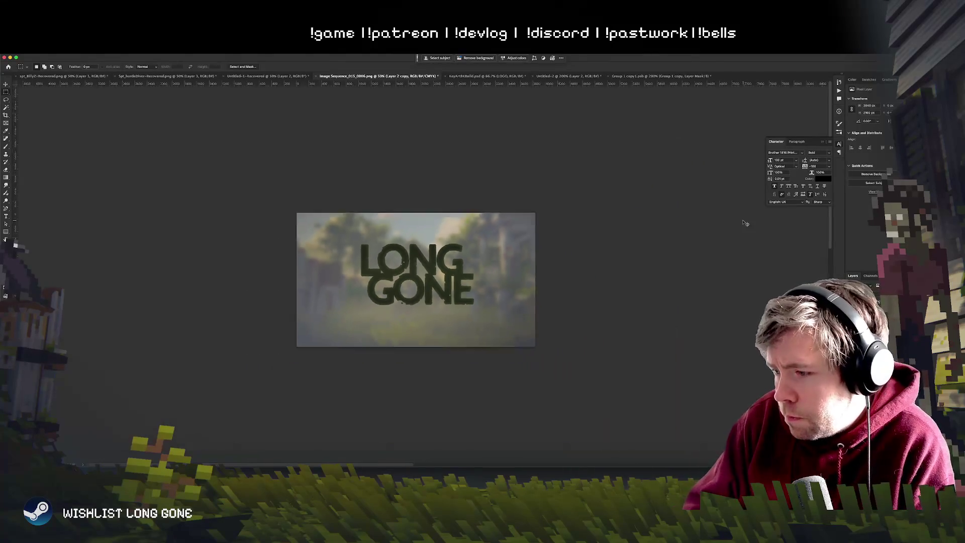
Step: Step back and forward through history until the LONG GONE title on Layer 6 copy shows white again
key("ctrl+plus")
key("ctrl+plus")
key("ctrl+plus")
key("ctrl+plus")
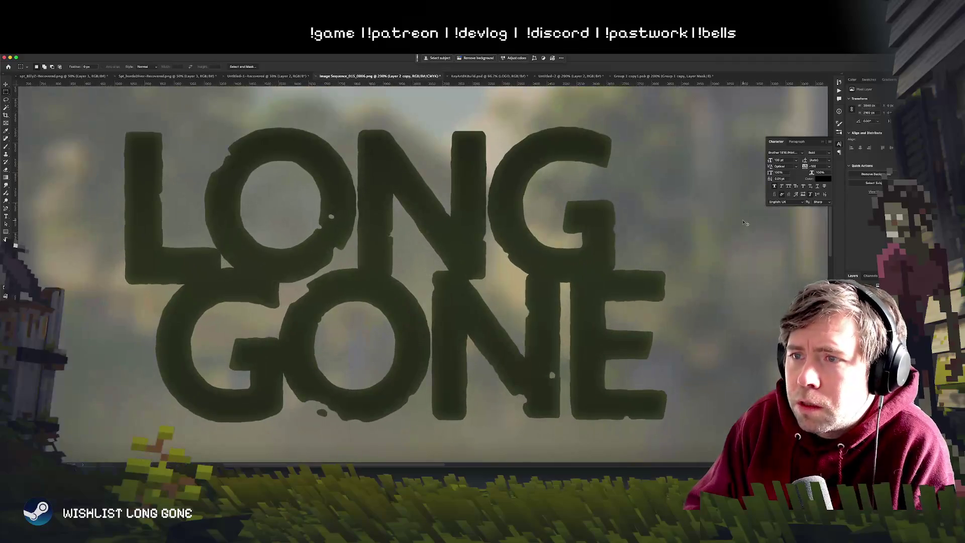
key("ctrl+plus")
key("ctrl+minus")
key("ctrl+minus")
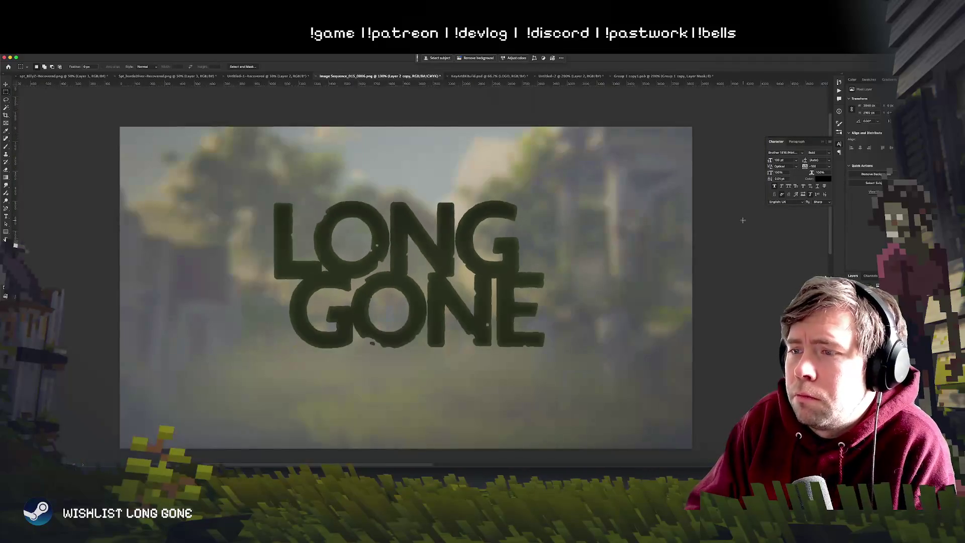
key("ctrl+z")
key("ctrl+shift+z")
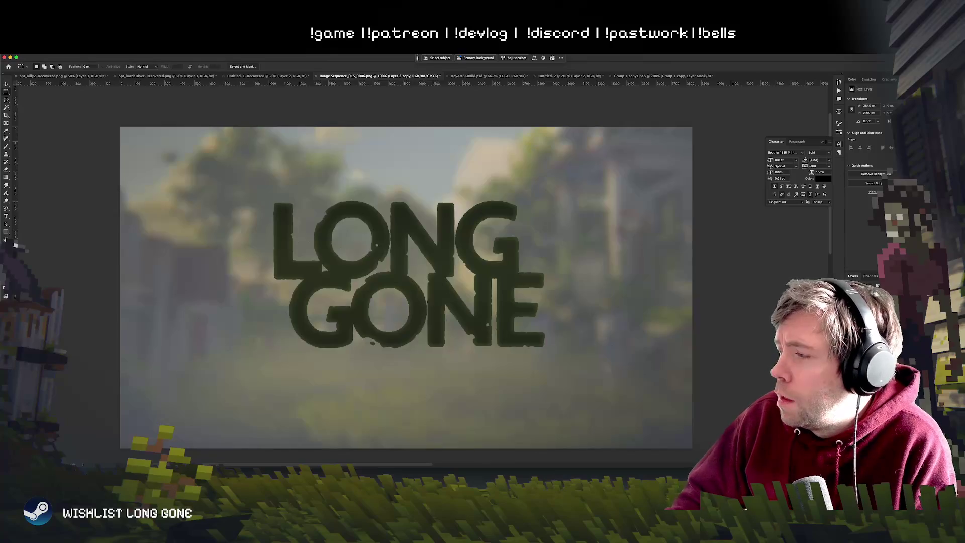
key("ctrl+z")
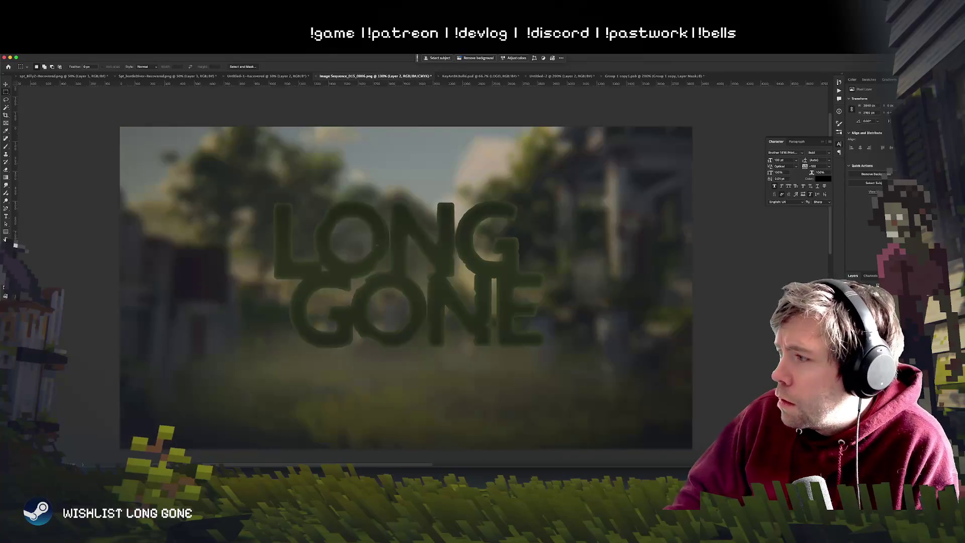
key("ctrl+z")
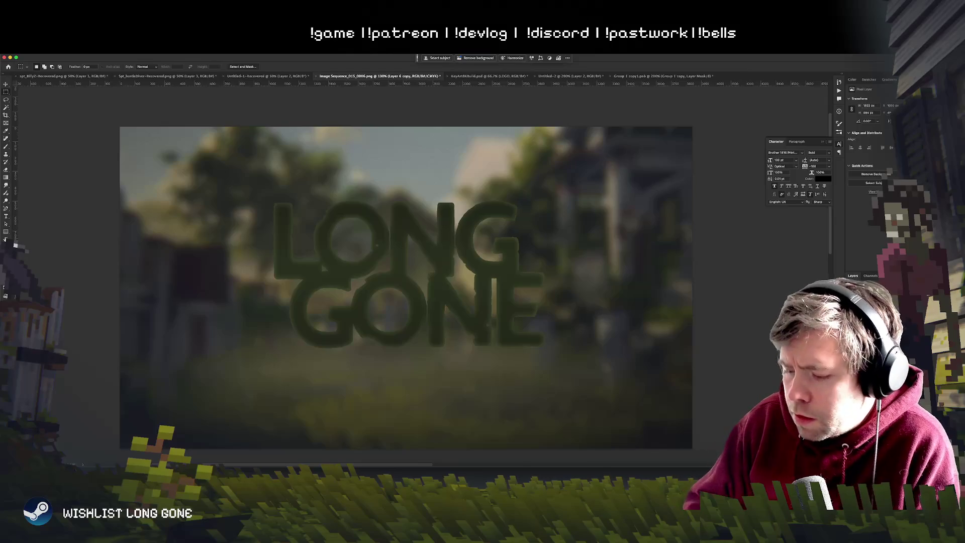
key("ctrl+z")
key("ctrl+shift+z")
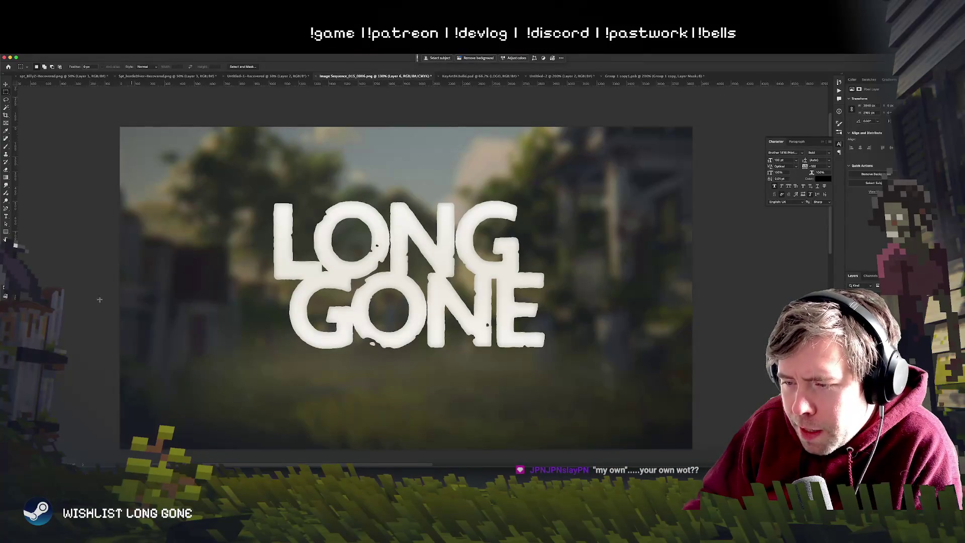
Step: Toggle the tint layer to compare the title in pure white versus off-white, keeping off-white
key("v")
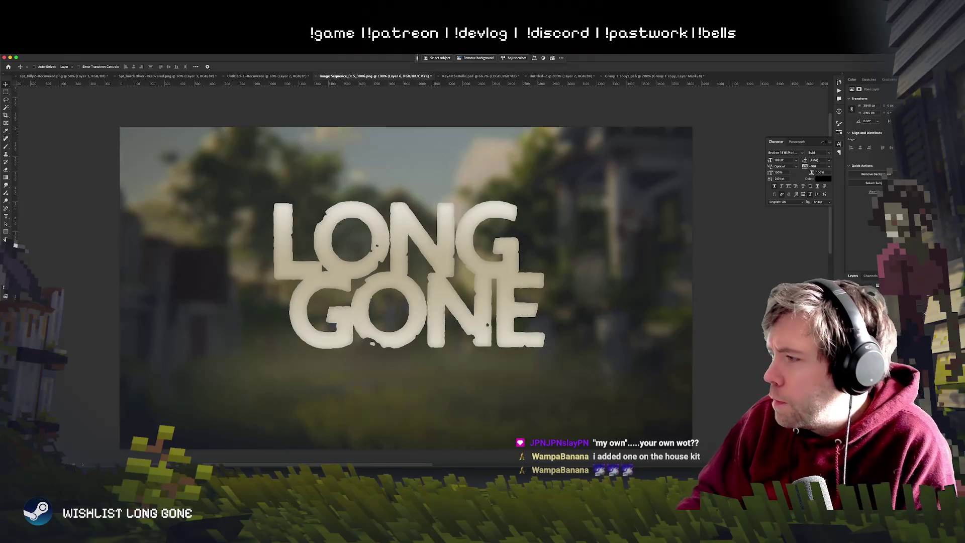
left_click(636, 351)
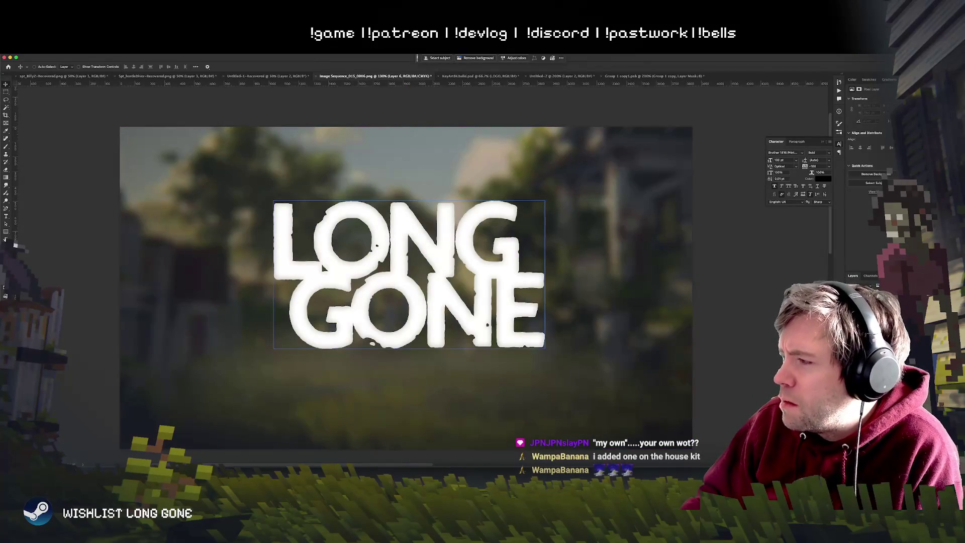
left_click(615, 289)
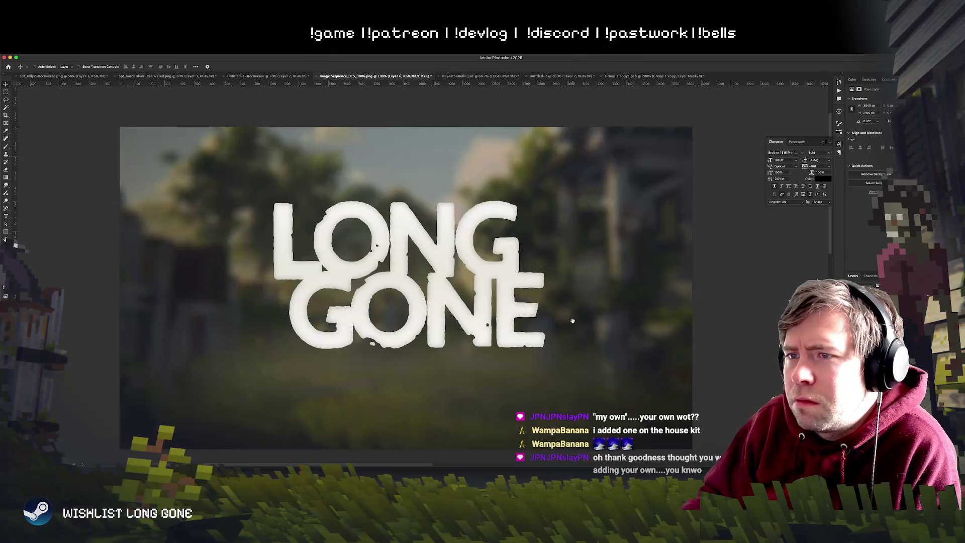
scroll(576, 318, "down", 3)
scroll(576, 318, "up", 1)
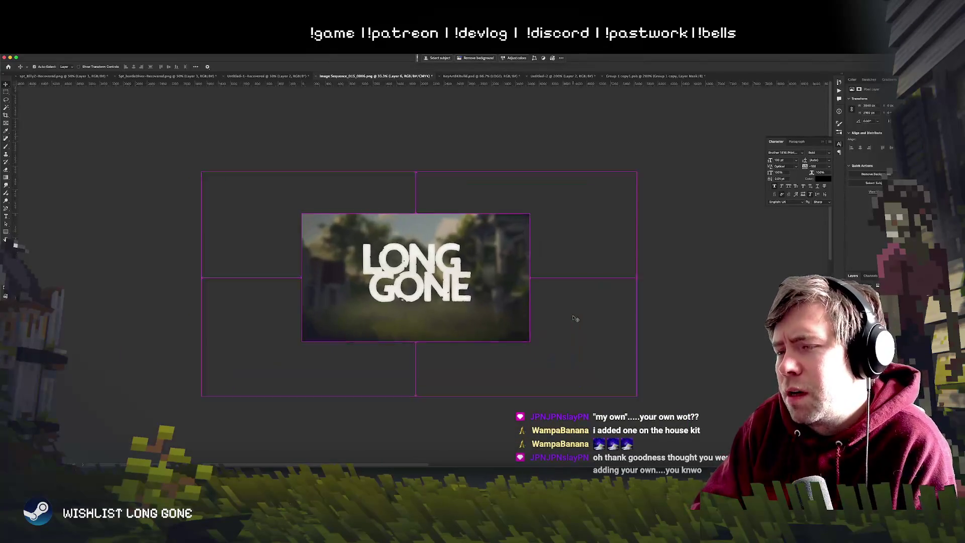
Step: Reset the view to 100% and switch to the Untitled-2 document with three logo versions
key("super+minus")
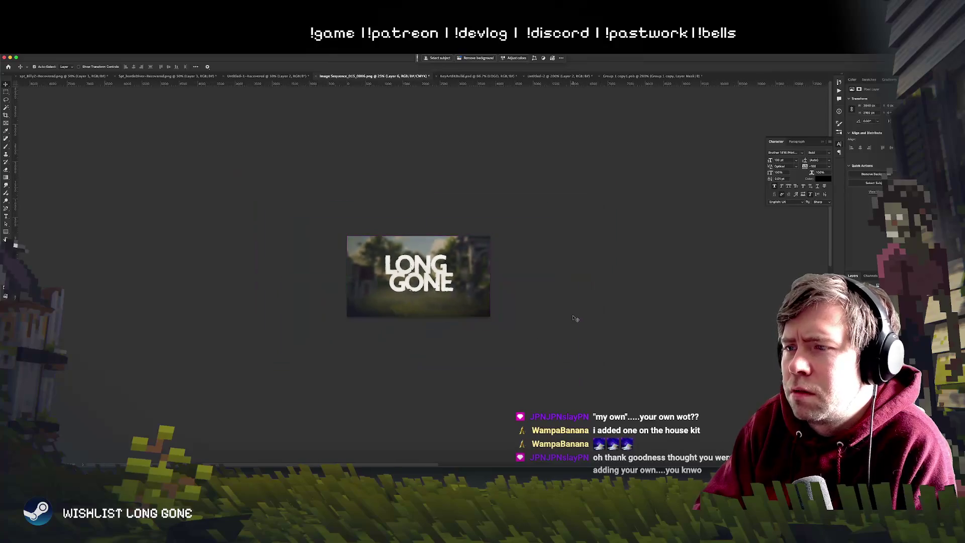
key("super+1")
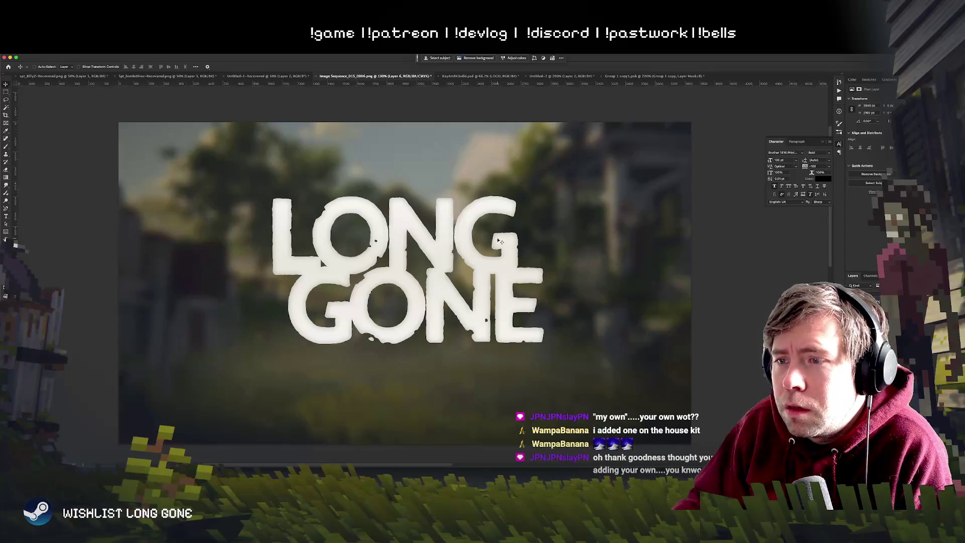
left_click(653, 76)
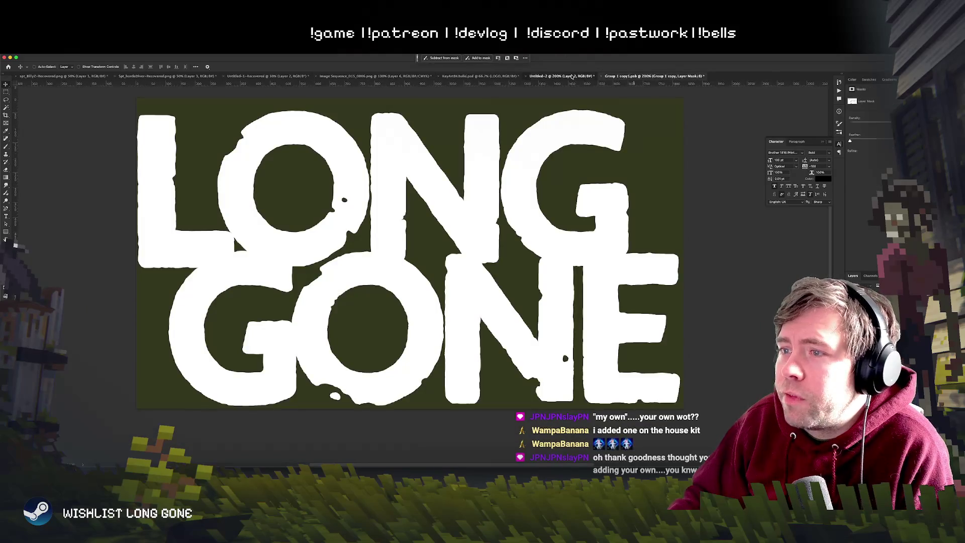
left_click(573, 76)
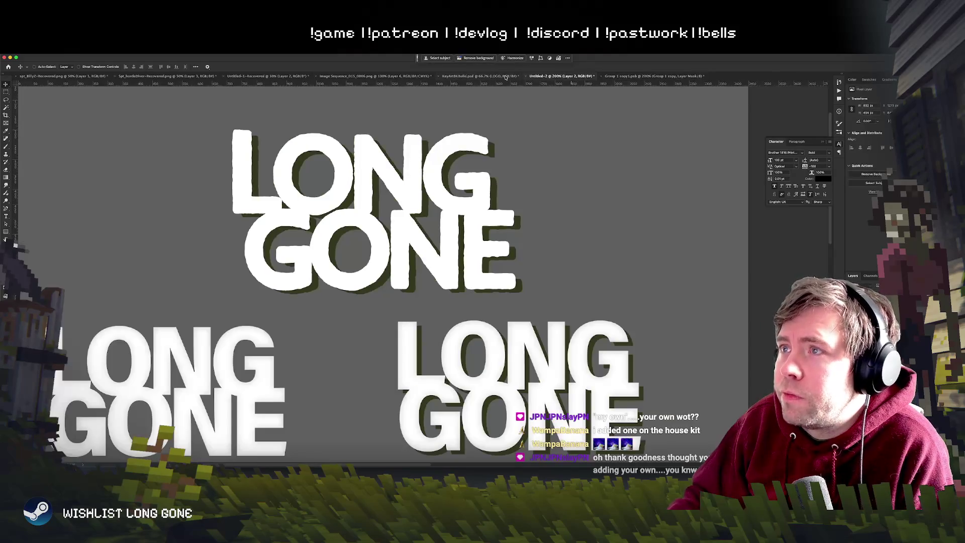
Step: In KeyArt8KBuild.psd, pick the LOGO layer and move the LONG GONE logo up about 35 px
left_click(503, 76)
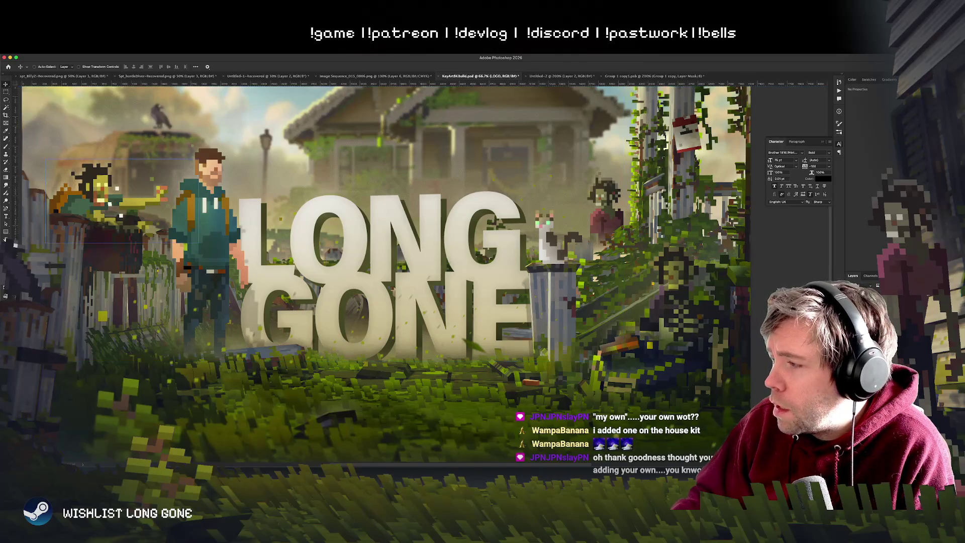
scroll(480, 290, "down", 3)
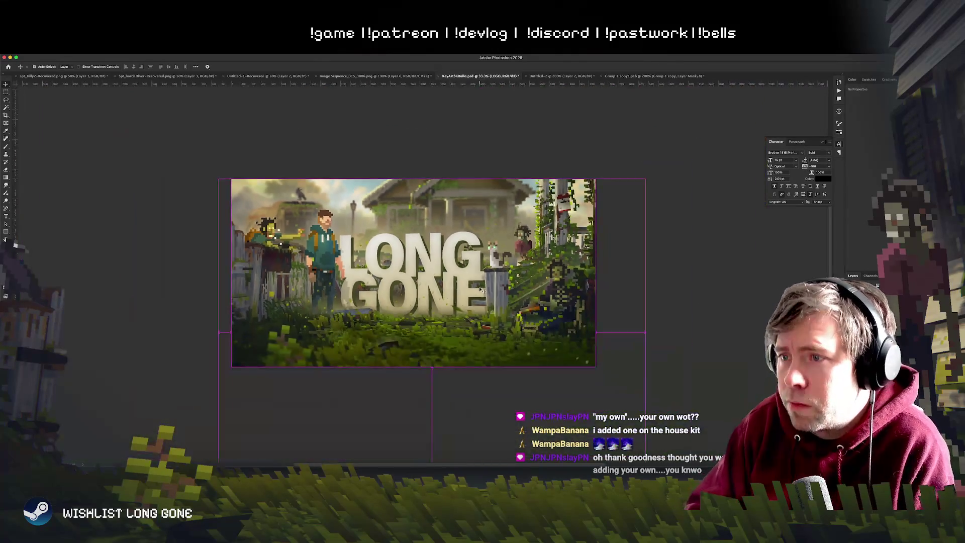
scroll(423, 273, "up", 1)
right_click(435, 243)
left_click(460, 297)
mouse_move(415, 254)
left_mouse_down()
mouse_move(420, 236)
mouse_move(415, 259)
left_mouse_up()
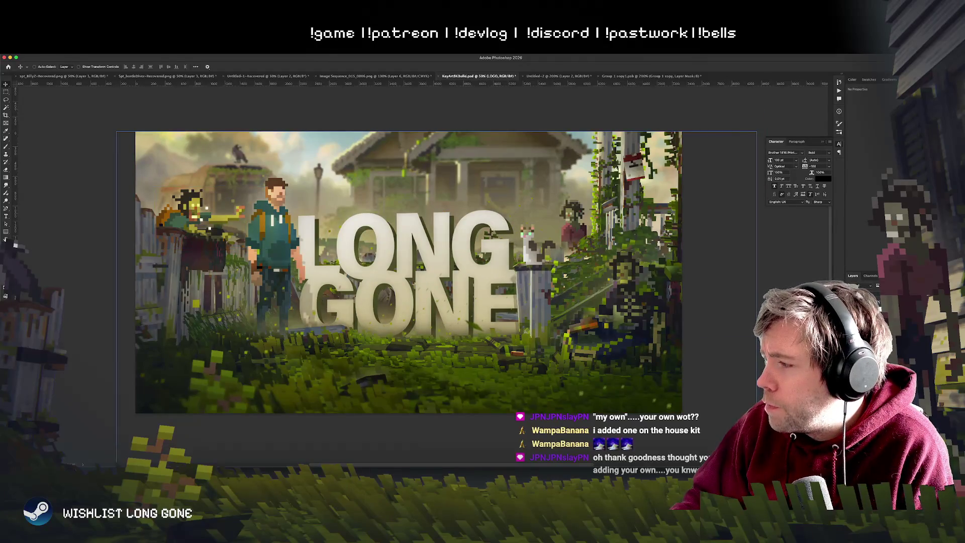
Step: Toggle the Logo smart object's visibility to compare, then return to the Group 1 copy mask
left_click(412, 274)
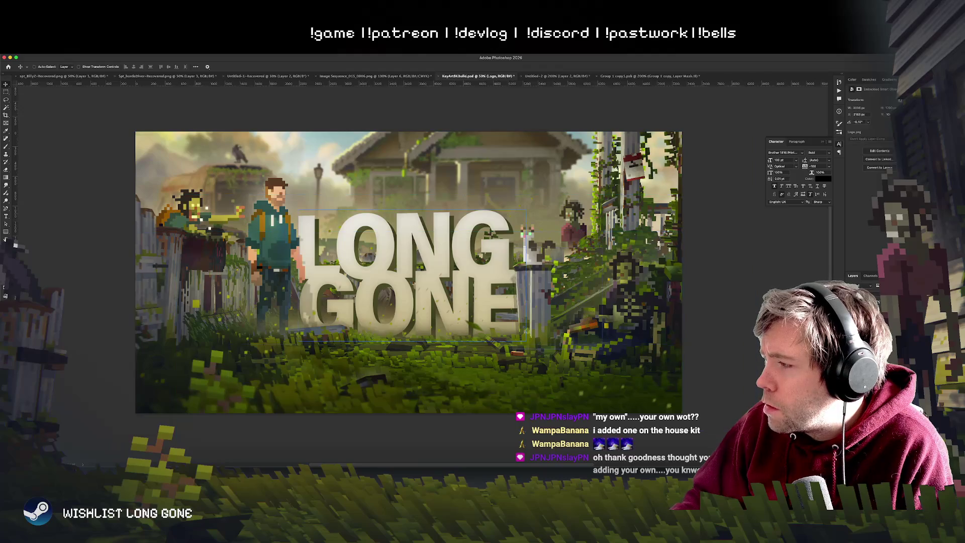
key("super+comma")
key("super+comma")
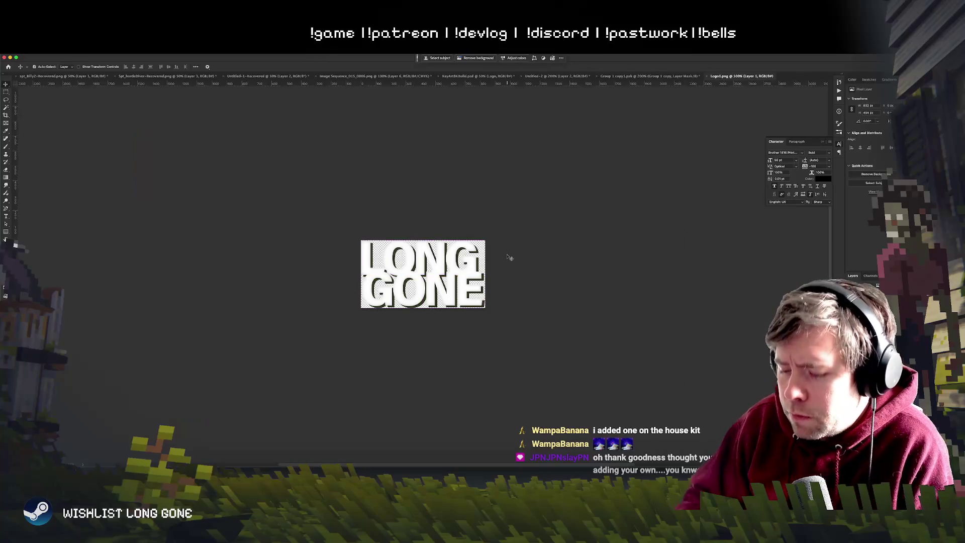
key("super+equal")
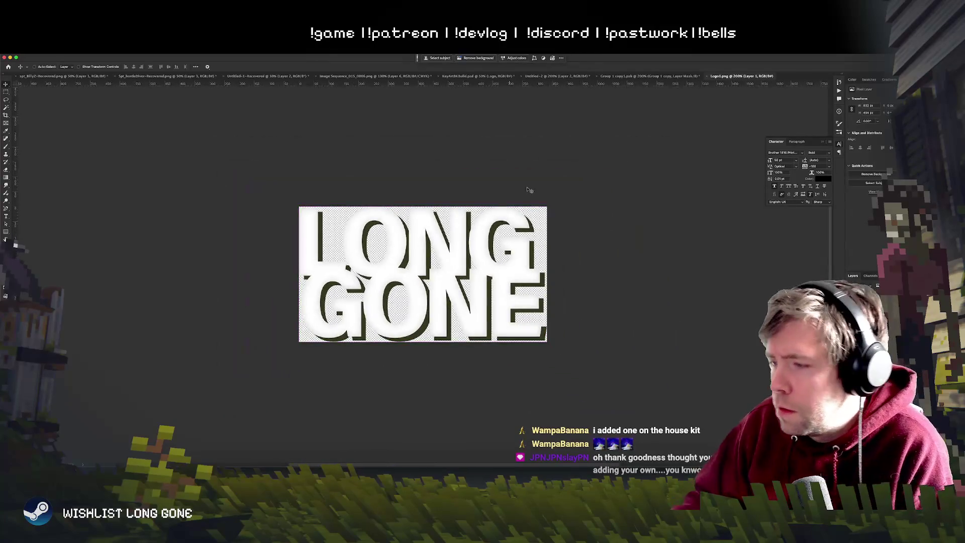
left_click(651, 76)
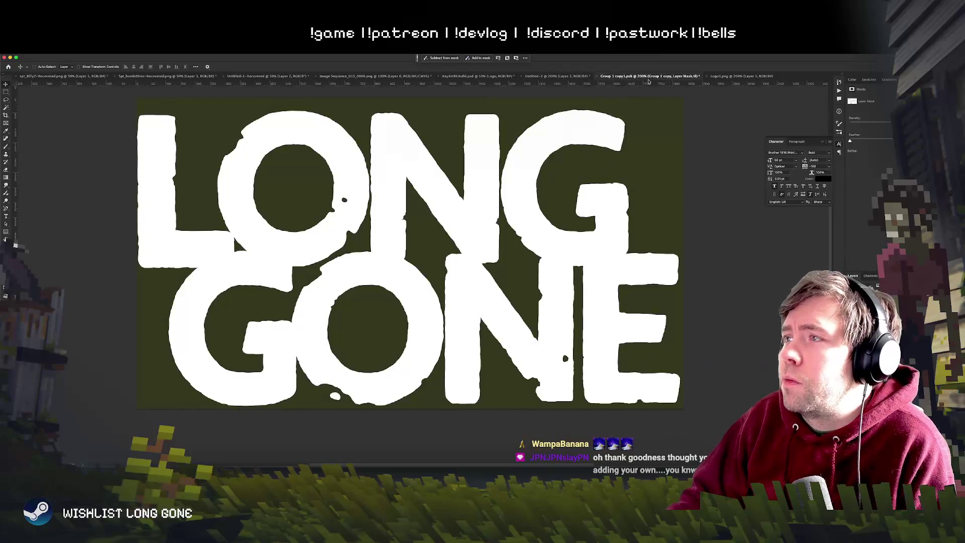
Step: Copy the whole distressed LONG GONE mask lettering and switch to Logo1.png
left_click(862, 302)
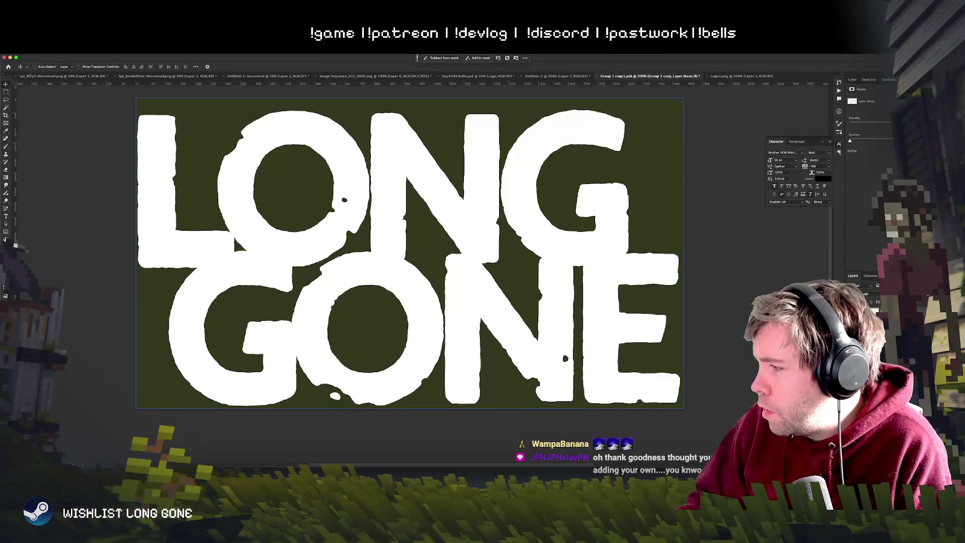
left_click(233, 234)
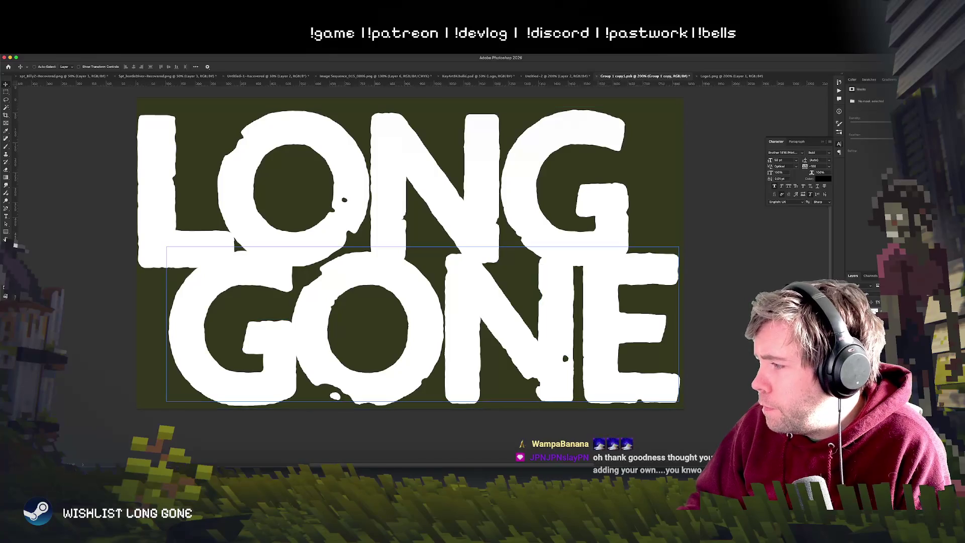
key("ctrl+a")
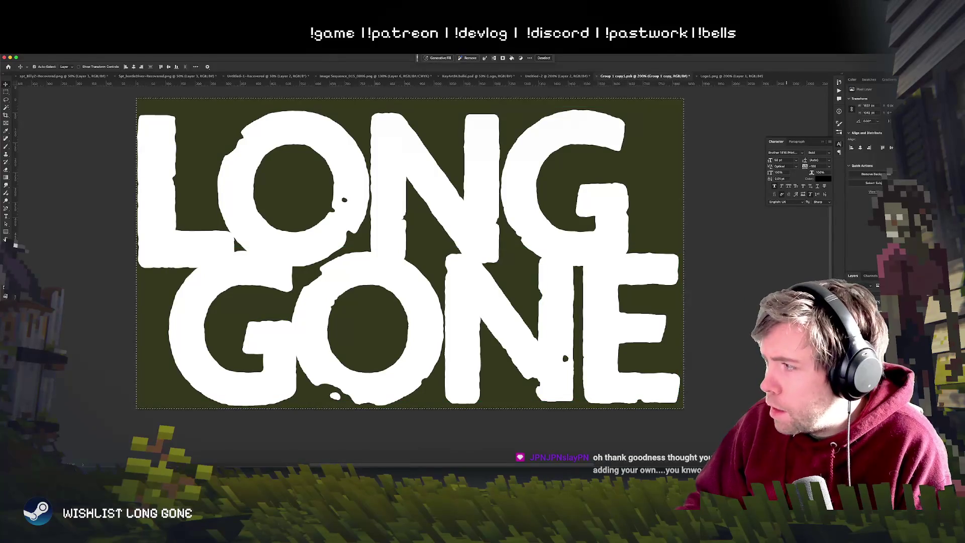
key("ctrl+shift+m")
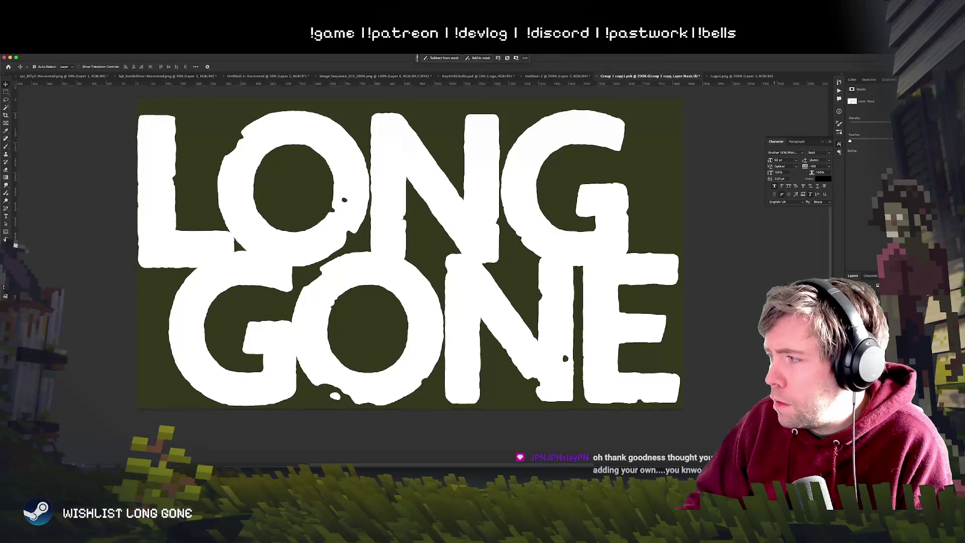
key("ctrl+Tab")
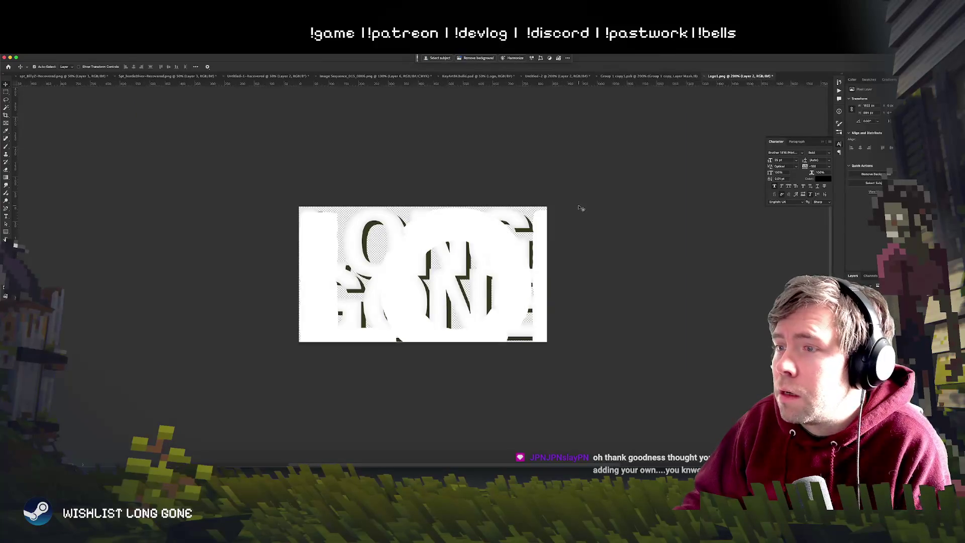
Step: Paste the white lettering, scale it to about 44% and align it over the dark shadow
left_click_drag(468, 284, 655, 198)
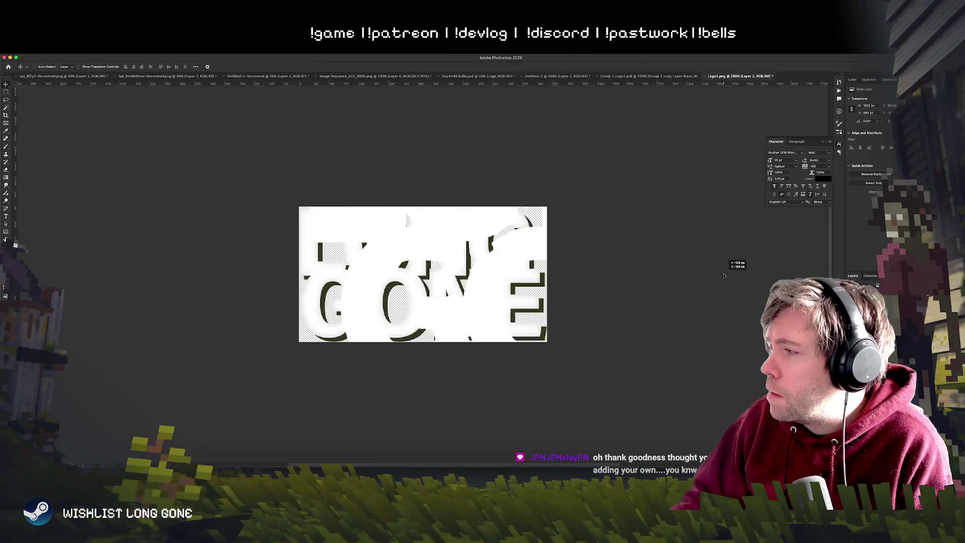
key("ctrl+t")
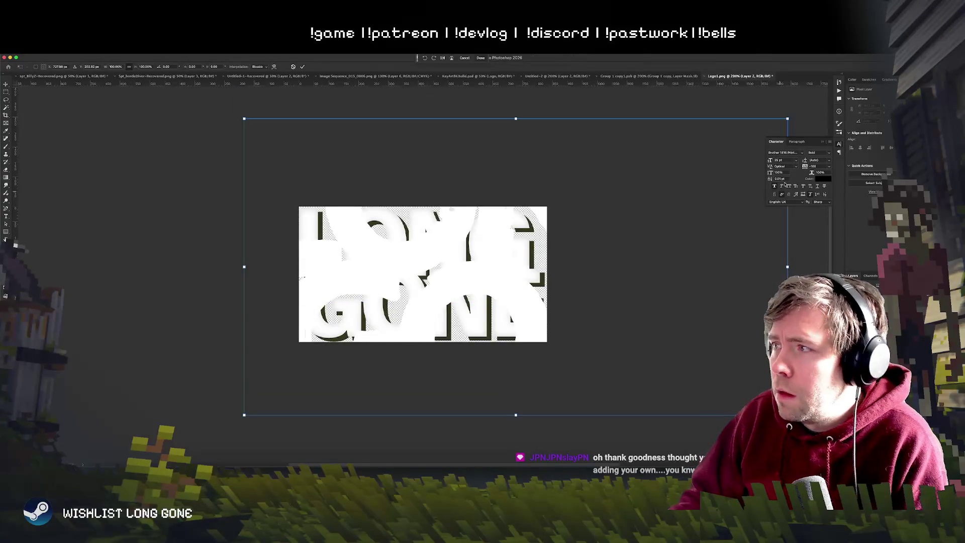
left_click_drag(793, 119, 442, 302)
left_click_drag(363, 370, 421, 275)
left_click_drag(503, 316, 544, 333)
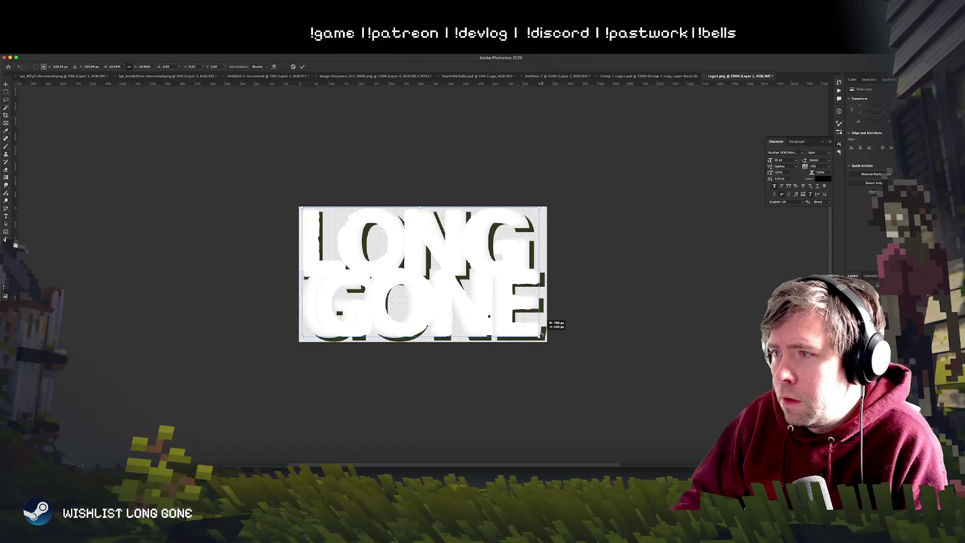
left_click_drag(520, 322, 542, 335)
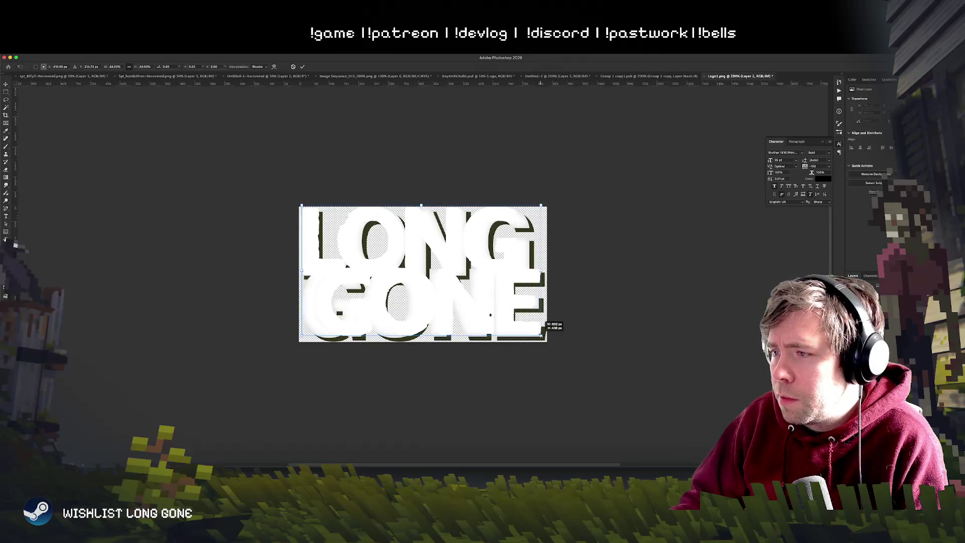
key("Return")
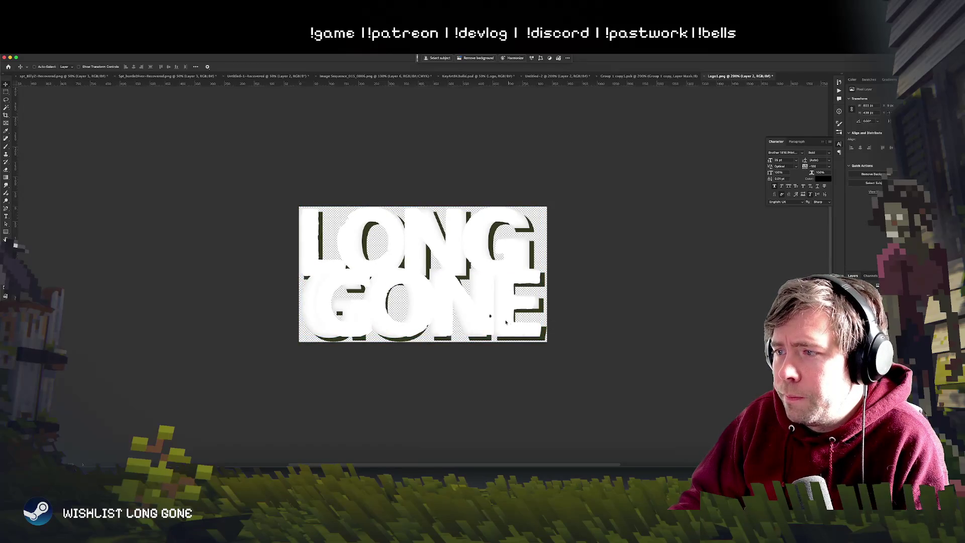
left_click_drag(489, 314, 488, 316)
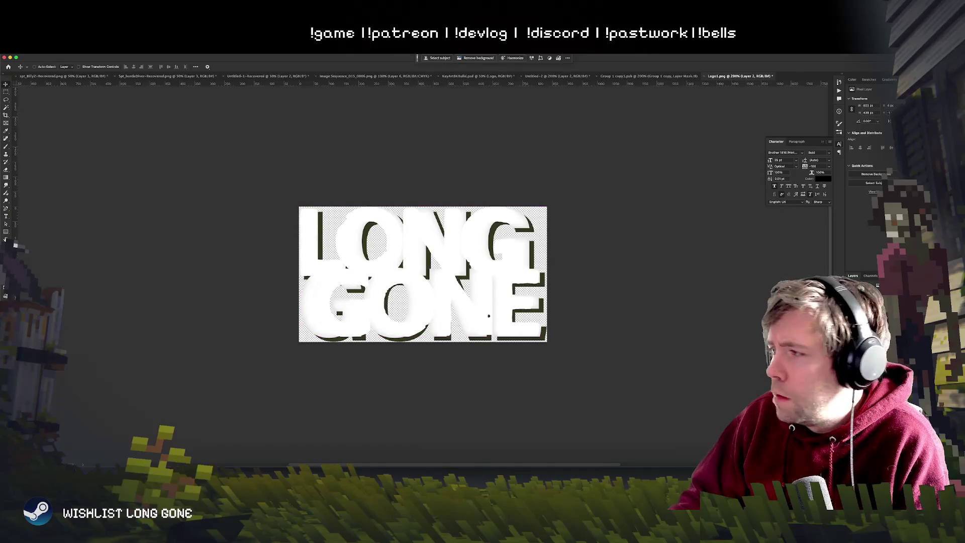
key("ctrl+alt+d")
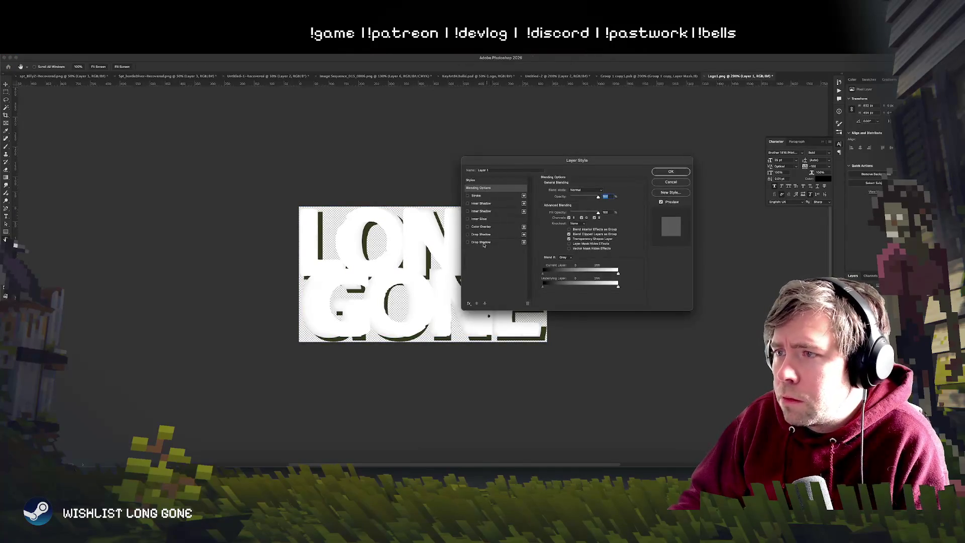
Step: Lighten the logo's drop shadow opacity to about 73%
left_click(481, 243)
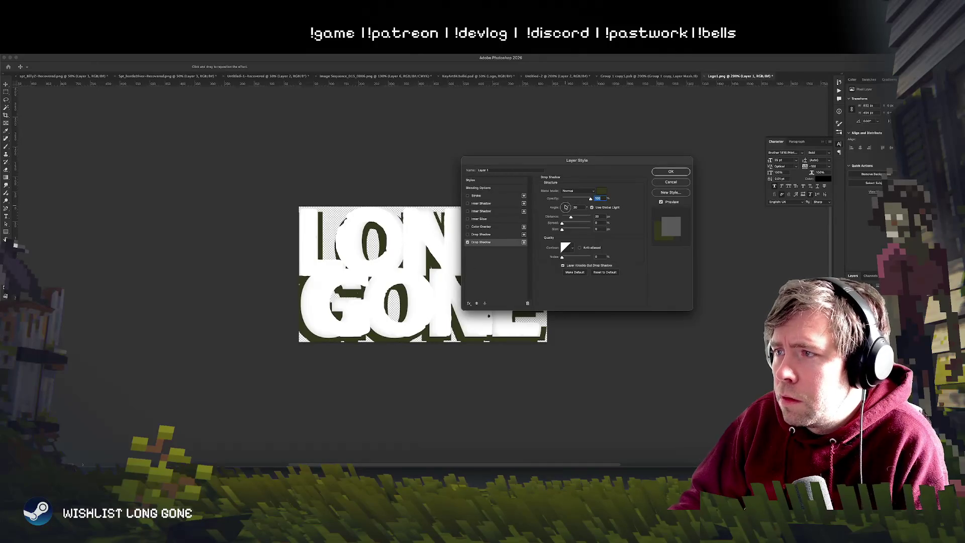
key("Tab")
left_click_drag(591, 199, 563, 216)
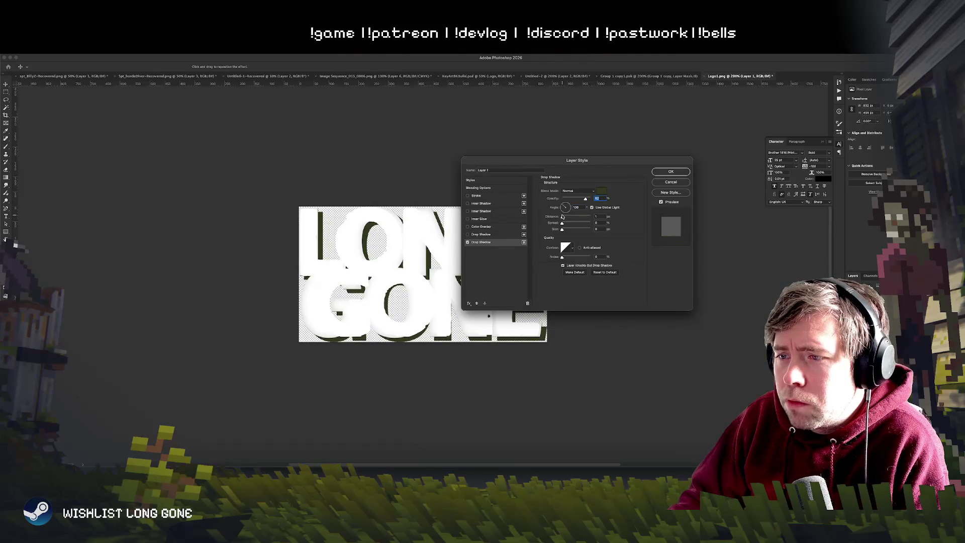
left_click(661, 180)
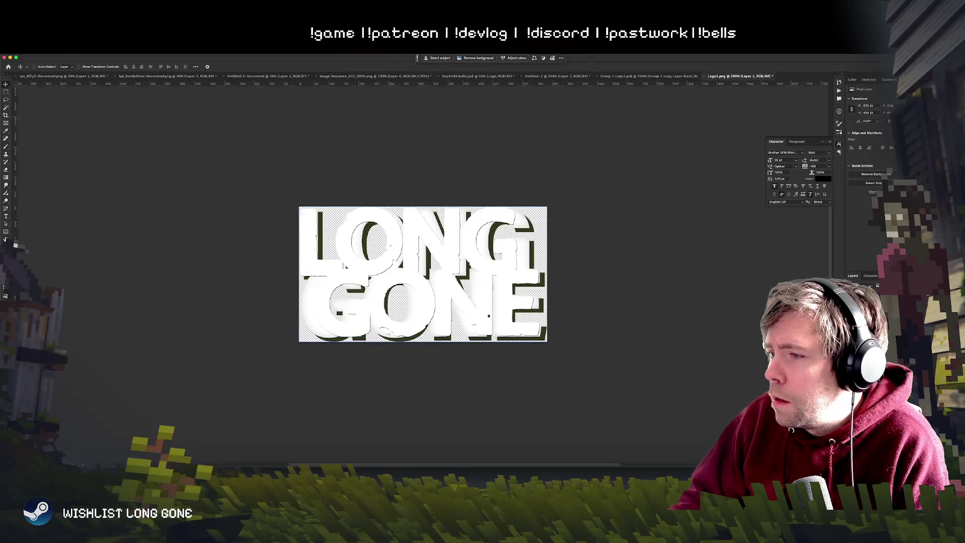
Step: Give Layer 2 a second dark drop shadow offset 23 px from the letters
key("ctrl+z")
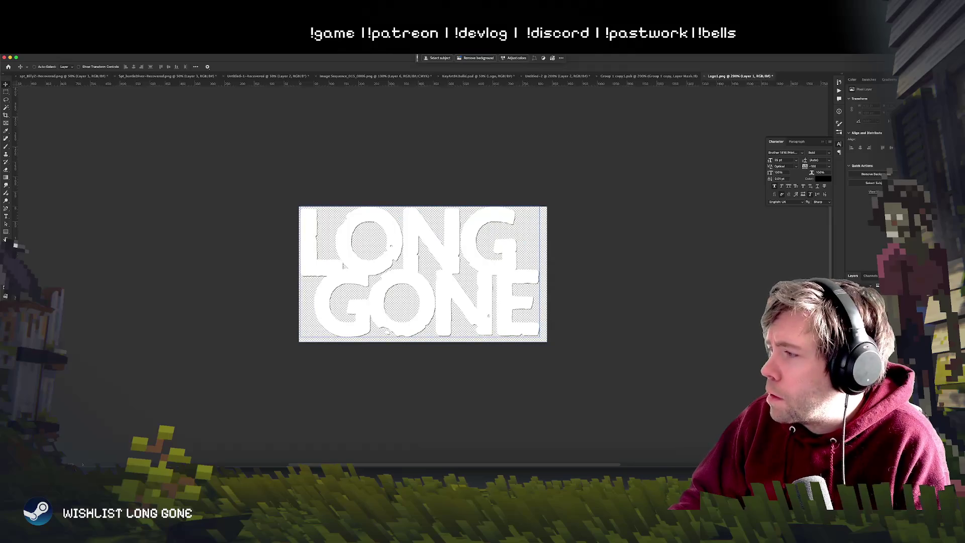
double_click(874, 302)
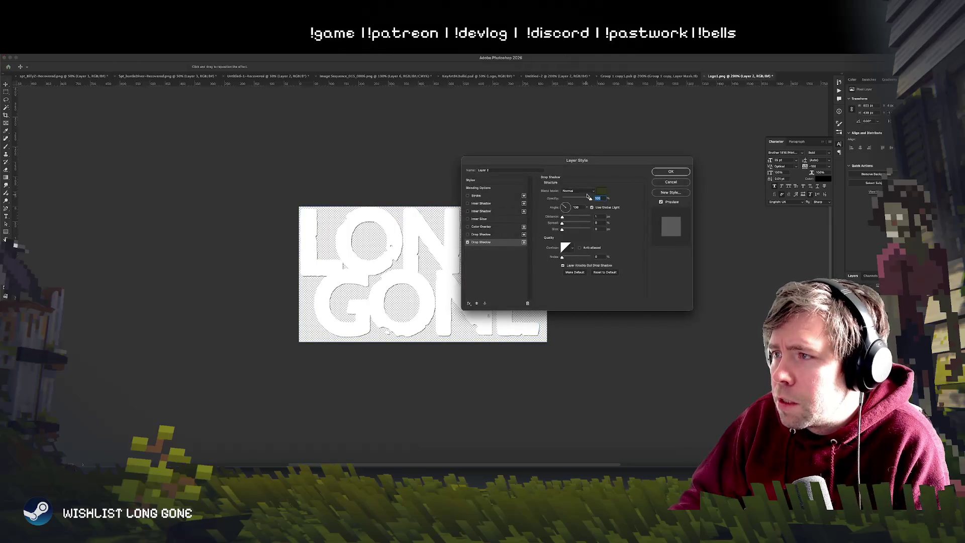
left_click_drag(563, 217, 569, 218)
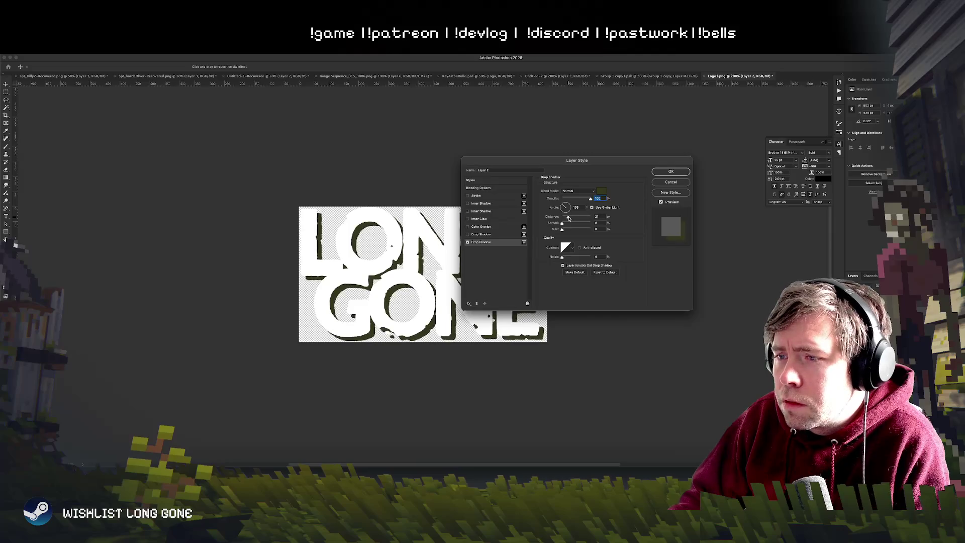
left_click(670, 172)
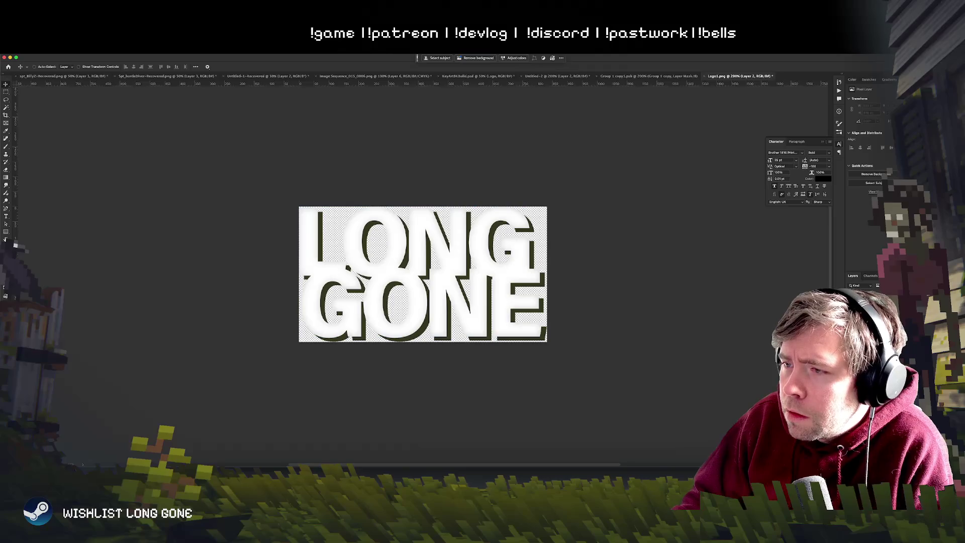
Step: Shift the lettering slightly left and save Logo1.png
mouse_move(491, 321)
left_mouse_down()
mouse_move(433, 327)
mouse_move(478, 327)
left_mouse_up()
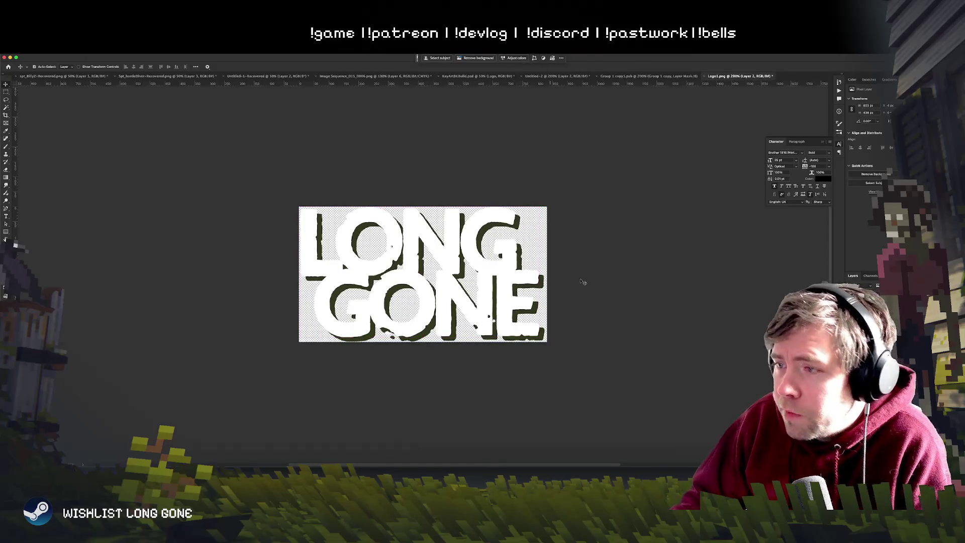
key("ctrl+s")
left_click(511, 217)
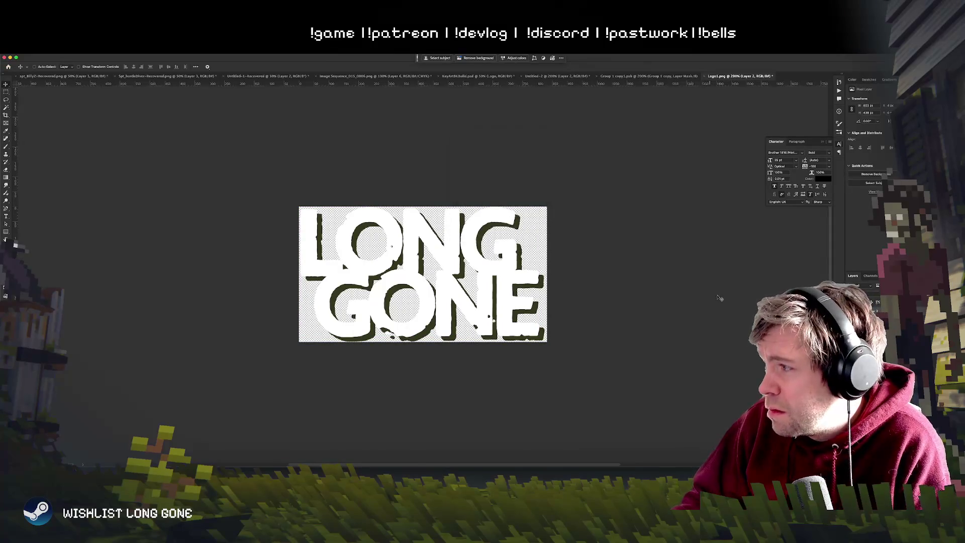
Step: Finish saving Logo1.png as PNG and close the document
key("ctrl+s")
key("Return")
key("ctrl+w")
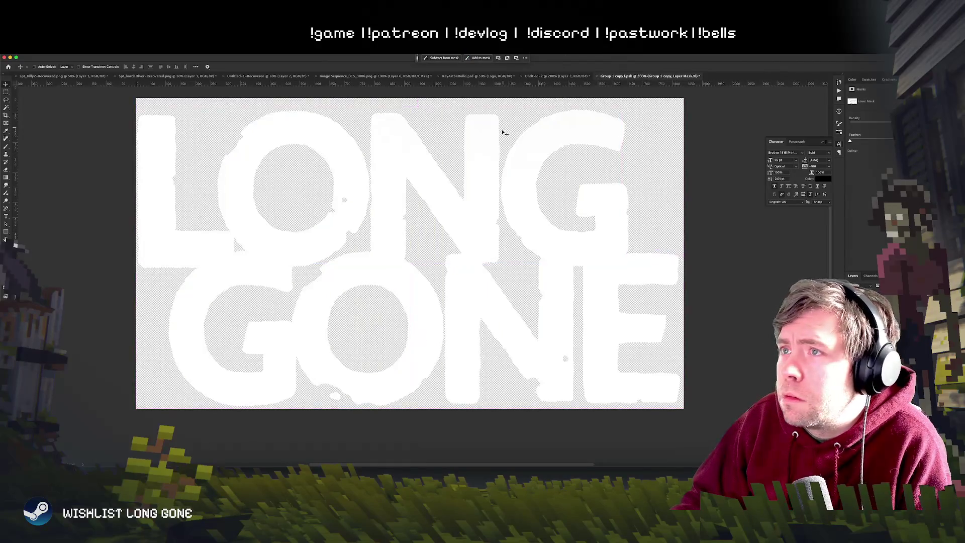
Step: Return to KeyArt8KBuild.psd and zoom in around the LONG GONE logo
left_click(467, 75)
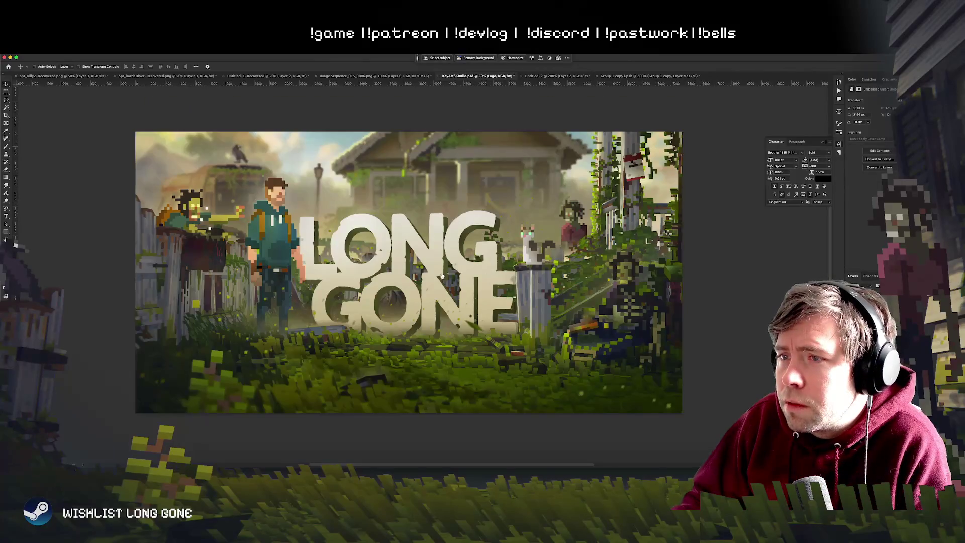
scroll(435, 278, "down", 1)
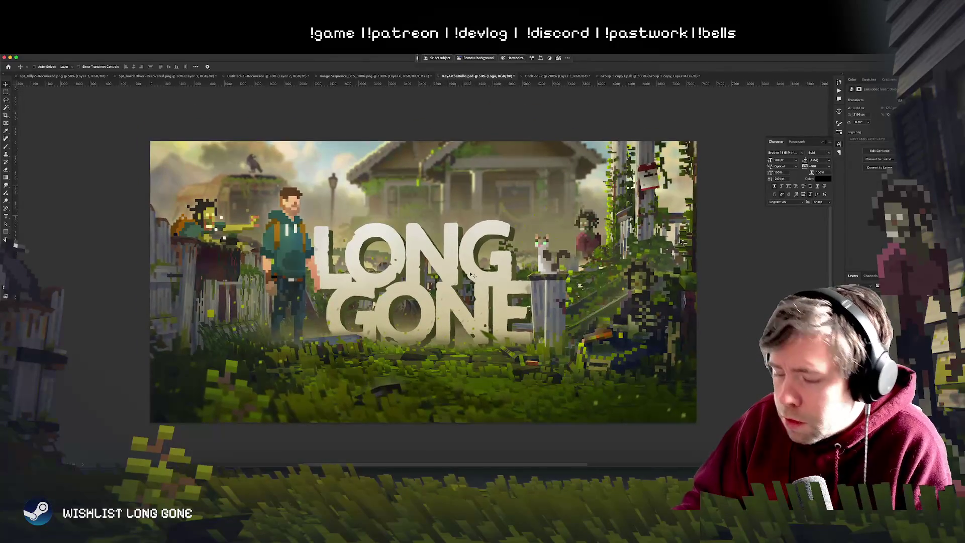
scroll(455, 255, "up", 1)
scroll(473, 275, "up", 1)
scroll(473, 275, "down", 1)
key("ctrl")
scroll(473, 275, "up", 1)
scroll(473, 276, "down", 1)
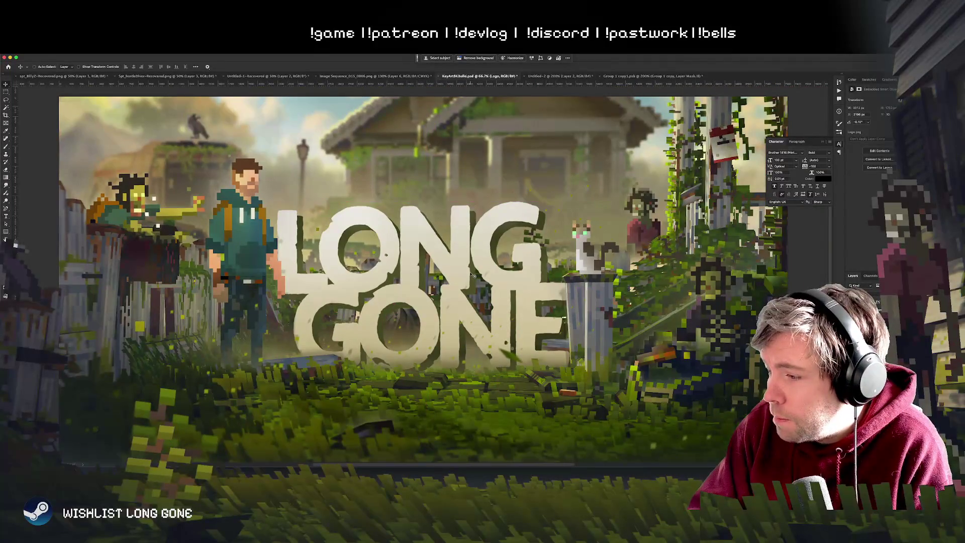
scroll(473, 275, "up", 1)
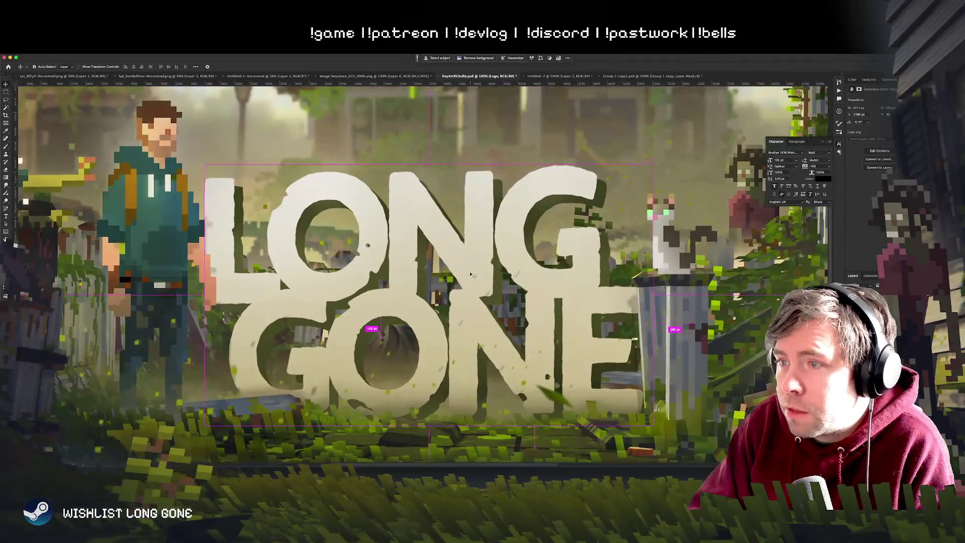
scroll(473, 275, "down", 1)
scroll(487, 348, "down", 1)
scroll(487, 348, "up", 1)
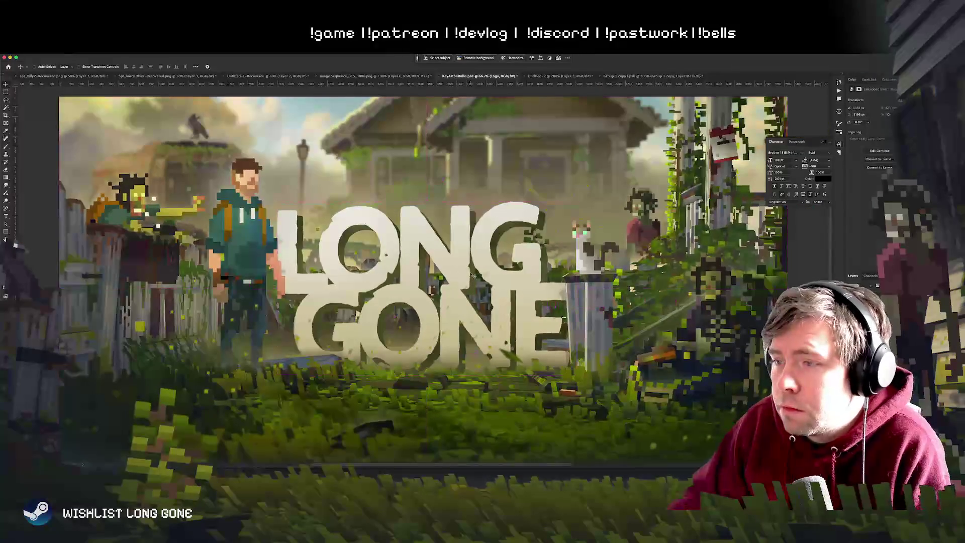
right_click(474, 325)
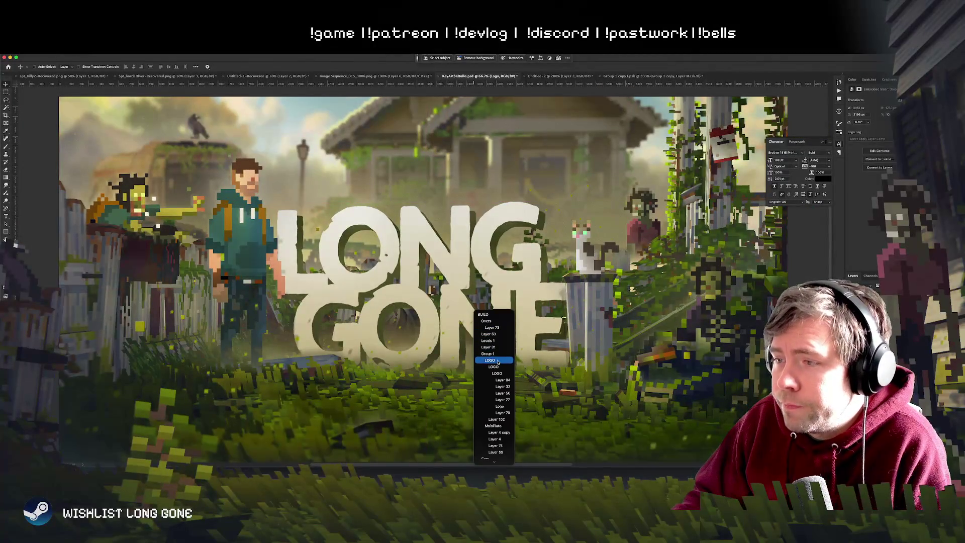
left_click(492, 360)
key("ctrl+z")
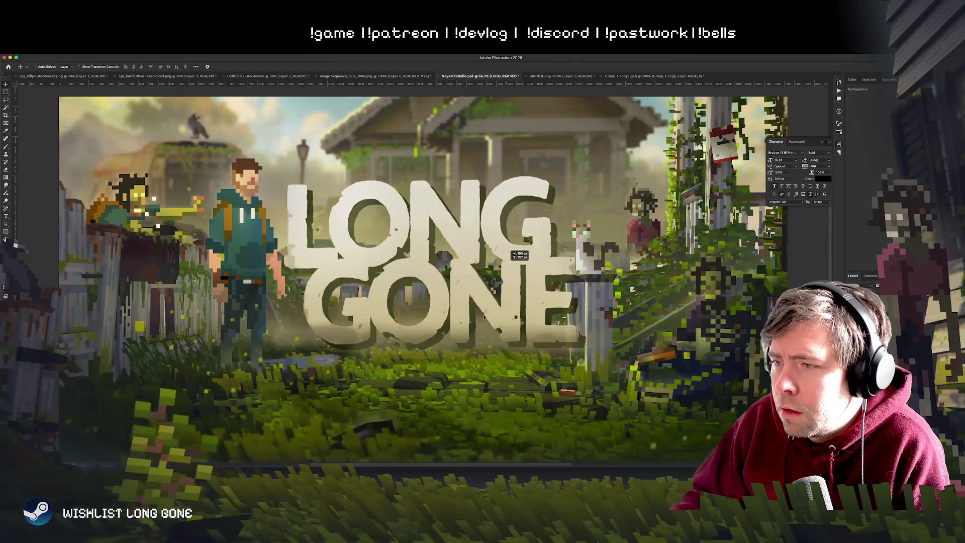
key("ctrl+z")
key("ctrl+z")
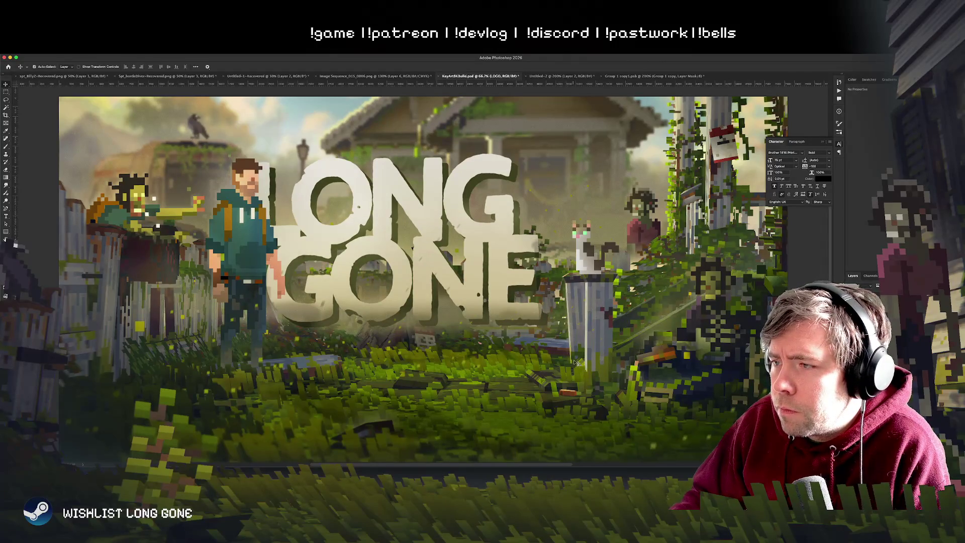
key("ctrl+z")
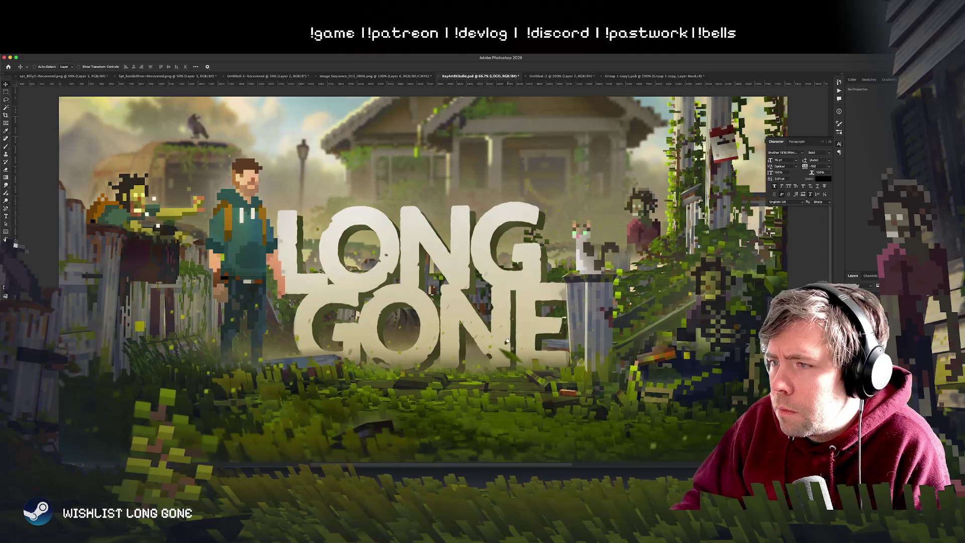
key("ctrl+z")
key("ctrl+z")
key("ctrl+z")
key("ctrl+z")
key("ctrl+z")
key("ctrl+z")
key("ctrl+z")
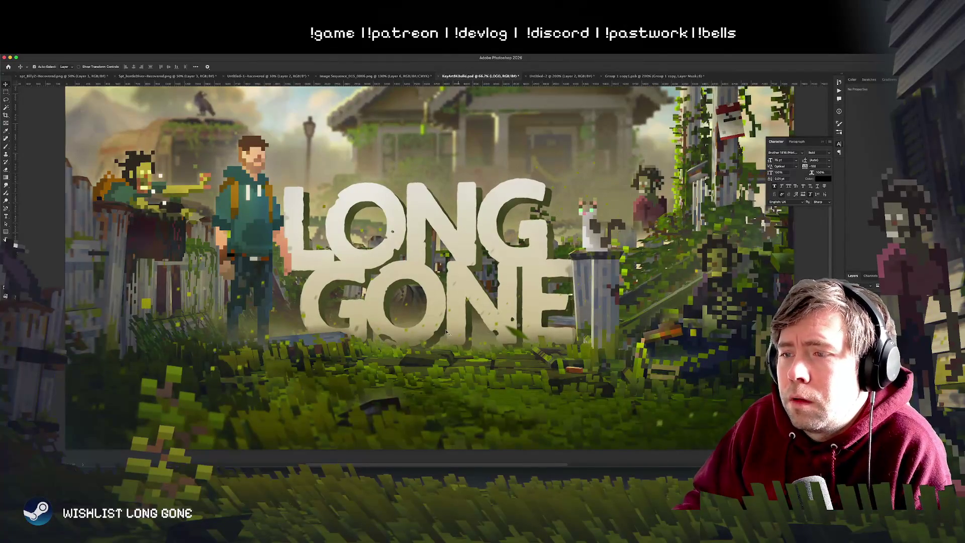
right_click(424, 317)
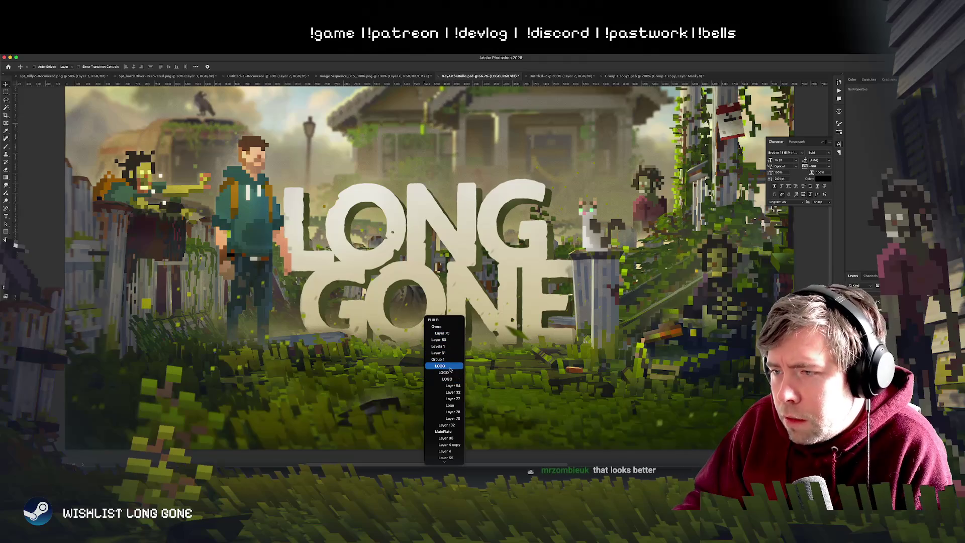
Step: Try moving the LOGO layer's mask up 57 px, then undo it
left_click(449, 379)
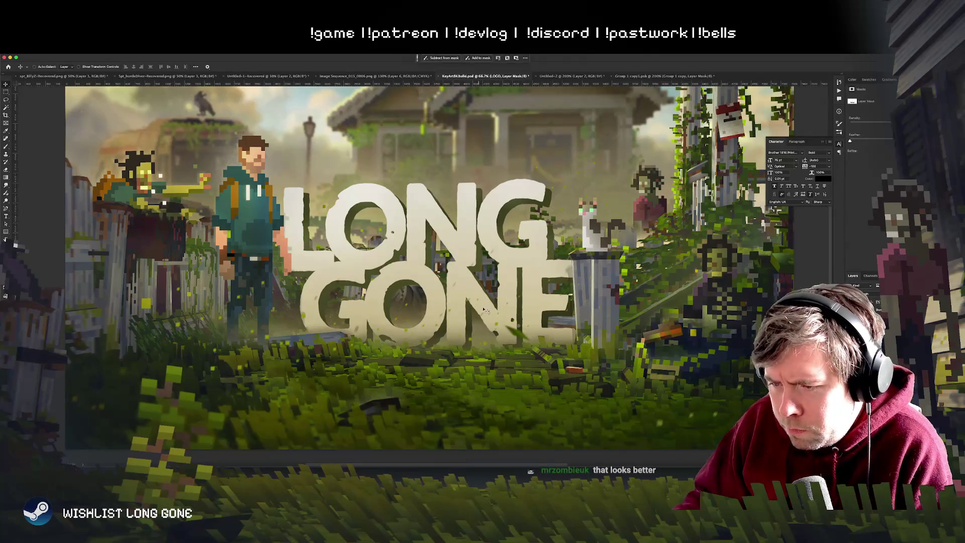
left_click_drag(481, 324, 482, 314)
key("super+z")
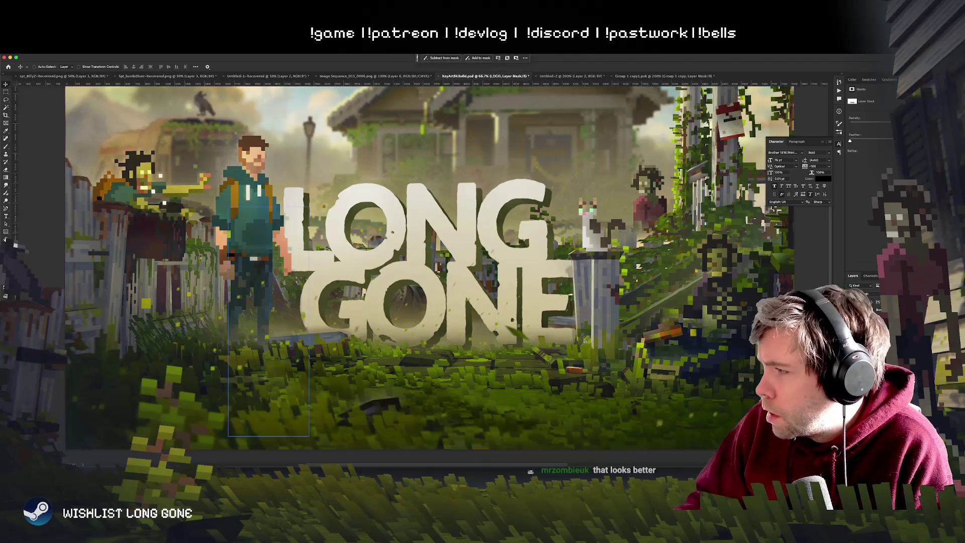
Step: Nudge the logo itself upward and compare the clean and distressed versions
key("super+2")
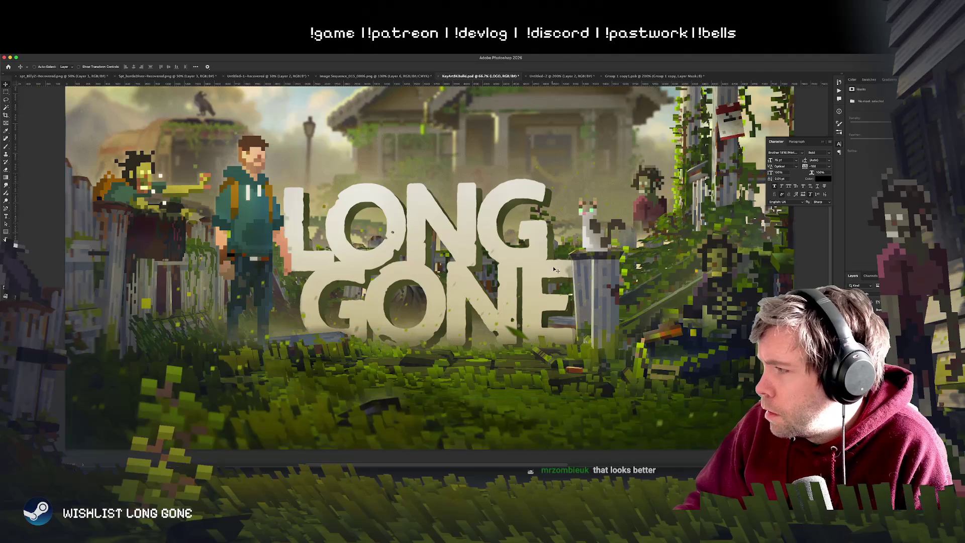
key("shift+Up")
key("shift+Up")
key("shift+Up")
key("shift+Up")
key("shift+Up")
key("shift+Up")
key("shift+Up")
key("shift+Up")
key("Up")
key("Up")
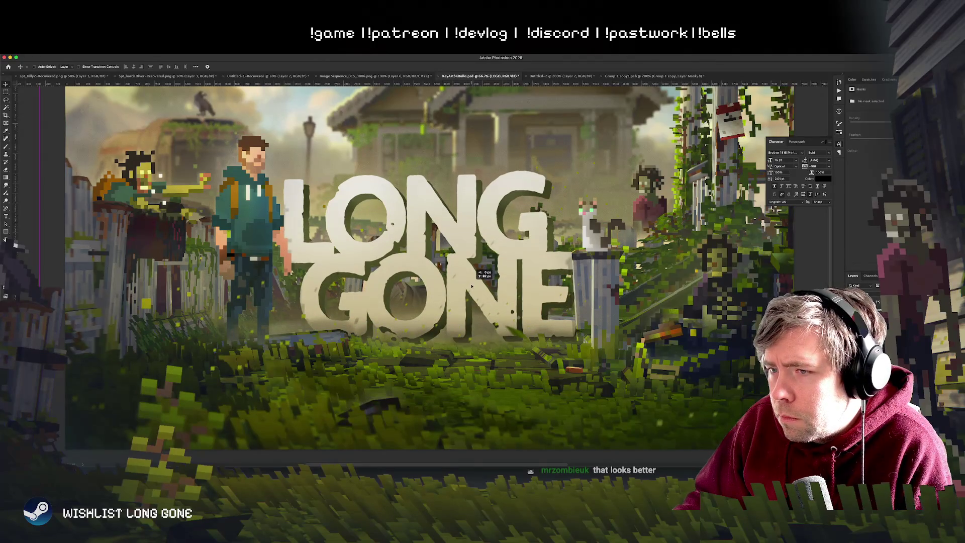
key("shift+Down")
key("shift+Down")
key("shift+Down")
key("Down")
key("Down")
key("Down")
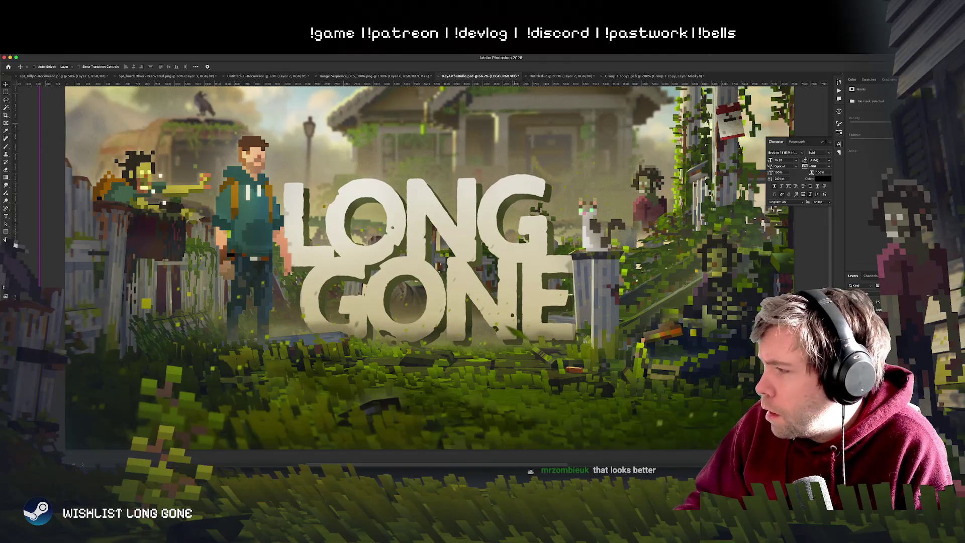
key("super+z")
key("super+z")
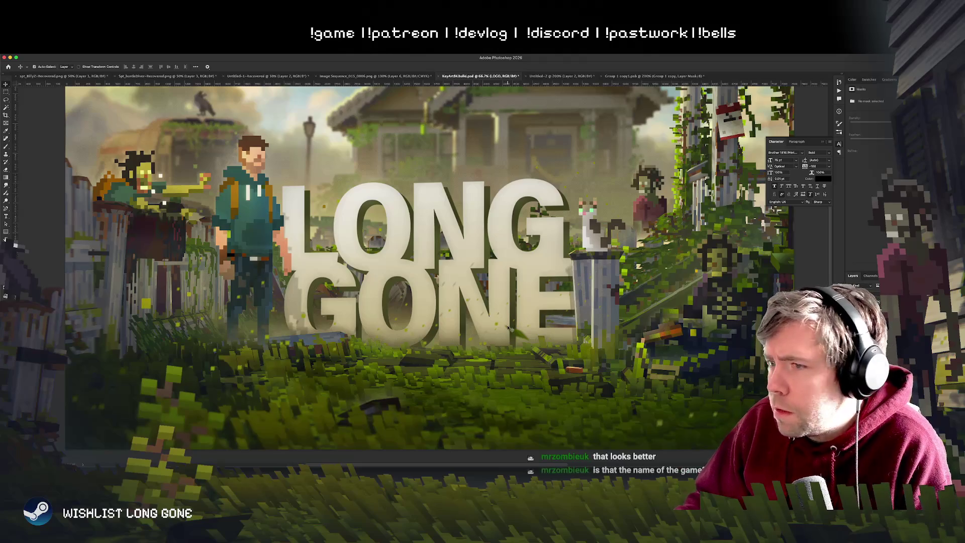
key("super+shift+z")
Step: Drag the Logo layer a little higher and nudge it left between the character and trash can
left_click(564, 365)
left_click_drag(455, 303, 463, 305)
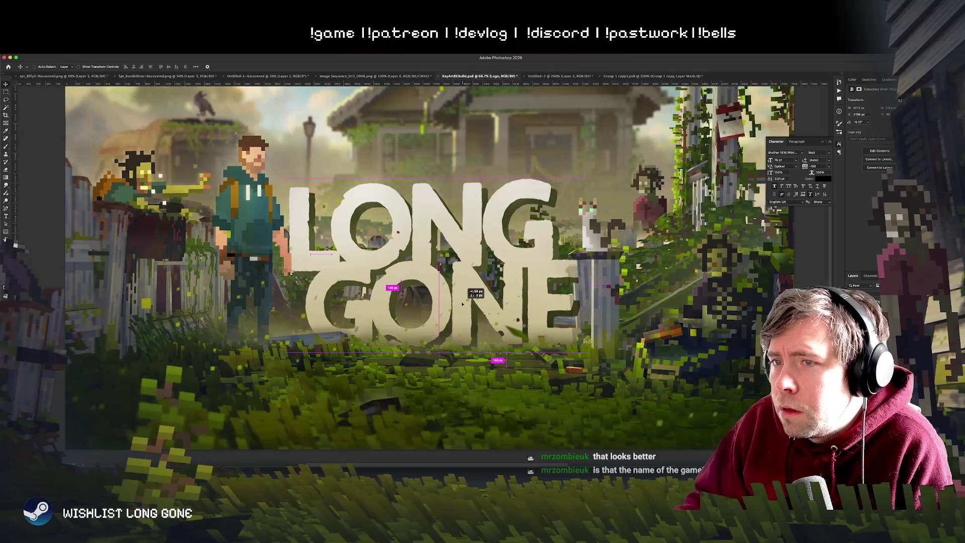
left_click_drag(462, 304, 459, 298)
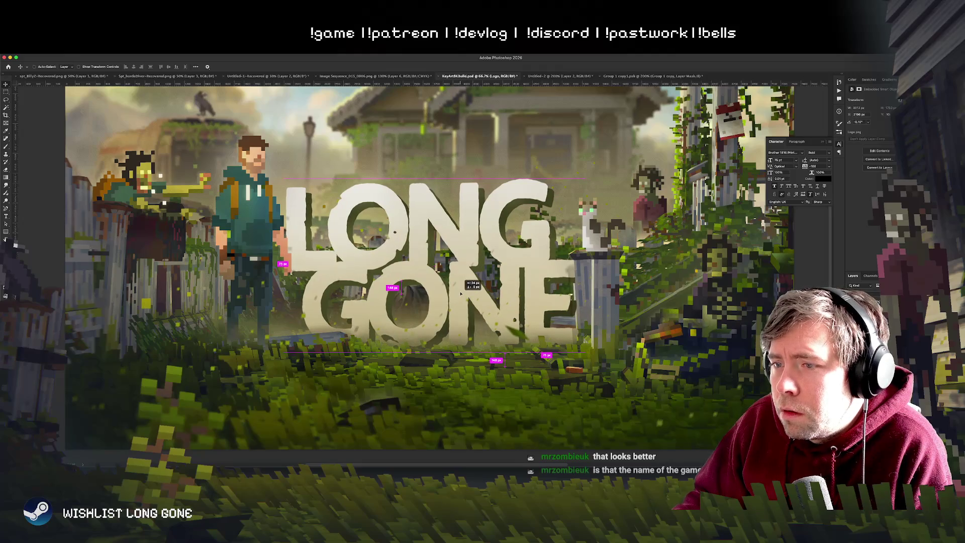
left_click_drag(460, 296, 459, 297)
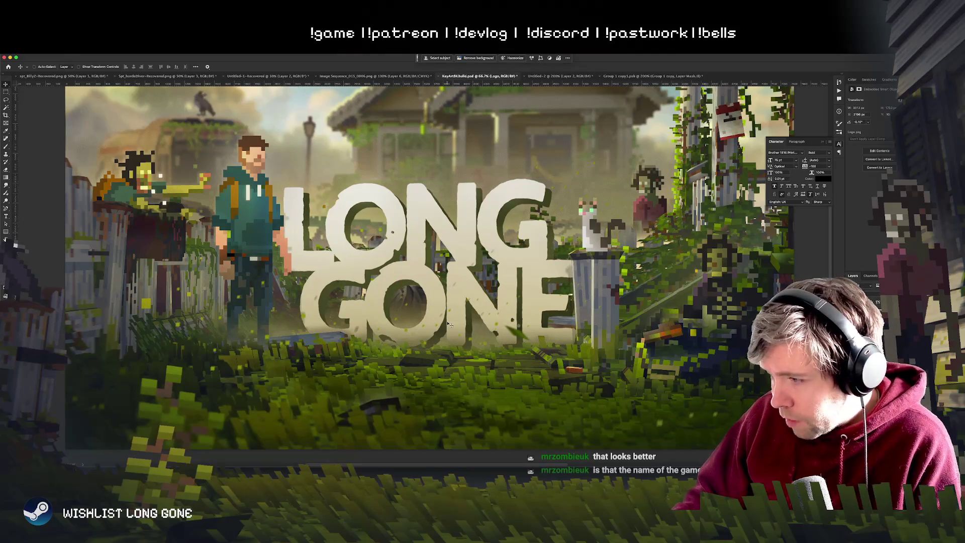
left_click_drag(415, 315, 416, 308)
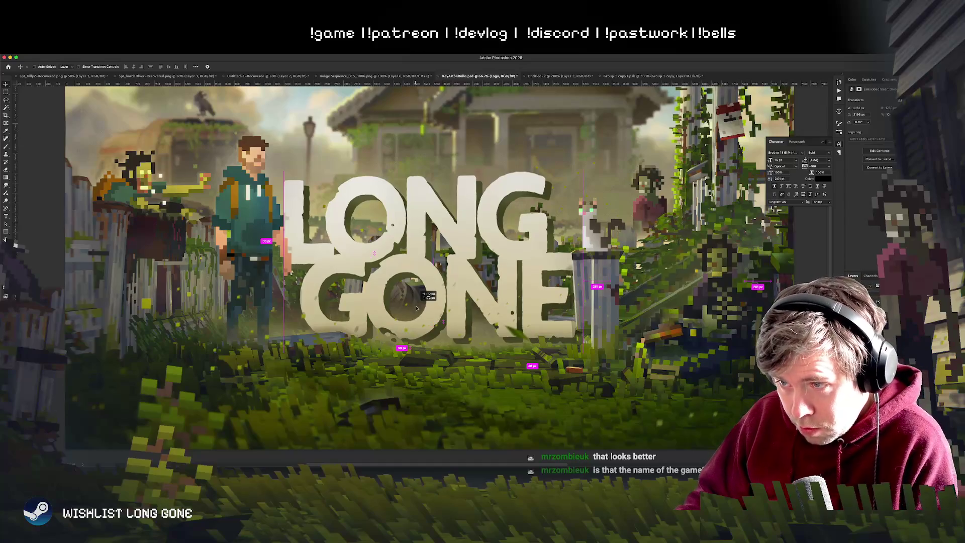
left_click_drag(416, 308, 416, 308)
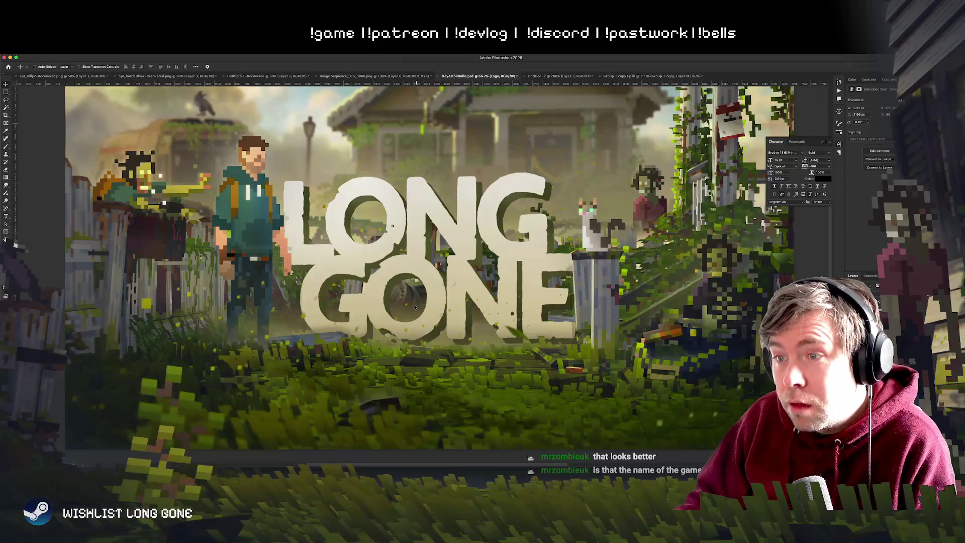
key("shift+Left")
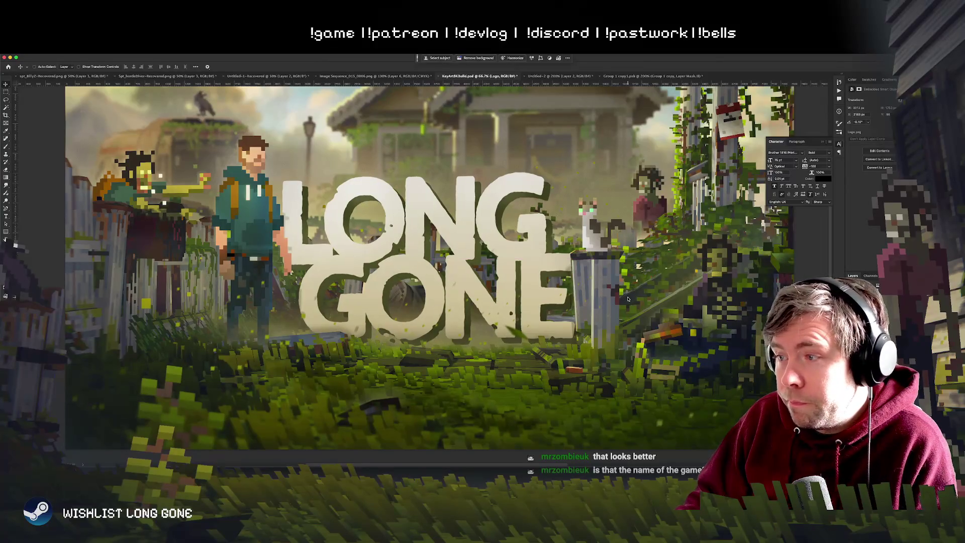
right_click(573, 328)
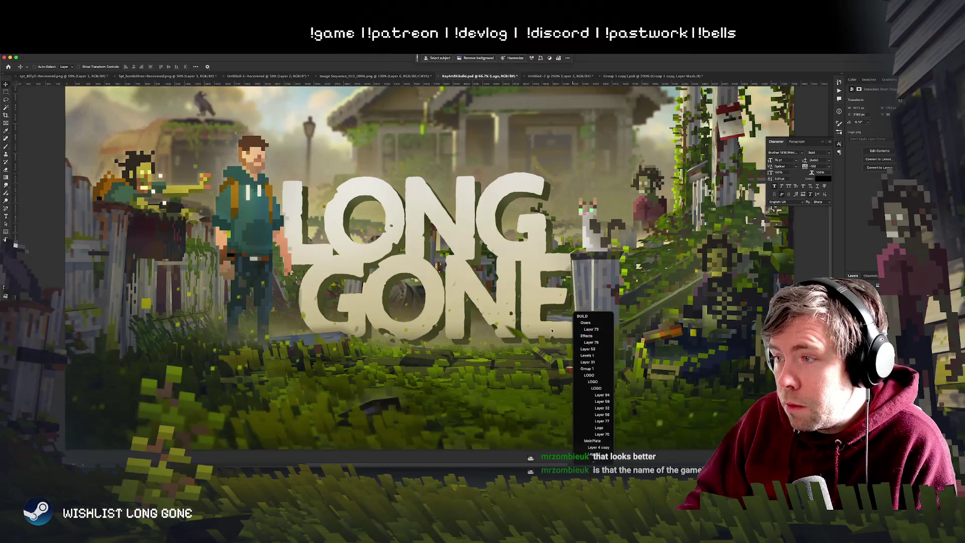
Step: Zoom in on the final E and trash can edge and shift Layer 60 into alignment
key("Escape")
left_click_drag(554, 331, 452, 329)
left_click(452, 330, "ctrl")
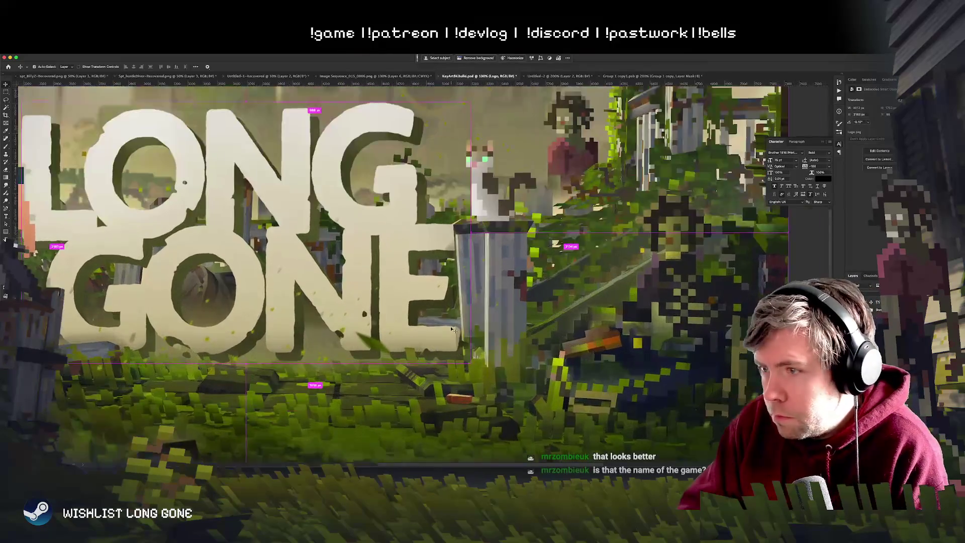
scroll(451, 330, "up", 3)
left_click_drag(583, 385, 473, 270)
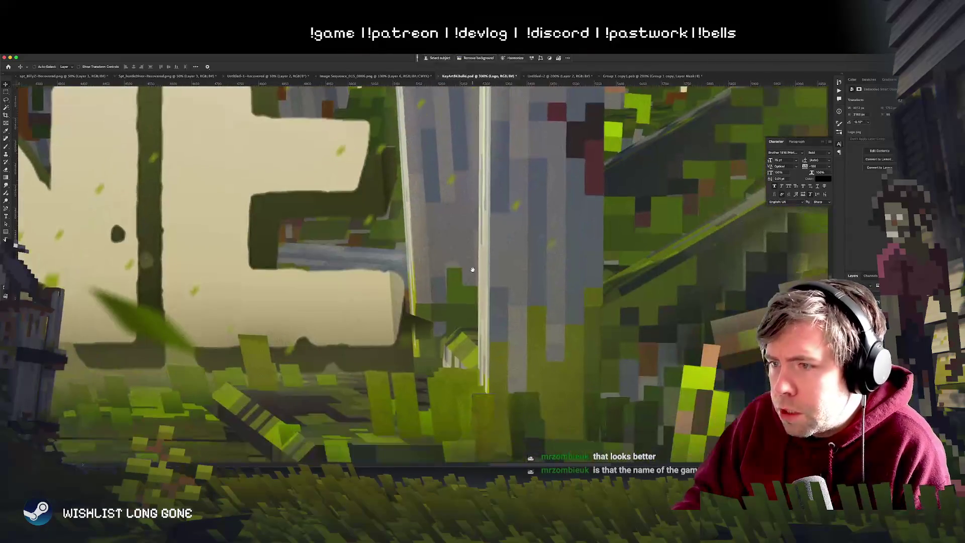
right_click(411, 295)
left_click(412, 332)
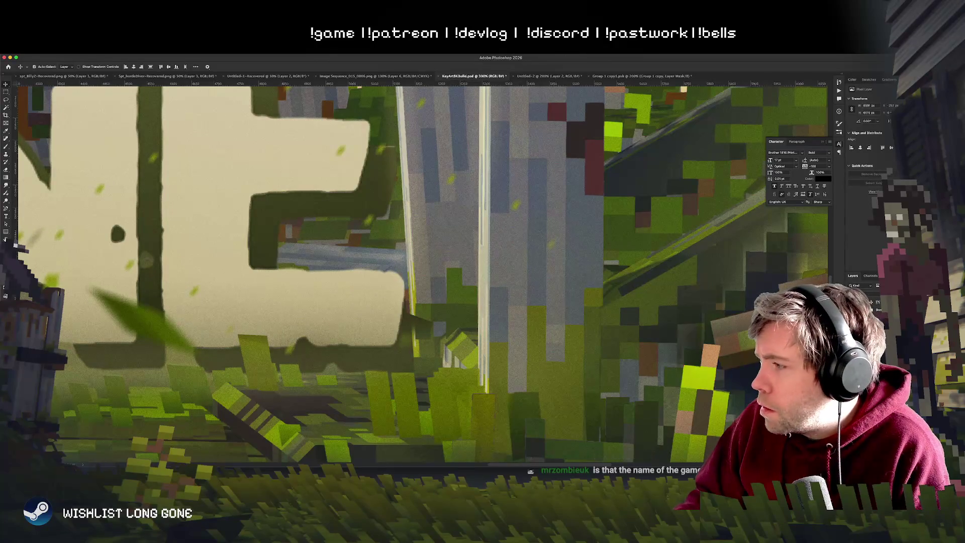
left_click(387, 311)
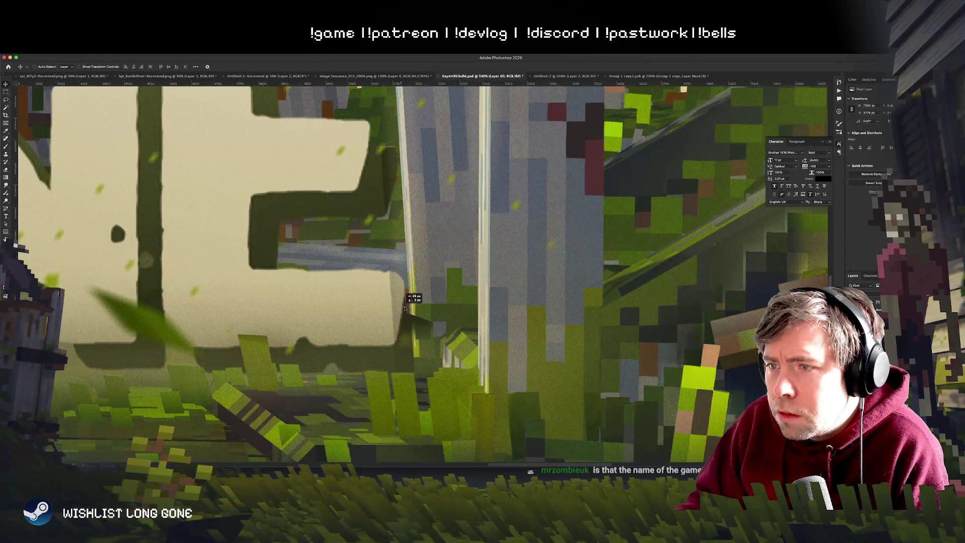
left_click_drag(420, 308, 420, 308)
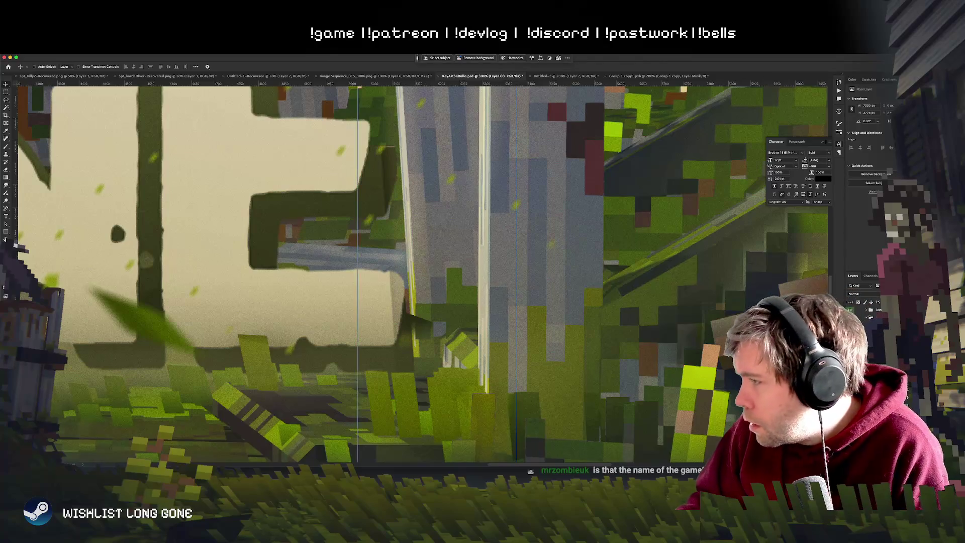
Step: Move Layer 59 slightly right, fine-tune it, and zoom back out
left_click(354, 261)
mouse_move(359, 282)
left_mouse_down()
mouse_move(375, 278)
mouse_move(376, 290)
left_mouse_up()
scroll(375, 291, "down", 5)
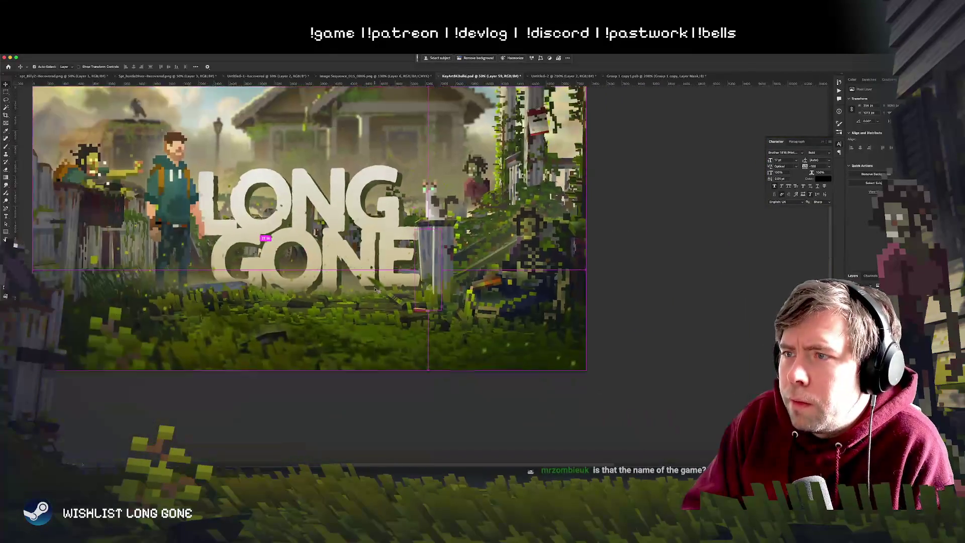
scroll(375, 291, "up", 2)
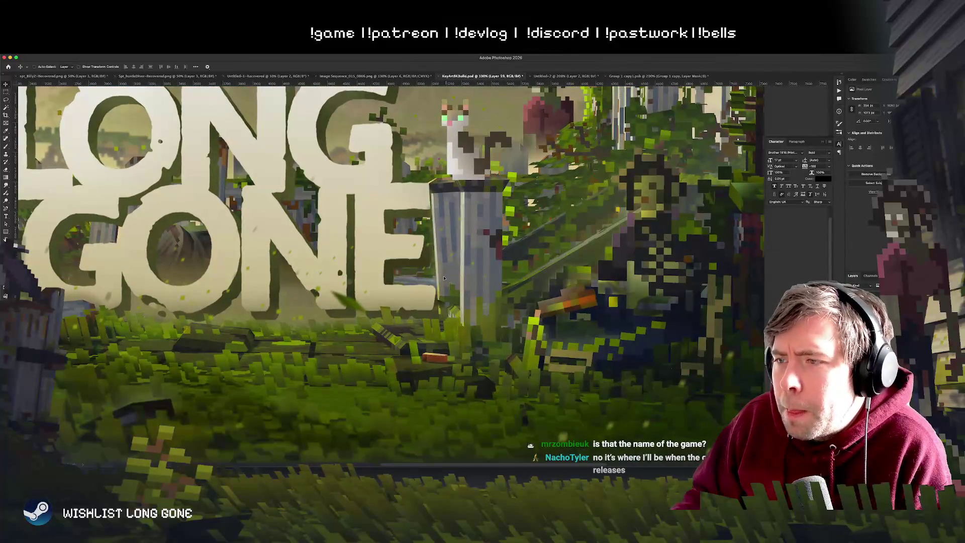
left_click_drag(445, 278, 446, 278)
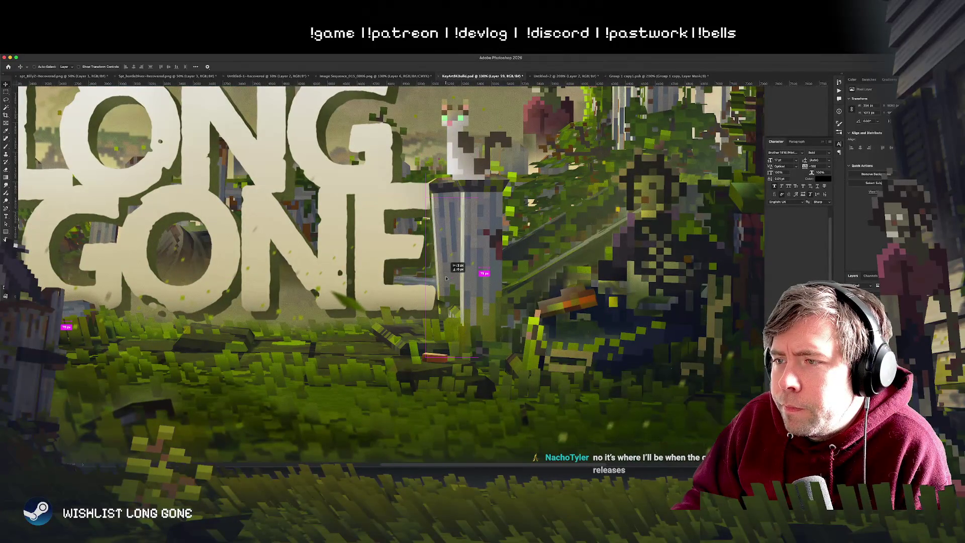
scroll(430, 338, "left", 3)
scroll(430, 338, "up", 2)
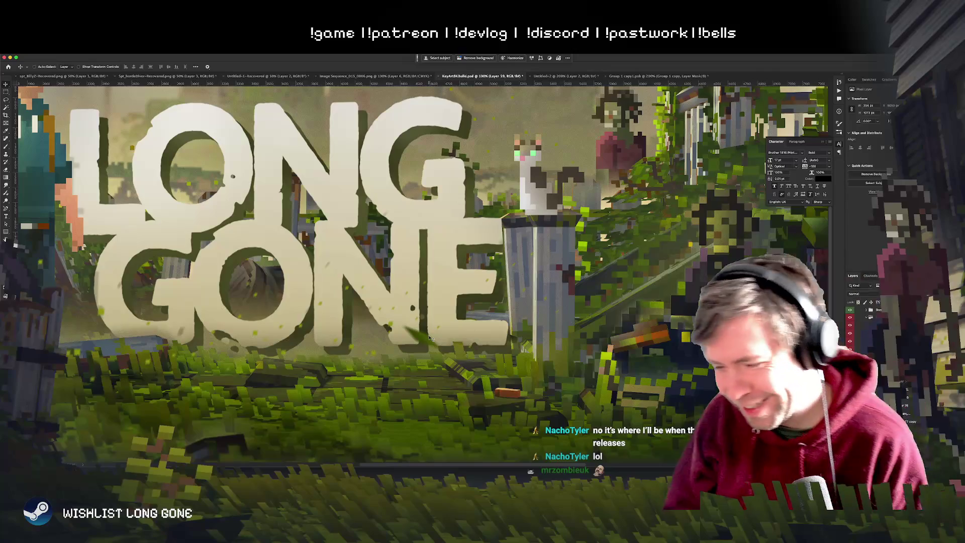
key("super+minus")
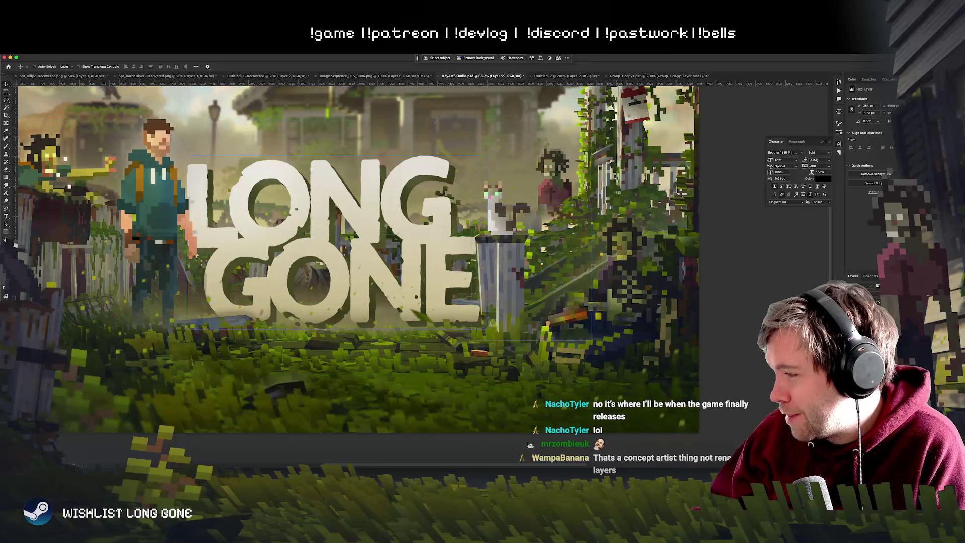
Step: Lower the Logo layer a few pixels and zoom in on its overlap with the trash can
left_click(491, 301)
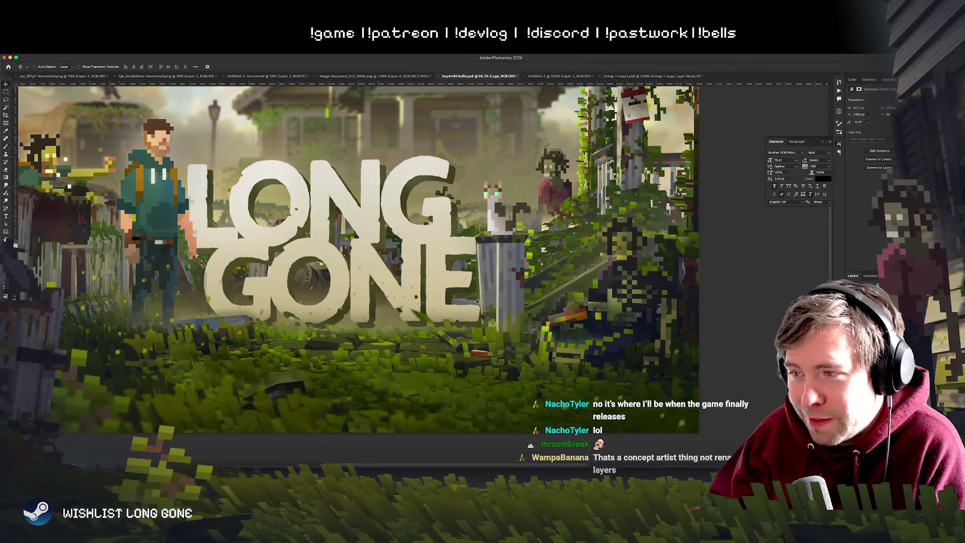
left_click_drag(476, 307, 476, 310)
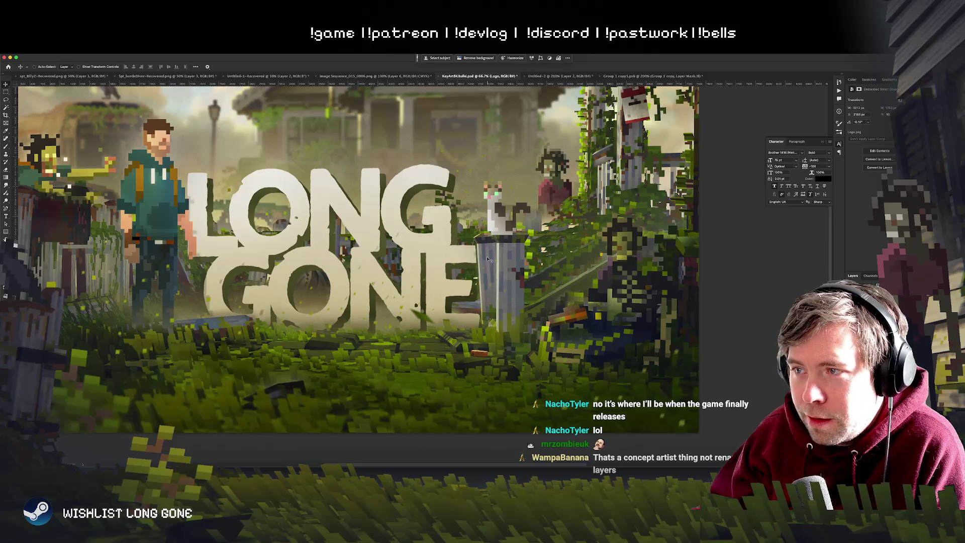
key("ctrl+equal")
key("ctrl+equal")
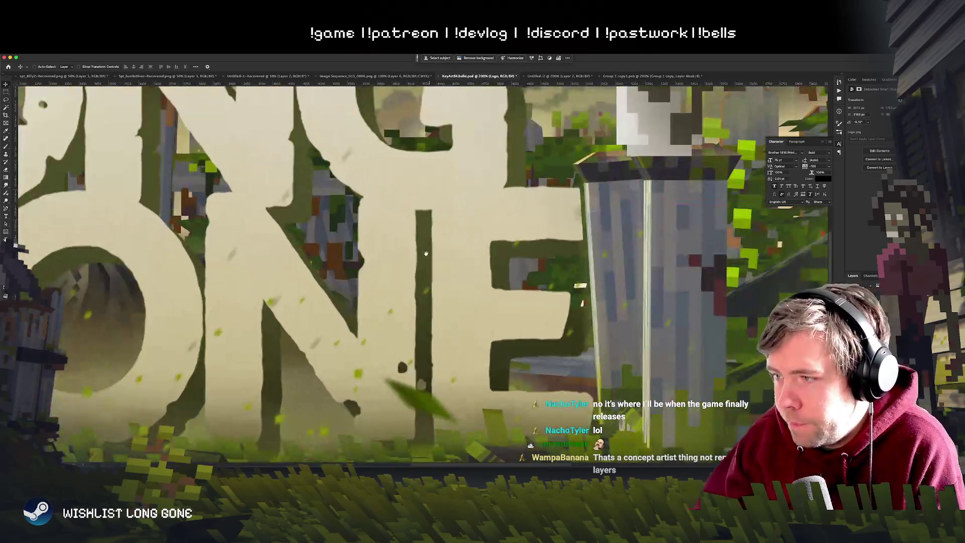
left_click_drag(397, 300, 291, 302)
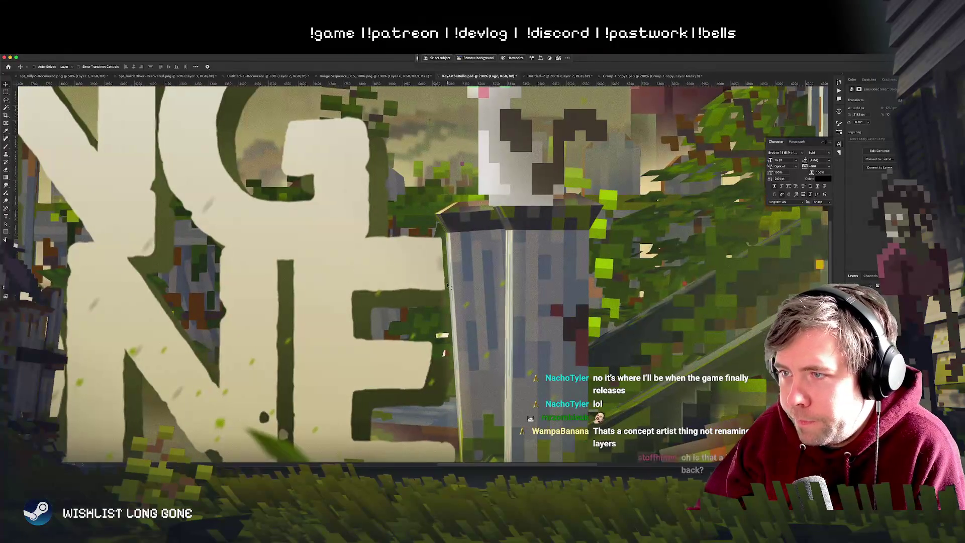
Step: Review the whole key art at several zoom levels, down to thumbnail size
key("ctrl+minus")
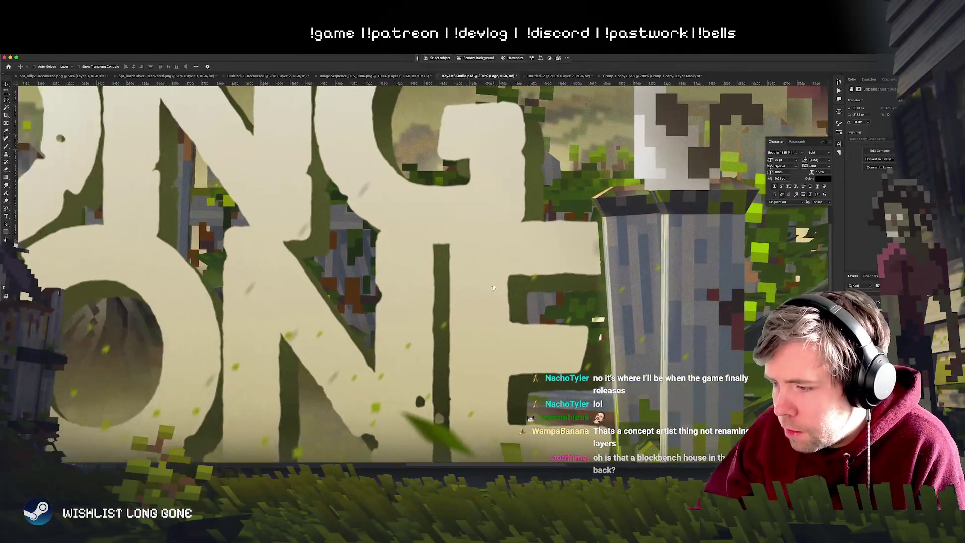
key("ctrl+minus")
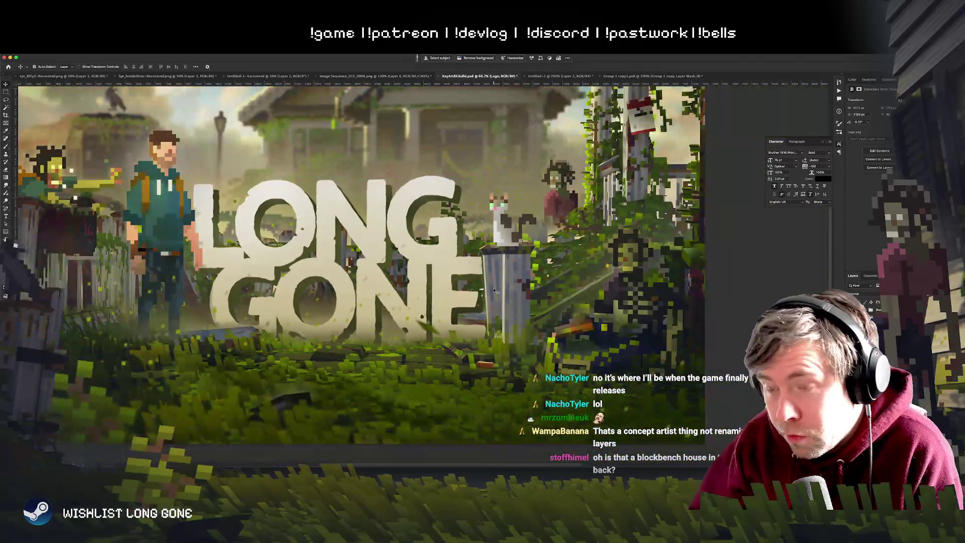
key("ctrl+minus")
key("ctrl+minus")
key("ctrl+minus")
key("ctrl+minus")
key("ctrl+minus")
key("ctrl+plus")
key("ctrl+plus")
key("ctrl+plus")
key("ctrl+plus")
key("ctrl+minus")
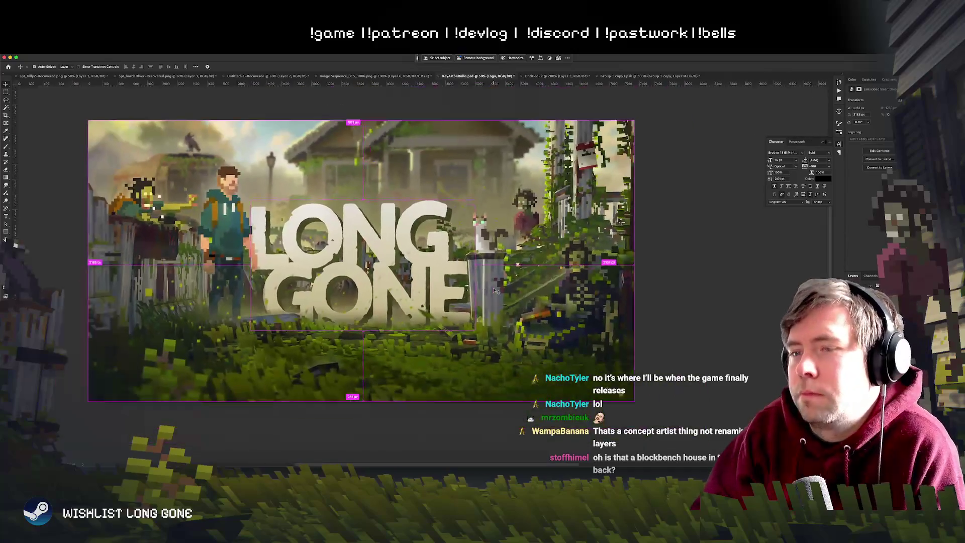
key("ctrl+minus")
key("ctrl+plus")
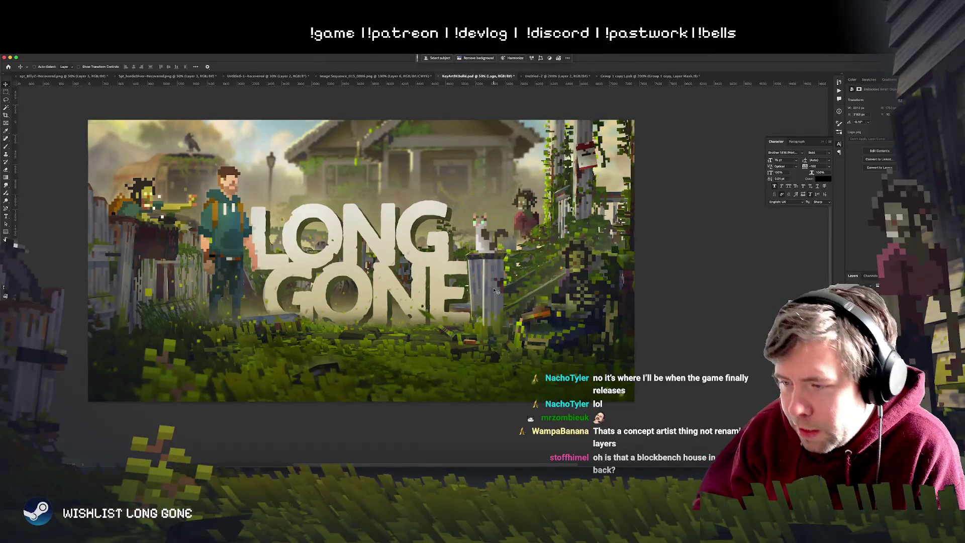
key("ctrl+minus")
key("ctrl+minus")
key("ctrl+minus")
key("ctrl+minus")
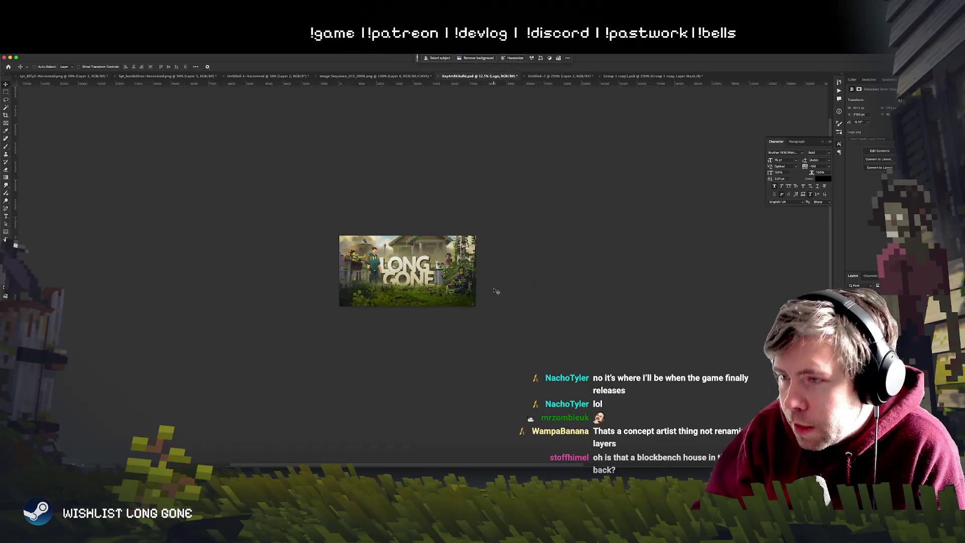
key("ctrl+plus")
key("ctrl+plus")
key("ctrl+plus")
key("ctrl+plus")
key("ctrl+plus")
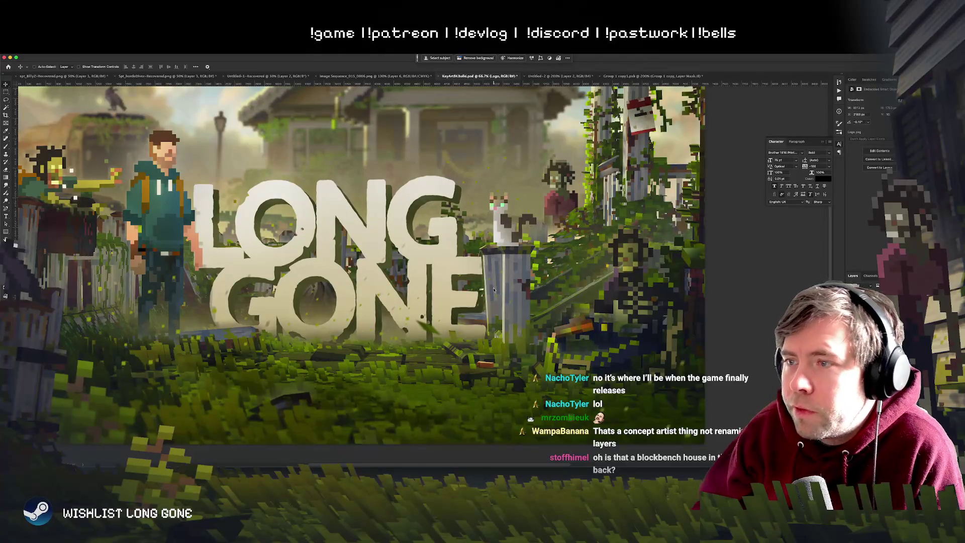
Step: Pick Layer 73 from the stacked layers and shift it slightly
right_click(446, 253)
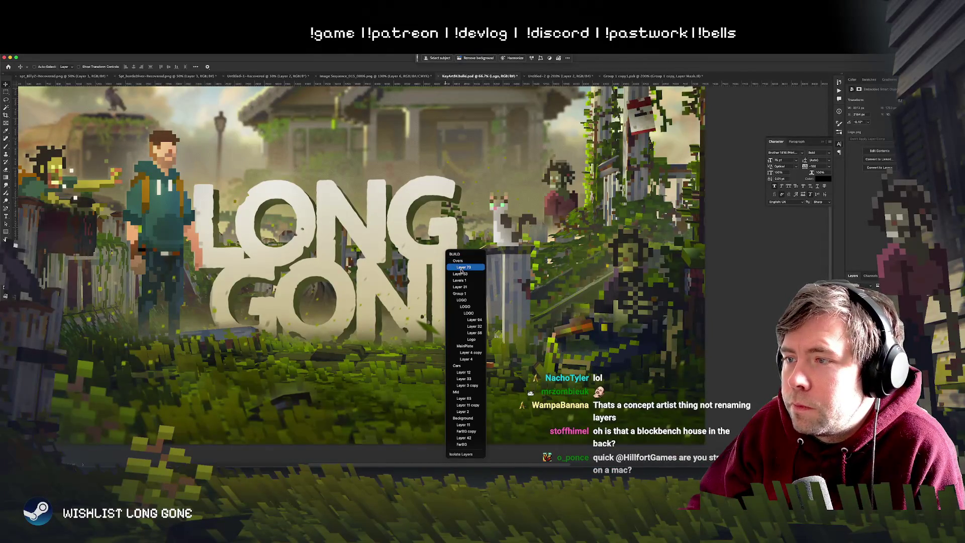
left_click(462, 269)
left_click_drag(367, 235, 363, 243)
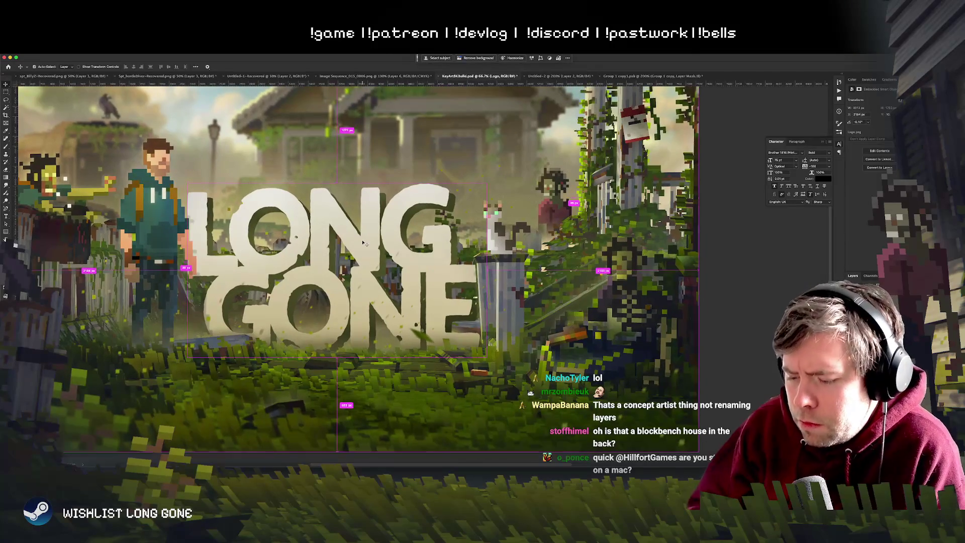
Step: Inspect the key art at 100%, then zoom out to see the whole canvas
key("ctrl+minus")
key("ctrl+plus")
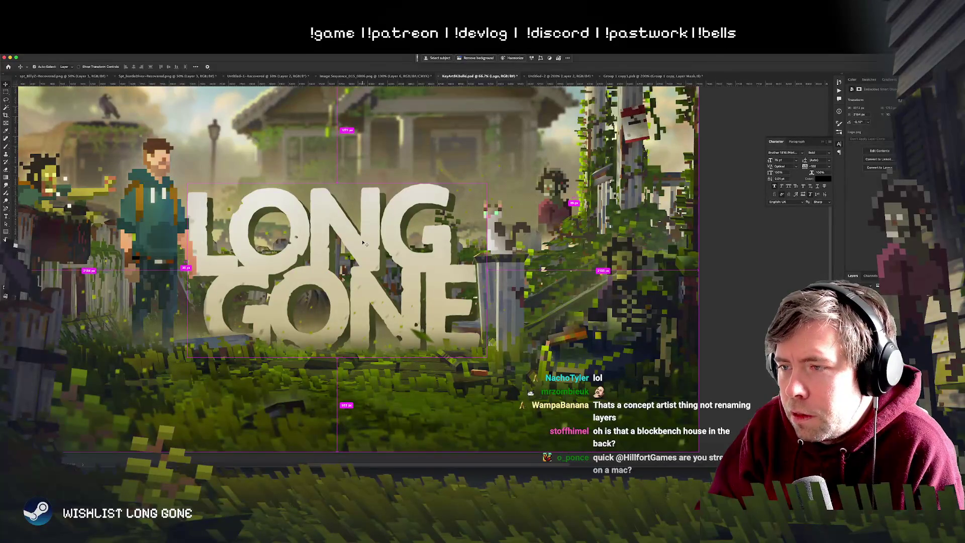
key("ctrl+plus")
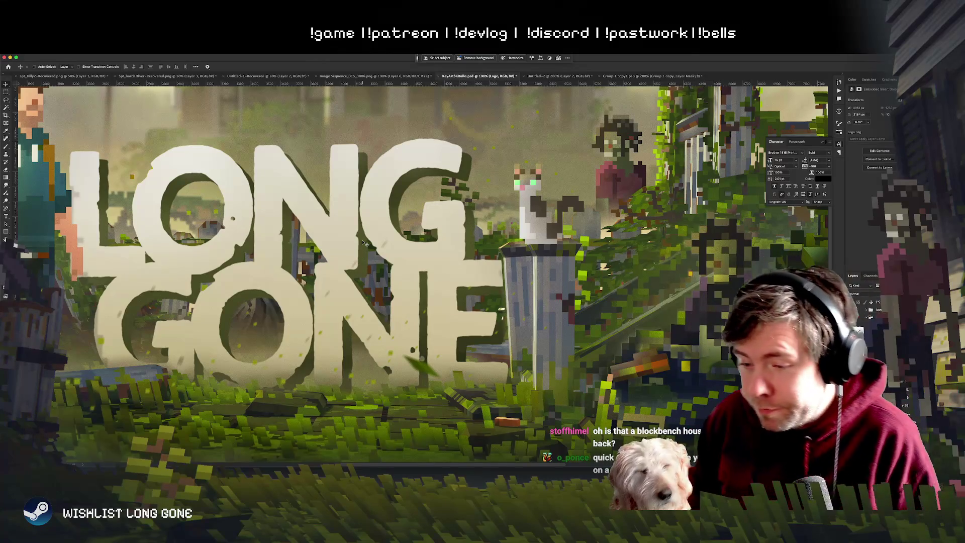
scroll(426, 201, "left", 5)
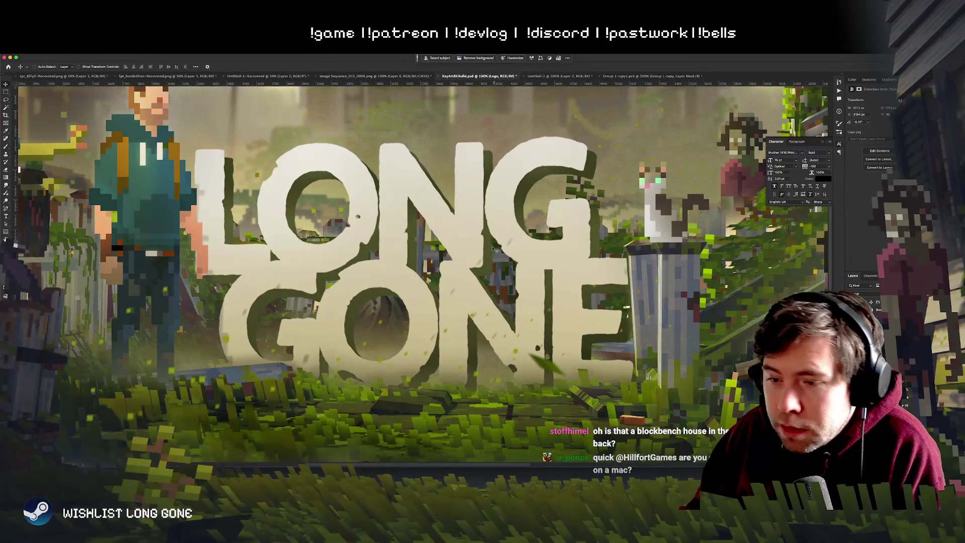
scroll(490, 247, "left", 2)
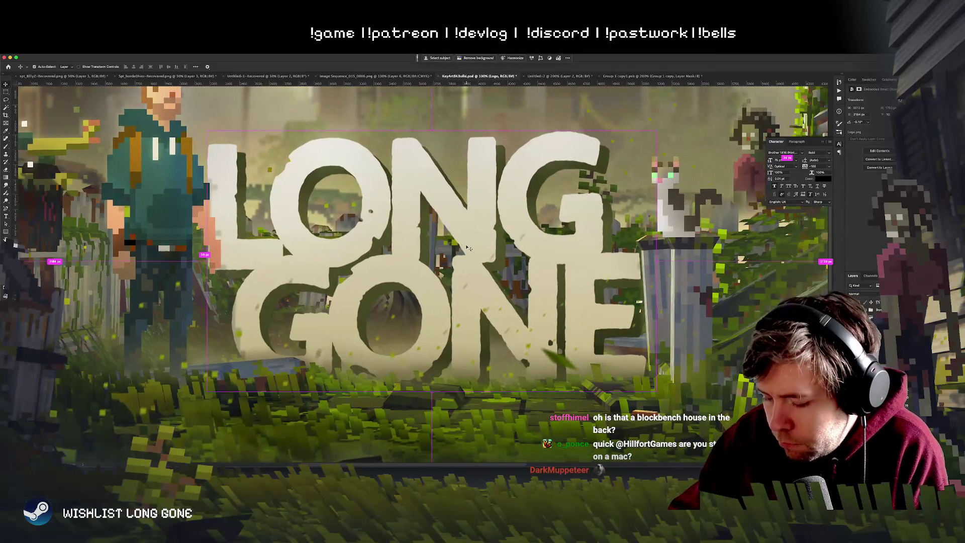
key("ctrl+minus")
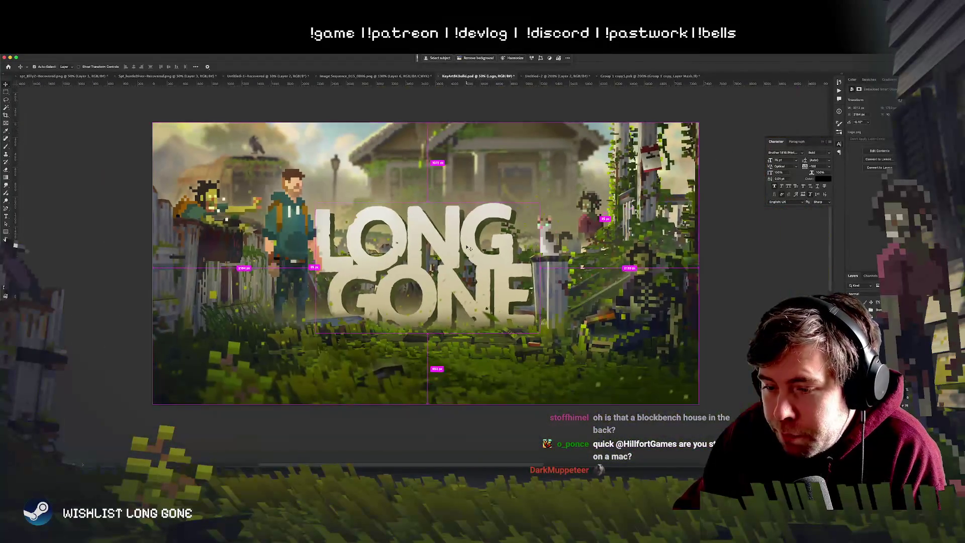
Step: Nudge the logo down and try dragging it elsewhere, undoing the last move
scroll(453, 249, "up", 2)
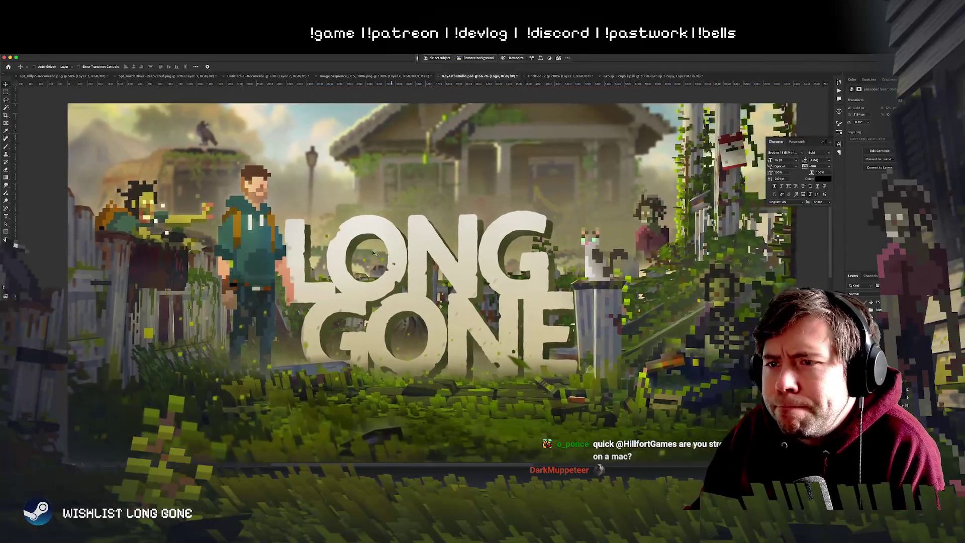
key("shift+Up")
key("shift+Up")
key("shift+Up")
key("shift+Up")
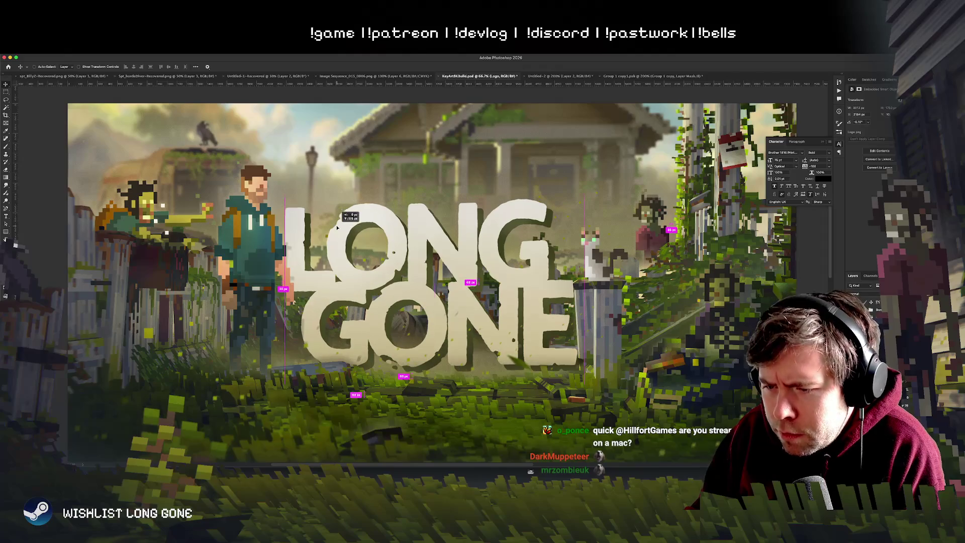
key("shift+Down")
key("shift+Down")
key("shift+Down")
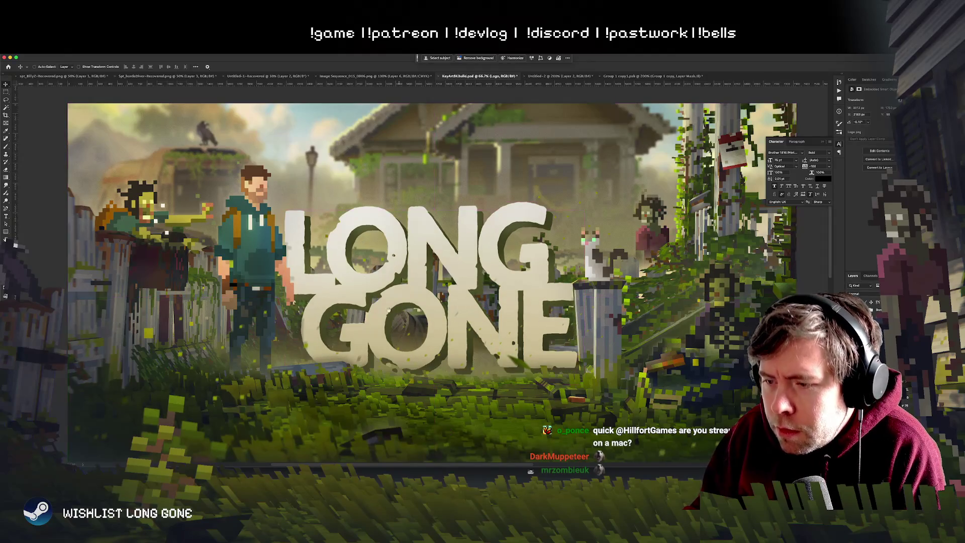
scroll(442, 328, "down", 2)
scroll(427, 332, "right", 2)
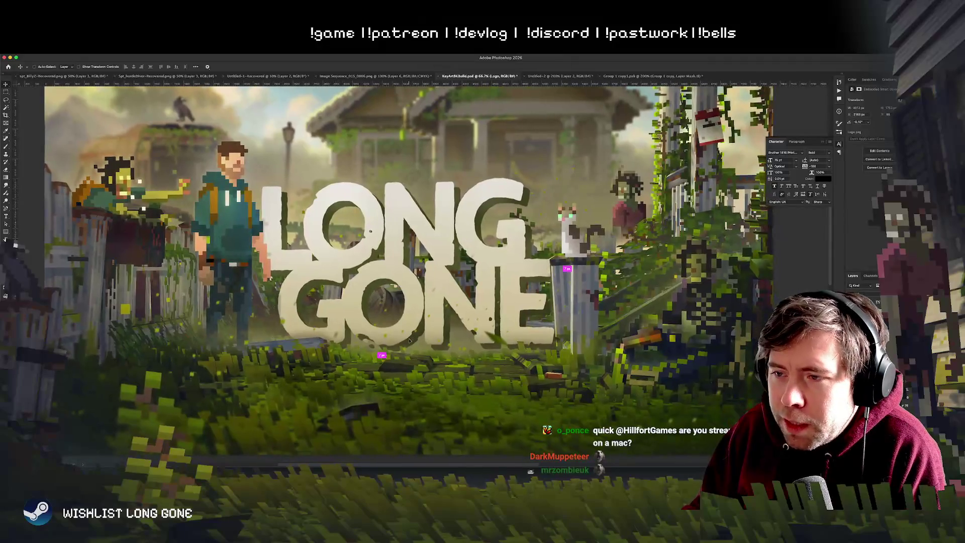
key("shift+Down")
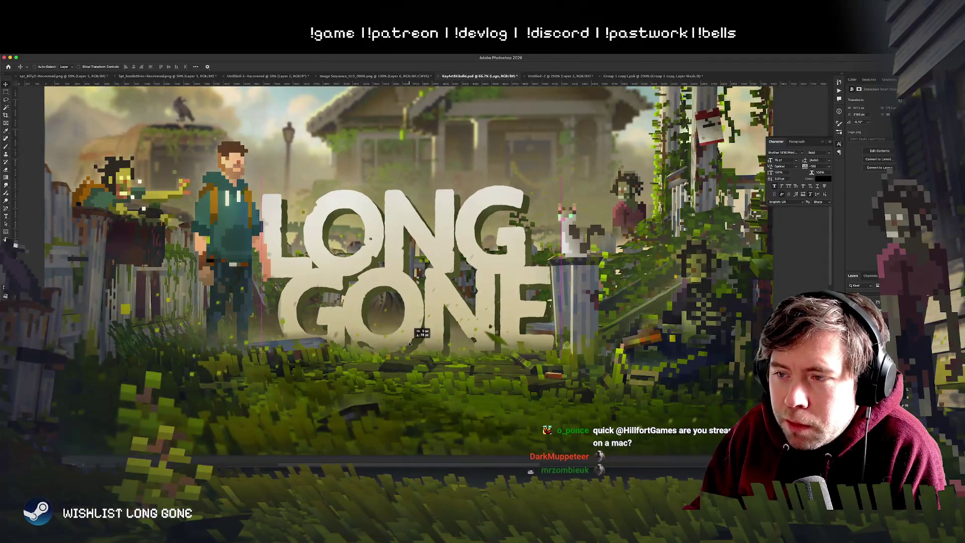
left_click_drag(478, 387, 416, 382)
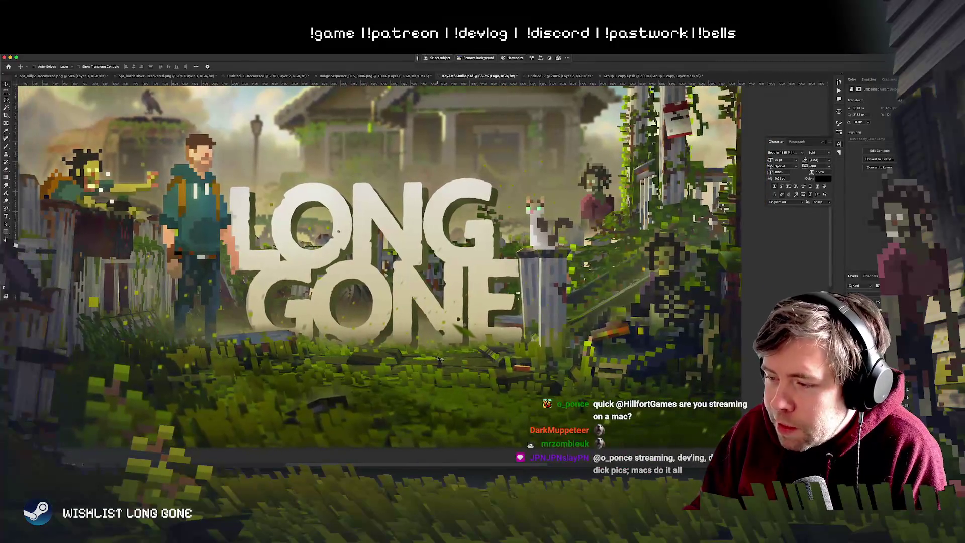
left_click_drag(484, 341, 397, 322)
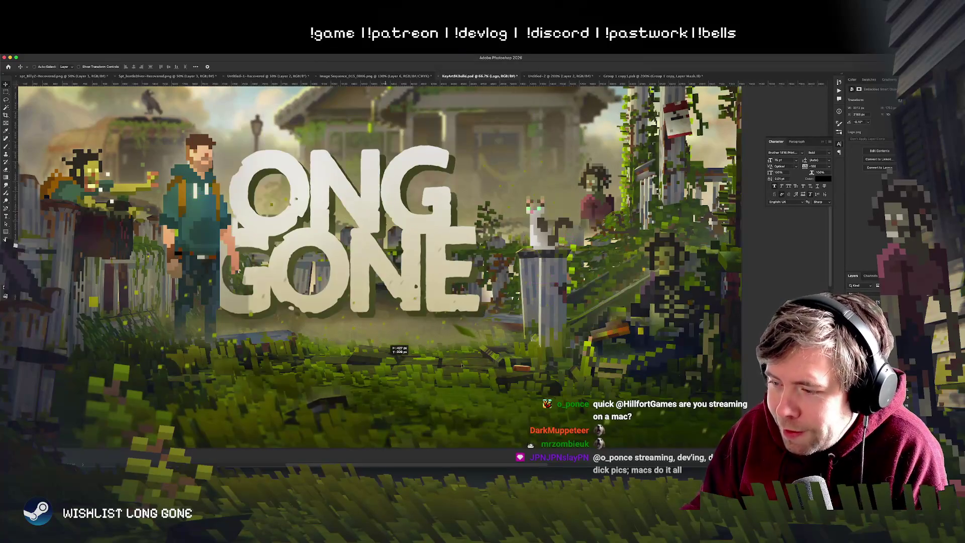
left_click_drag(385, 359, 508, 368)
key("ctrl+z")
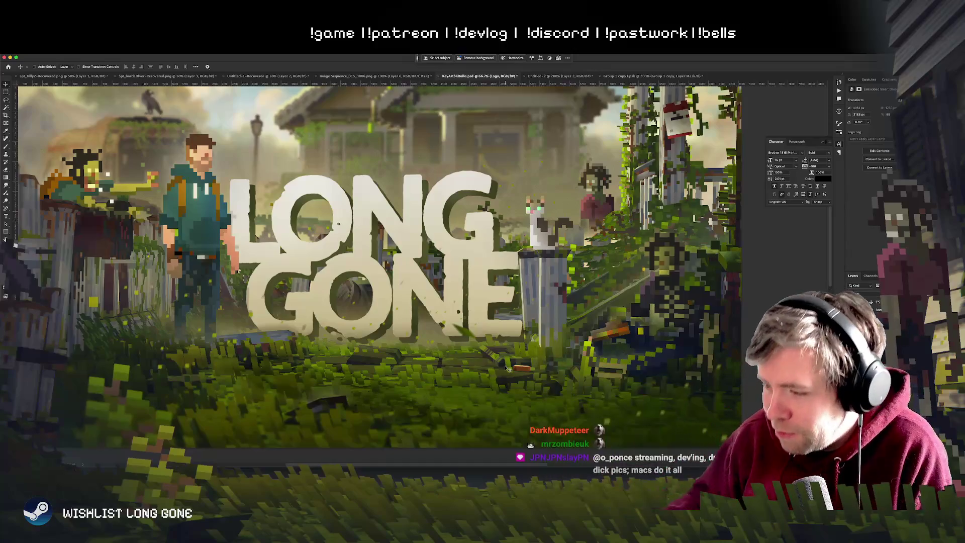
Step: Fine-tune the logo's position behind the trash can with small arrow-key nudges
key("shift+Down")
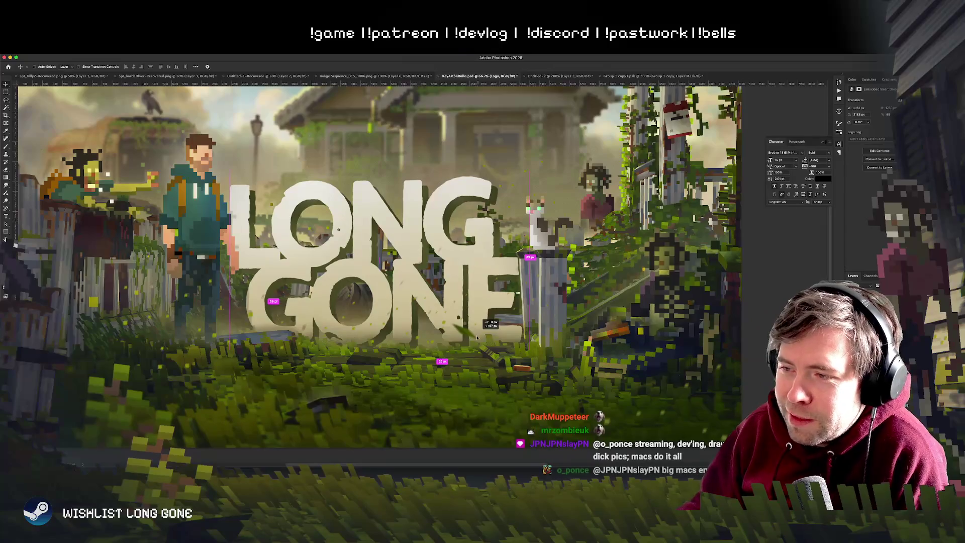
key("shift+Down")
key("shift+Down")
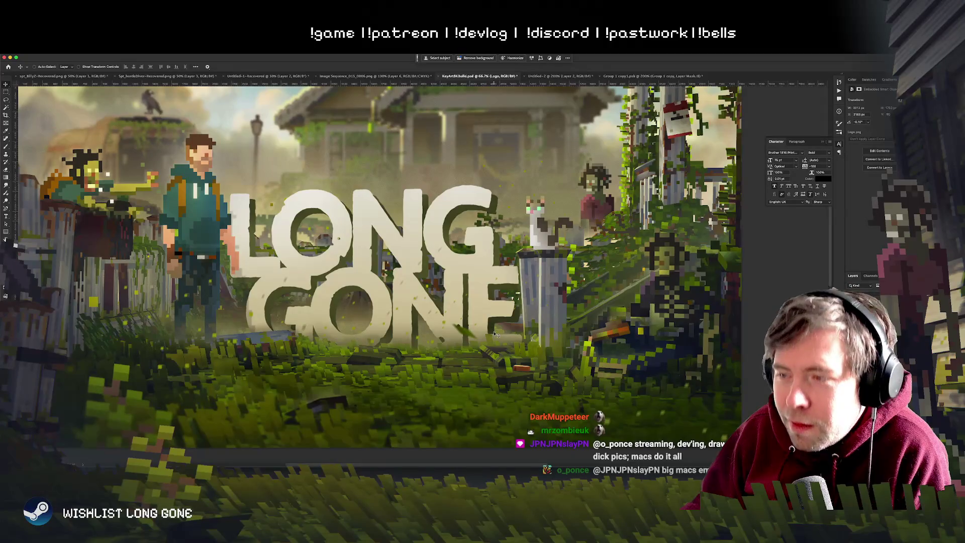
key("shift+Up")
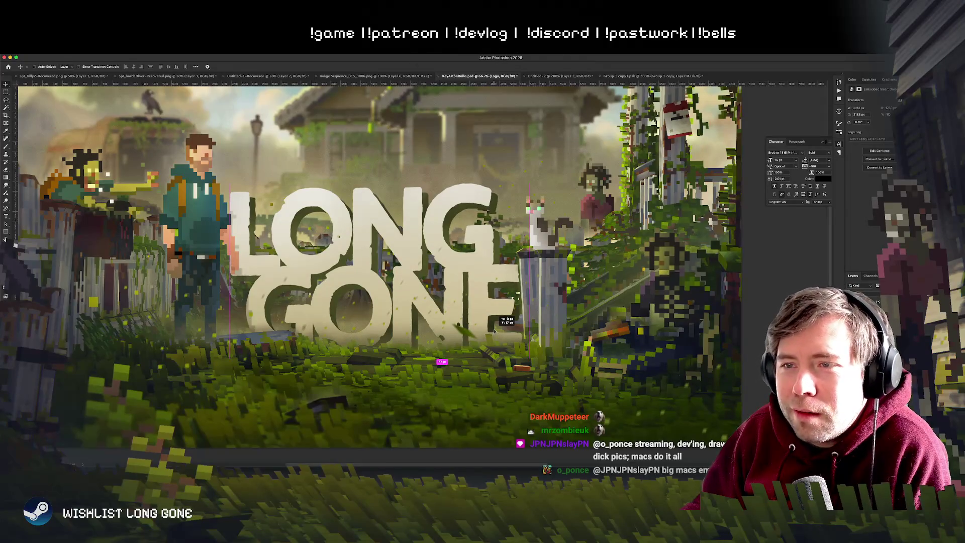
key("Up")
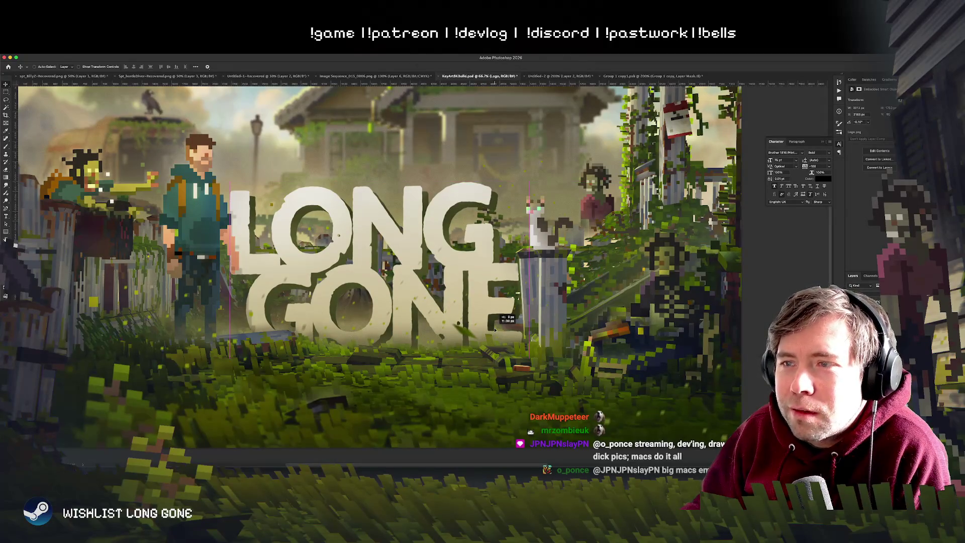
key("Up")
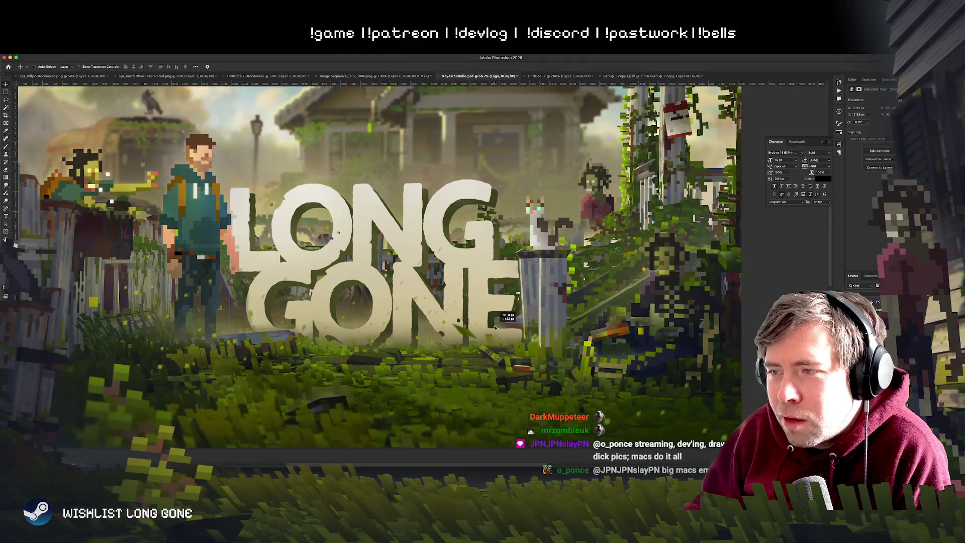
key("Down")
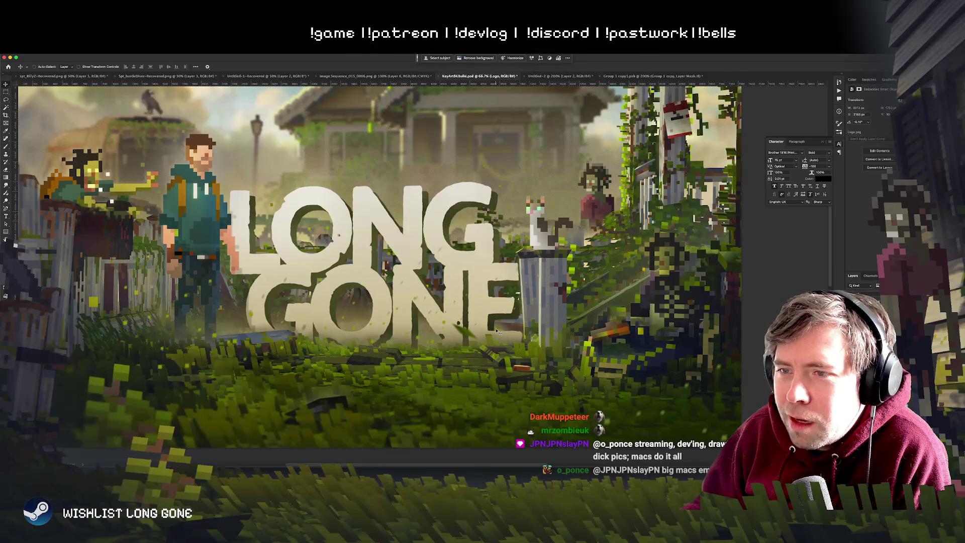
key("Left")
key("Left")
key("Left")
key("Down")
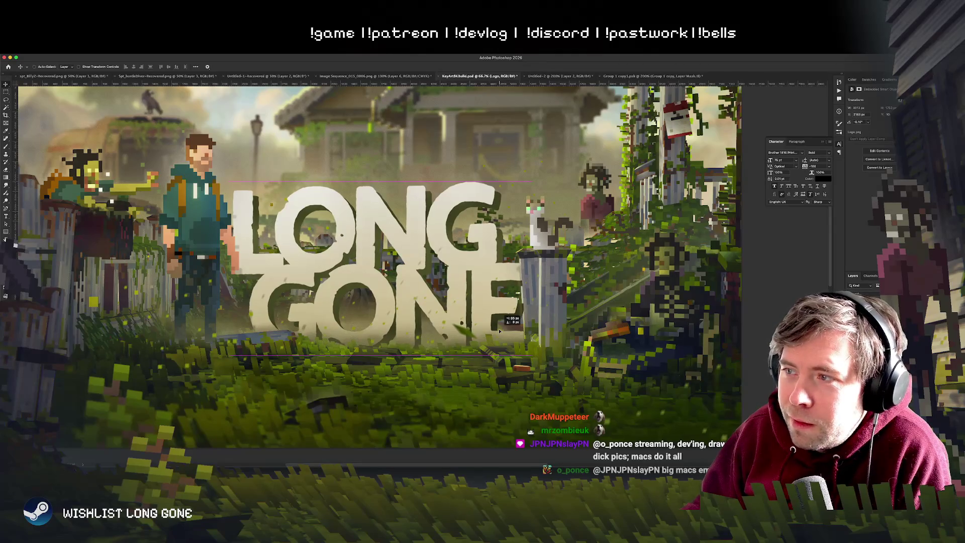
key("Left")
key("Left")
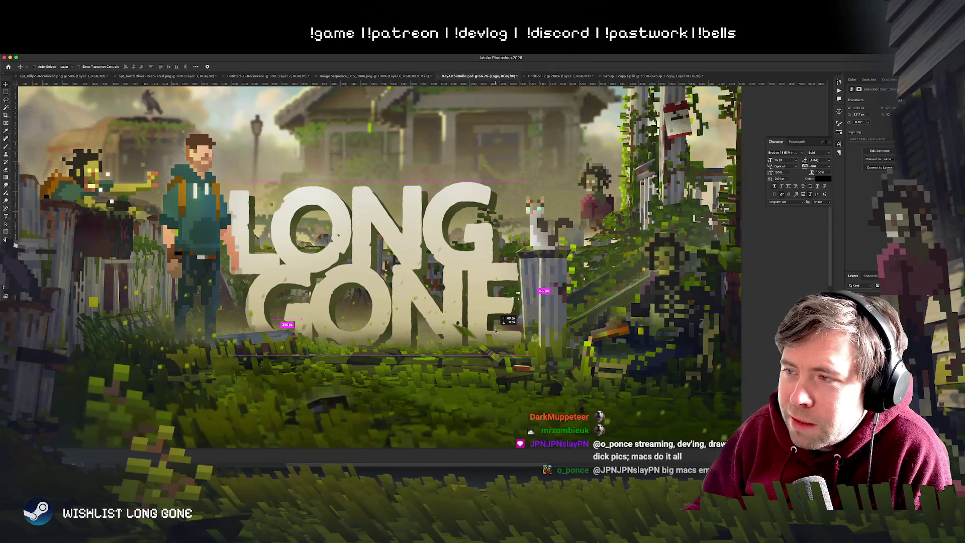
key("Right")
key("Right")
key("Right")
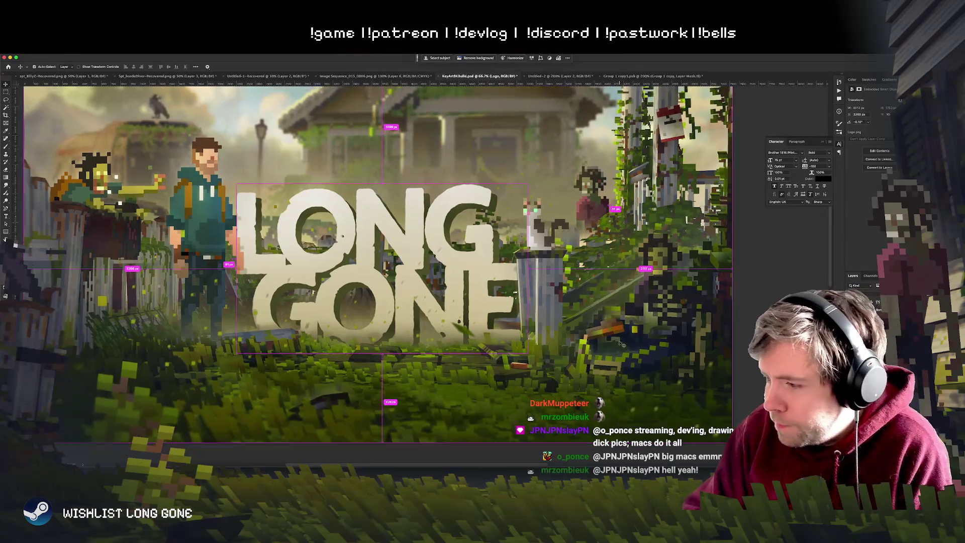
Step: Zoom out and back in to judge the logo placement in the full image
key("super+minus")
key("super+minus")
scroll(622, 344, "up", 5)
scroll(622, 344, "down", 3)
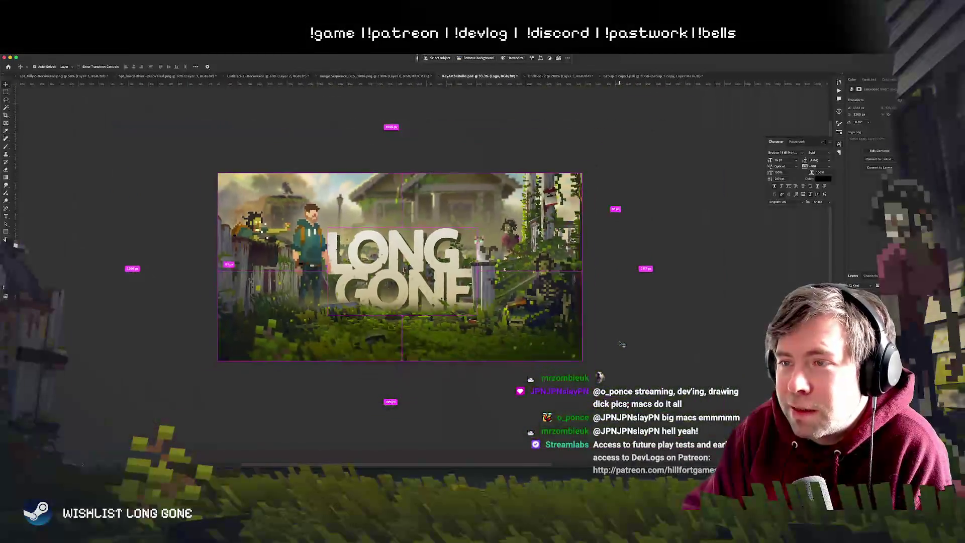
key("super+plus")
key("super+minus")
key("super+plus")
key("super+plus")
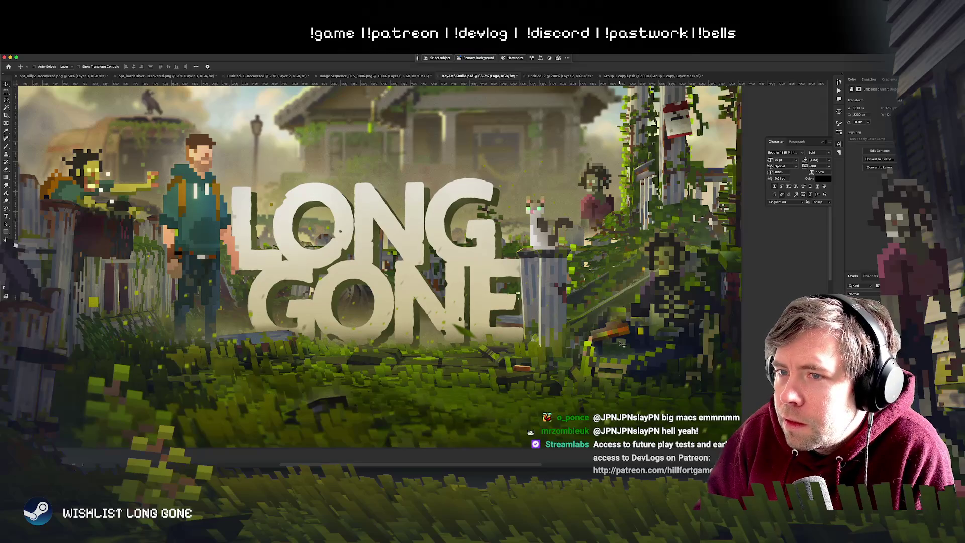
Step: Check the GONE lettering's edge at the trash can up close, then zoom out
key("super+equal")
key("super+equal")
key("super+equal")
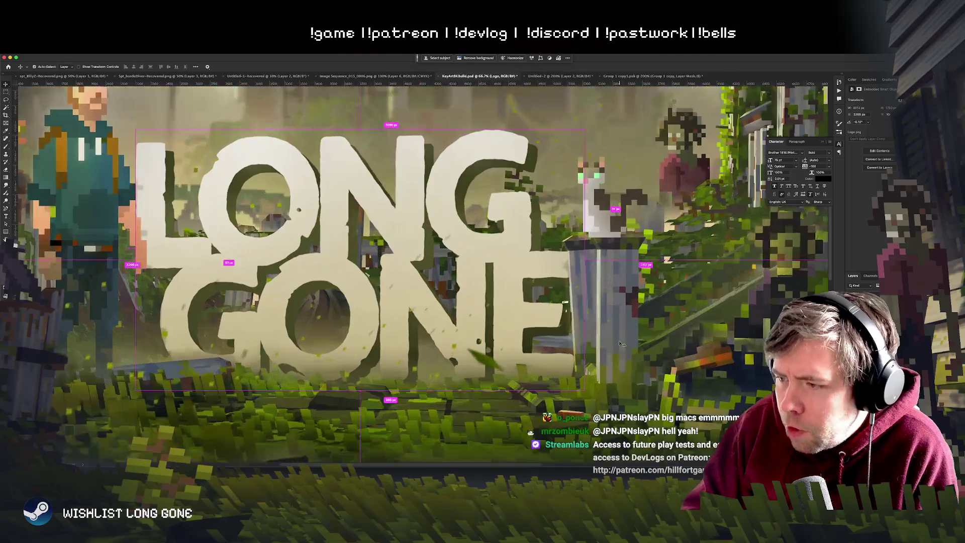
scroll(597, 307, "right", 10)
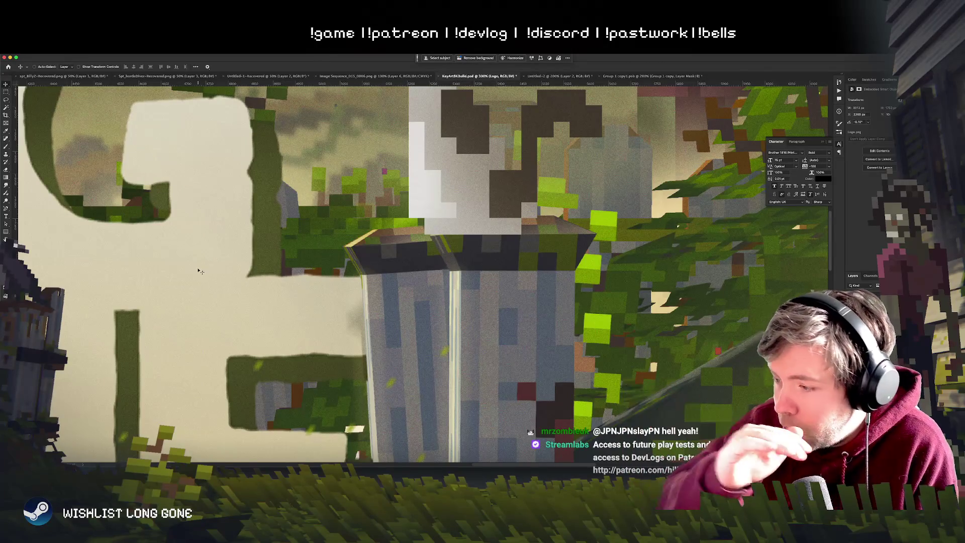
key("ctrl")
scroll(200, 271, "down", 5)
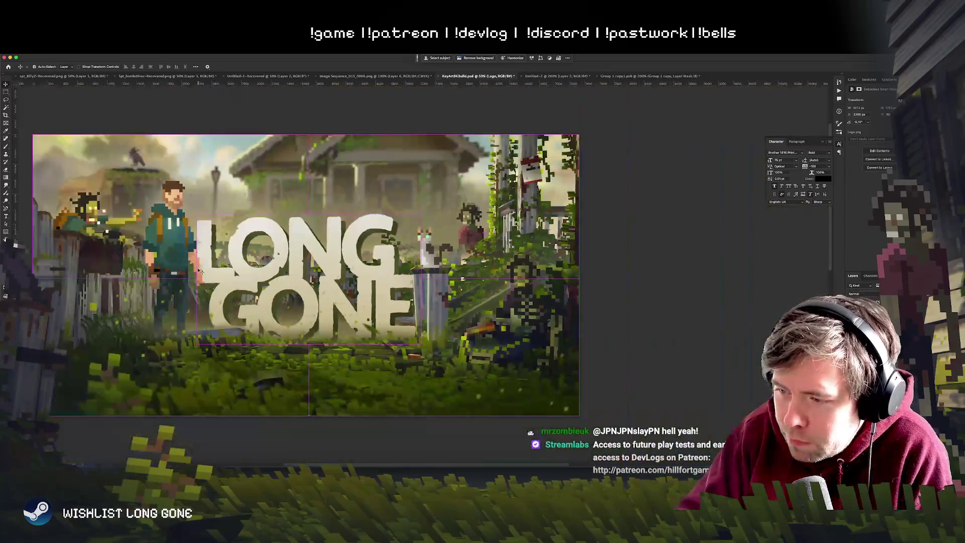
scroll(200, 272, "up", 3)
key("super+equal")
key("super+equal")
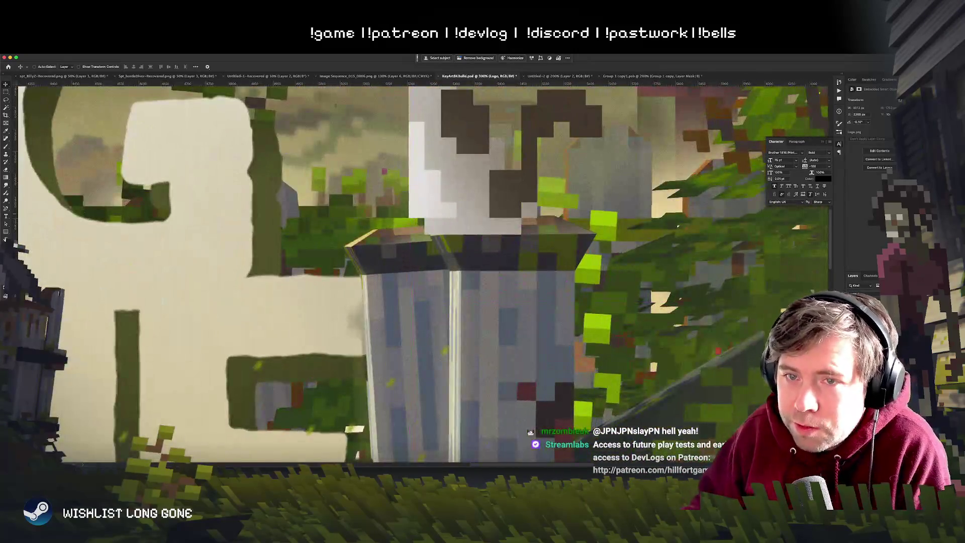
key("super+minus")
key("super+minus")
key("super+minus")
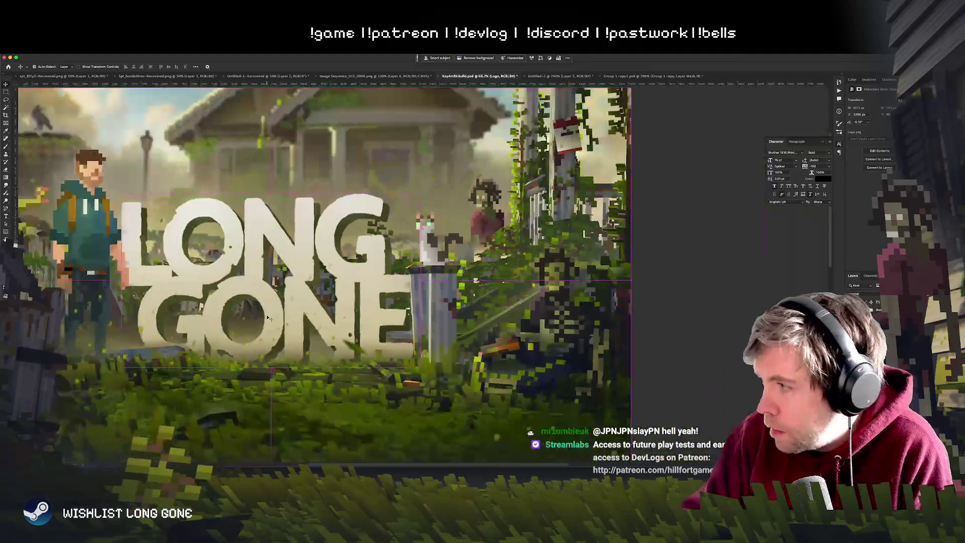
key("super+t")
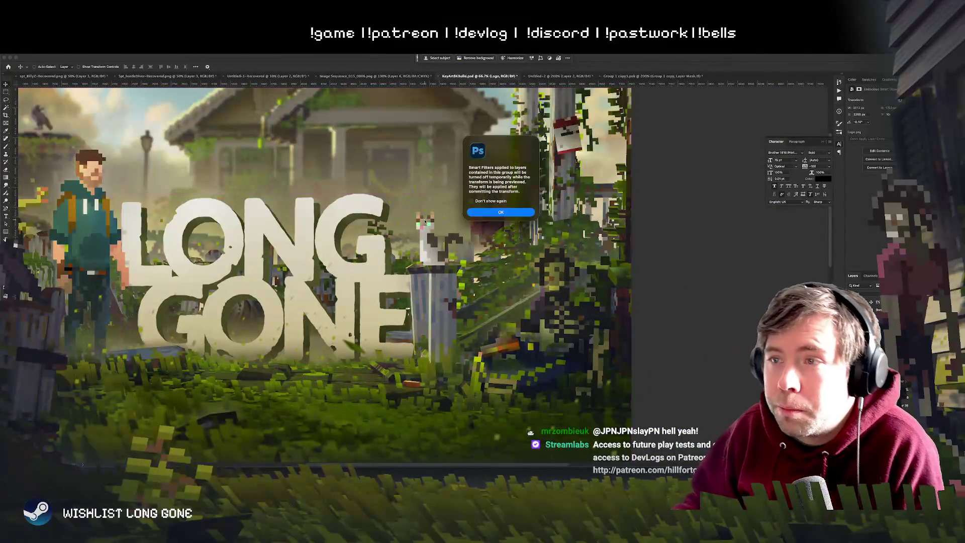
Step: Scale the logo up slightly past the Smart Filters notice and nudge it left
key("Return")
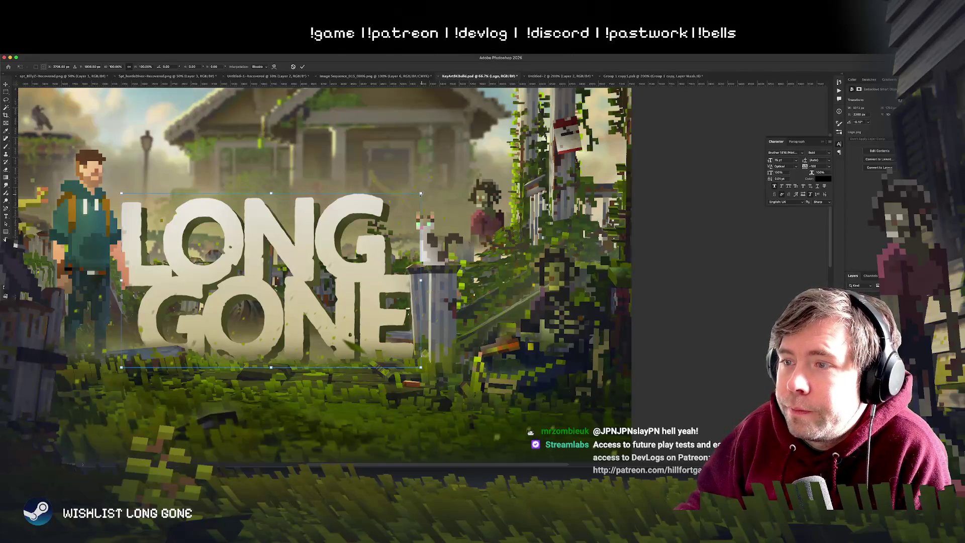
left_click_drag(424, 193, 427, 191)
key("Return")
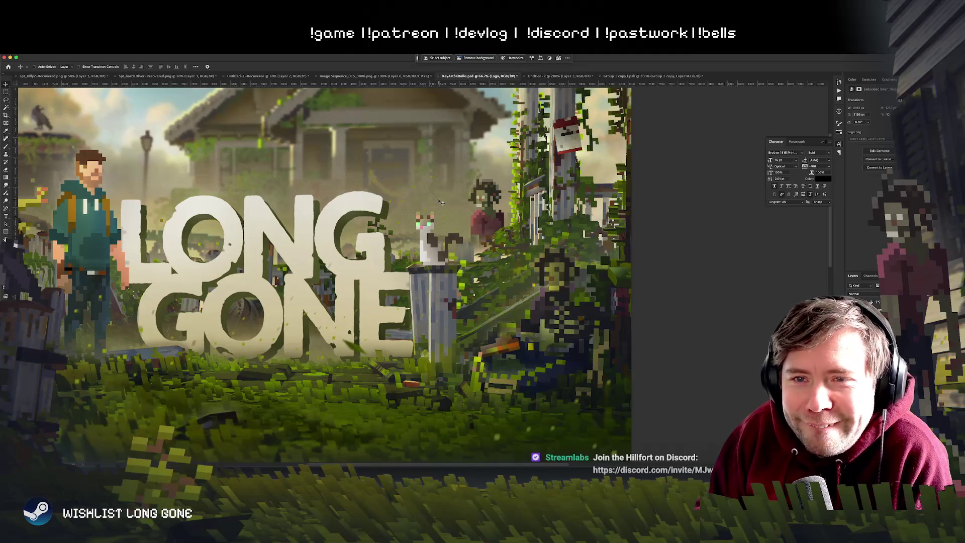
key("Left")
key("Left")
key("Left")
key("Left")
key("Left")
key("Left")
key("Left")
key("Left")
key("Left")
key("Left")
key("Left")
key("Left")
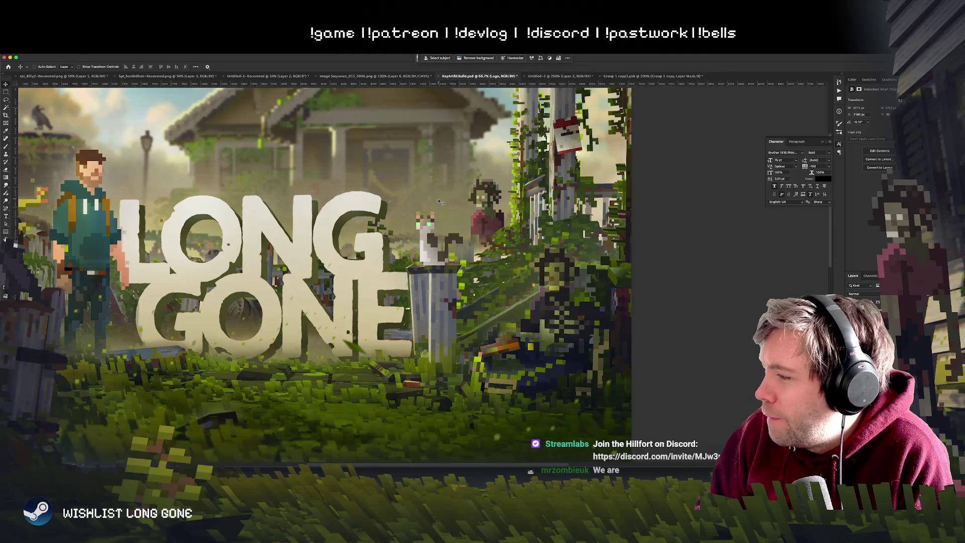
Step: Enlarge the logo again very slightly to about 3031 × 1764 px
key("ctrl+t")
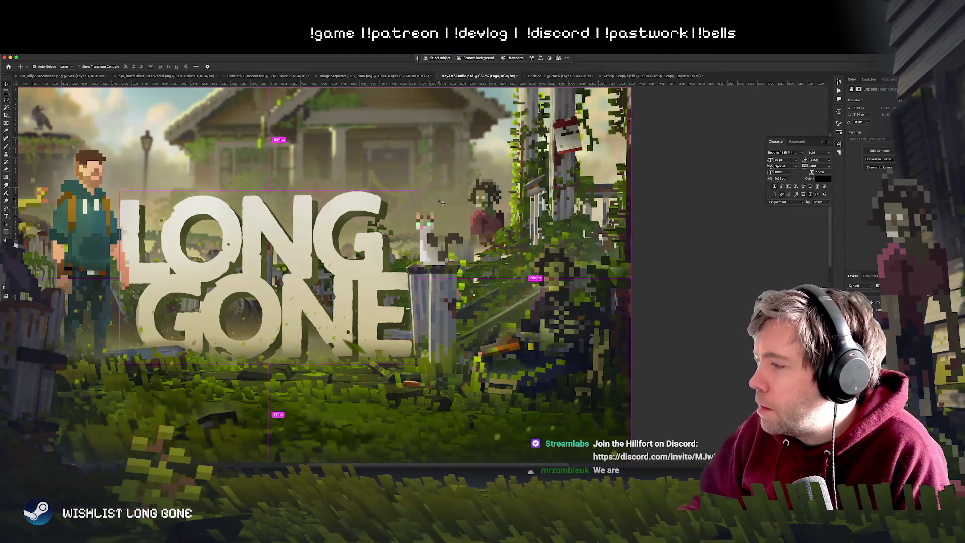
left_click(508, 215)
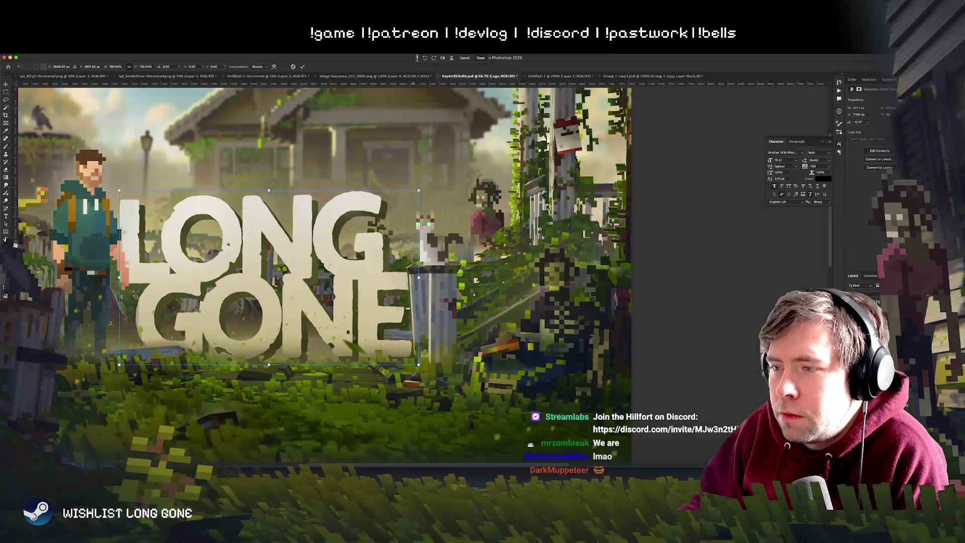
left_click_drag(420, 367, 421, 368)
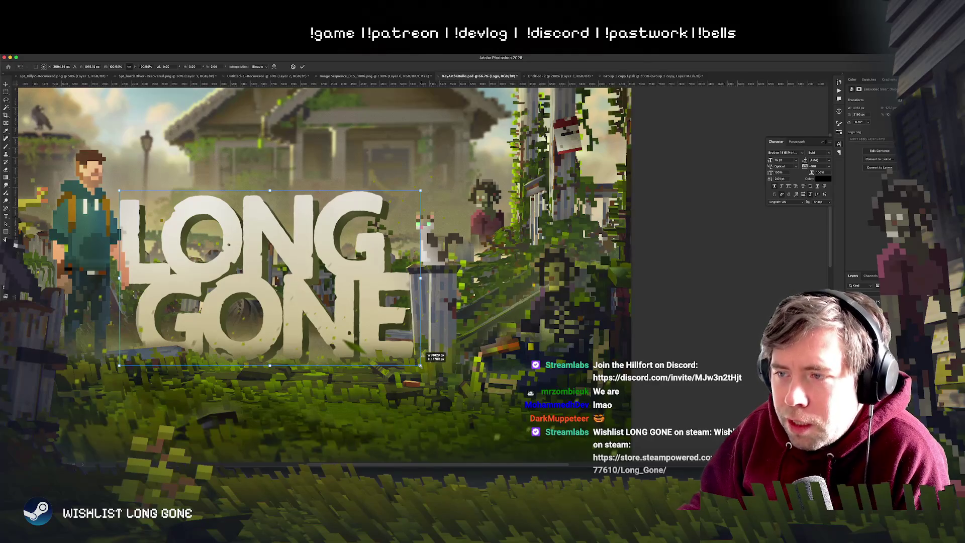
key("Return")
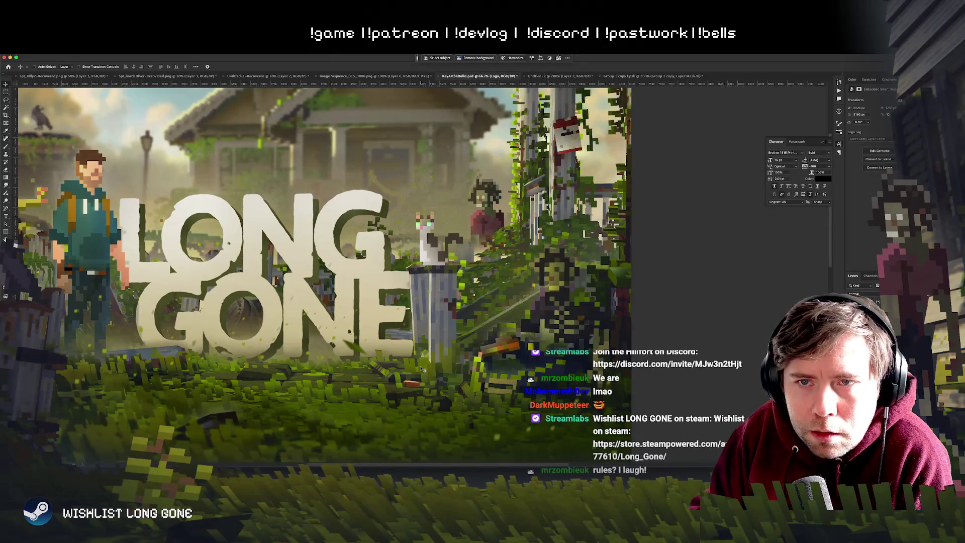
Step: Zoom in on the trash can and nudge the logo's layer mask slightly left, undoing a first overshoot
scroll(422, 368, "up", 2)
scroll(422, 368, "up", 2)
scroll(421, 369, "up", 1)
scroll(421, 368, "up", 1)
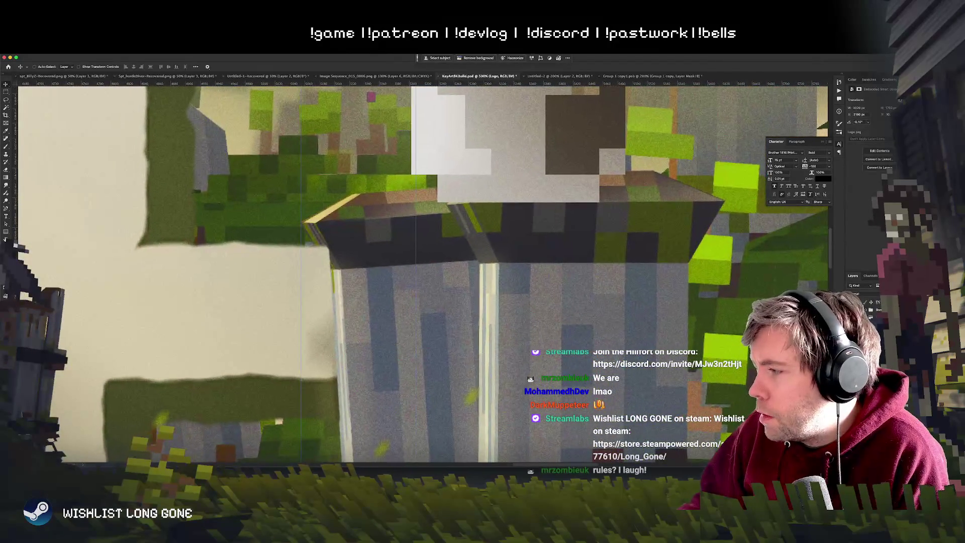
left_click_drag(393, 301, 564, 339)
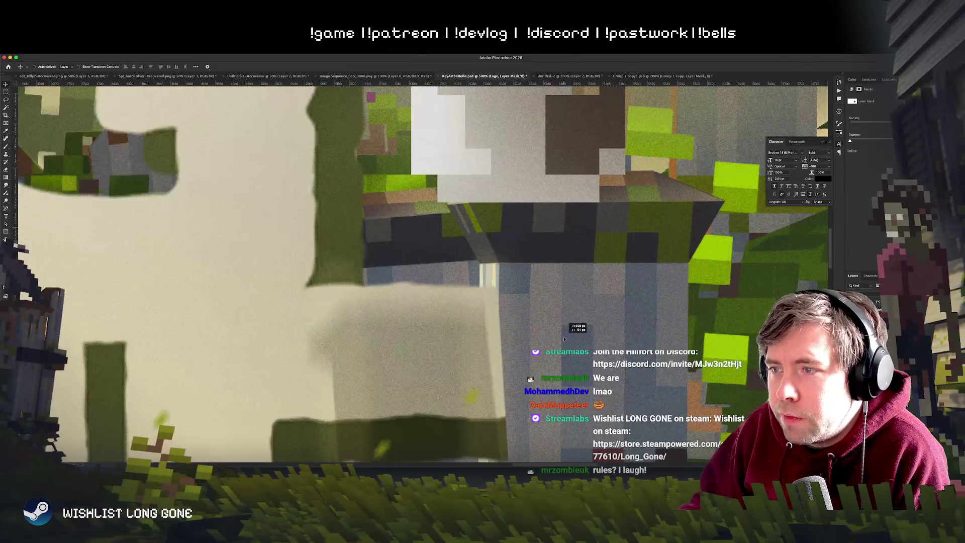
key("super+z")
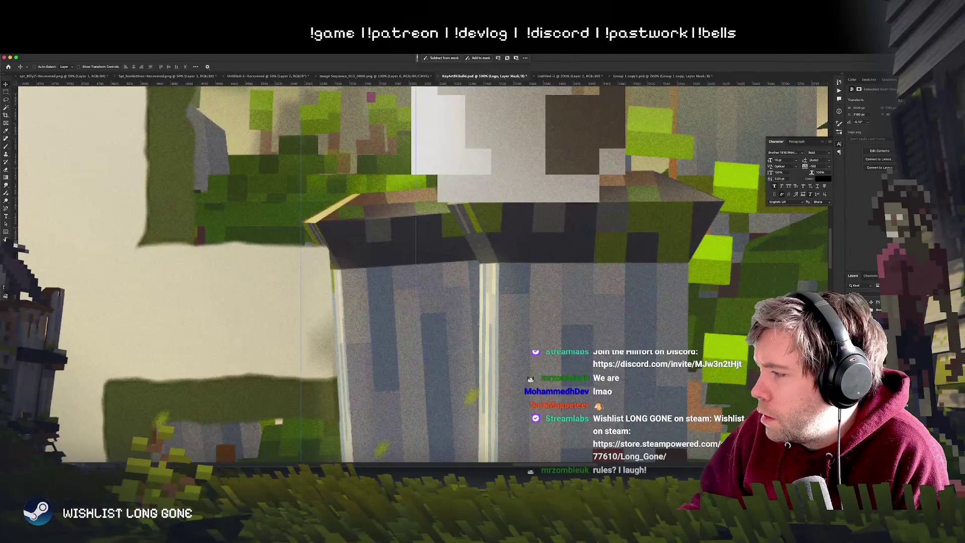
mouse_move(411, 315)
left_mouse_down()
mouse_move(376, 306)
mouse_move(413, 308)
left_mouse_up()
key("b")
key("v")
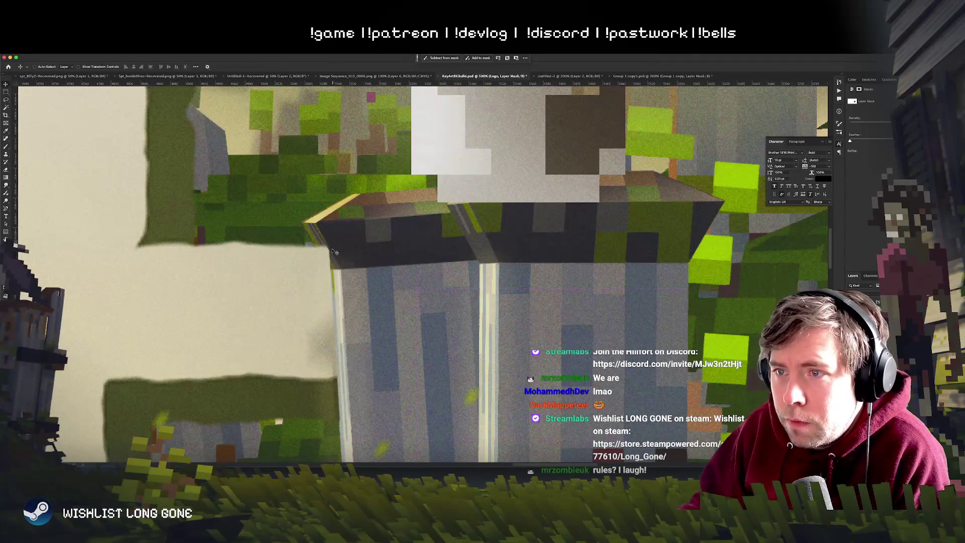
key("b")
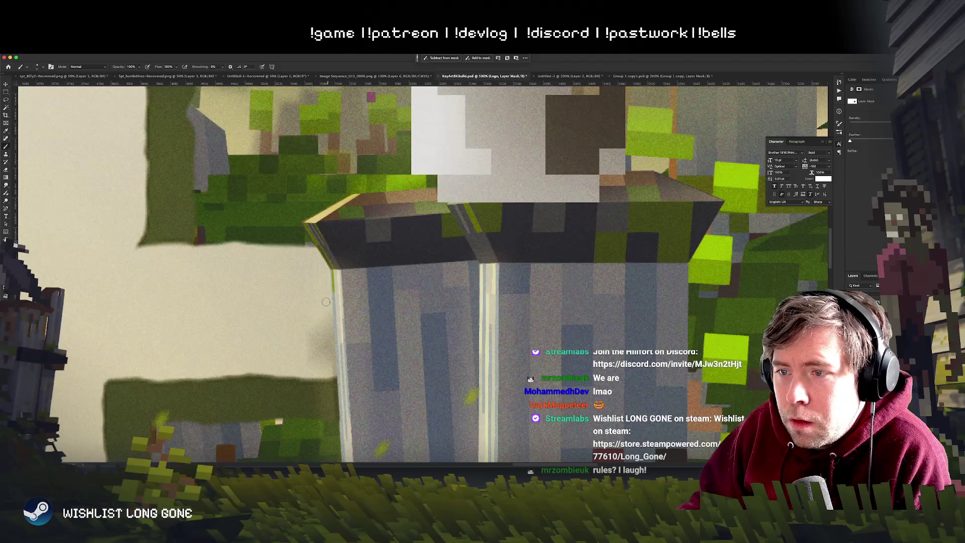
Step: Pan and zoom across the artwork to review the logo beside the left character
scroll(375, 316, "down", 10)
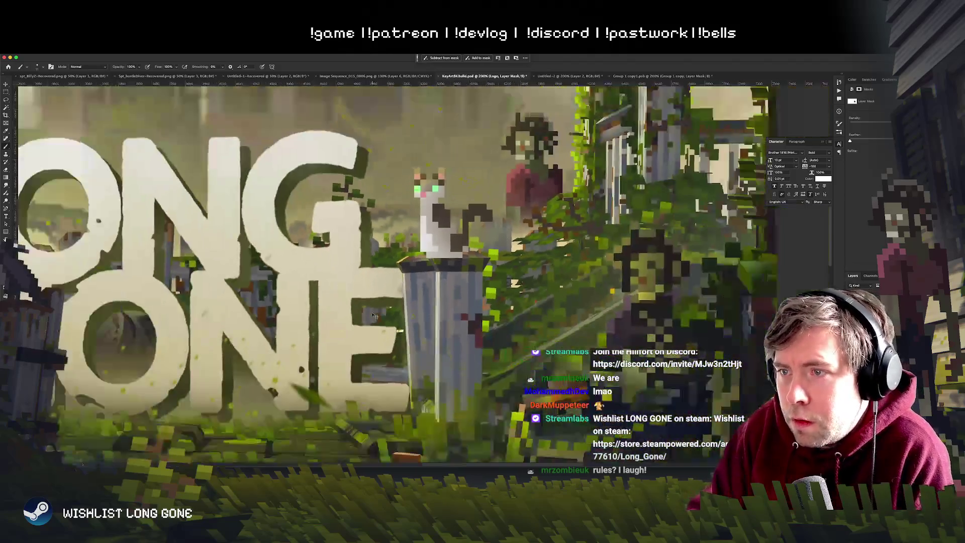
scroll(375, 316, "up", 2)
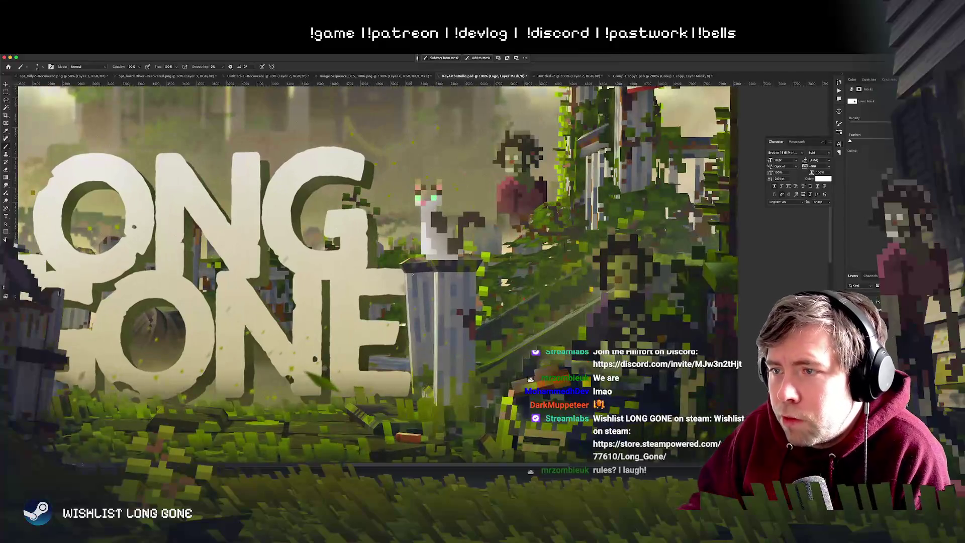
left_click_drag(45, 258, 436, 355)
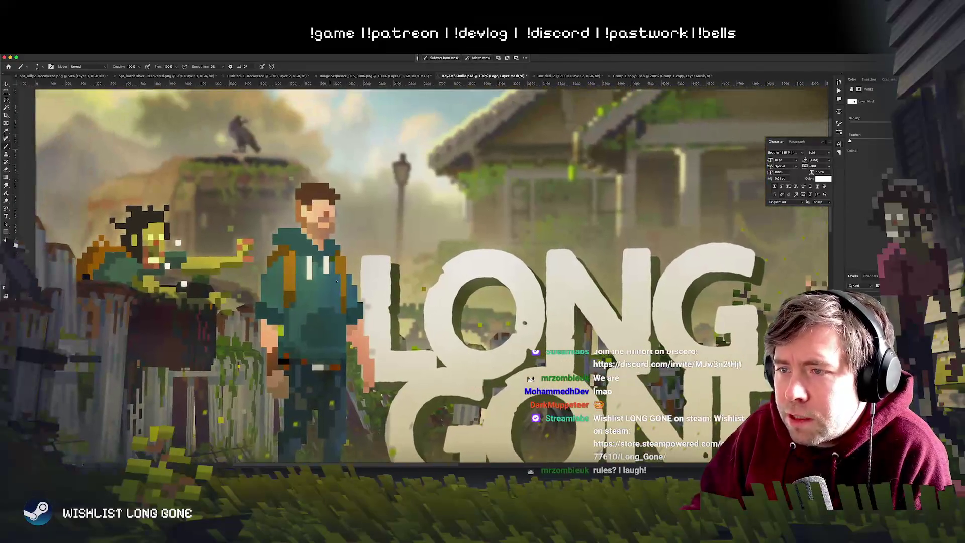
key("ctrl+plus")
key("ctrl+plus")
key("ctrl+plus")
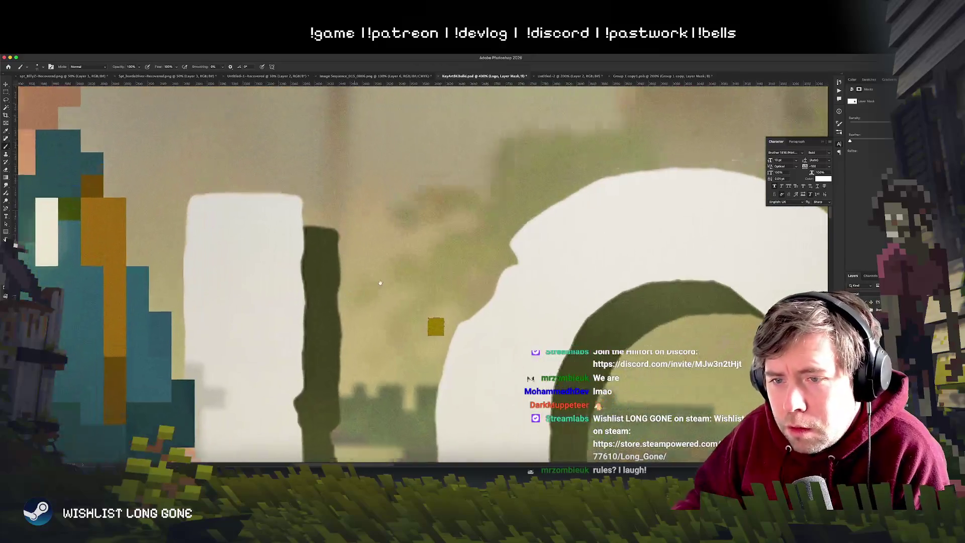
left_click_drag(340, 302, 372, 307)
key("ctrl+minus")
key("ctrl+minus")
key("ctrl+minus")
key("ctrl+minus")
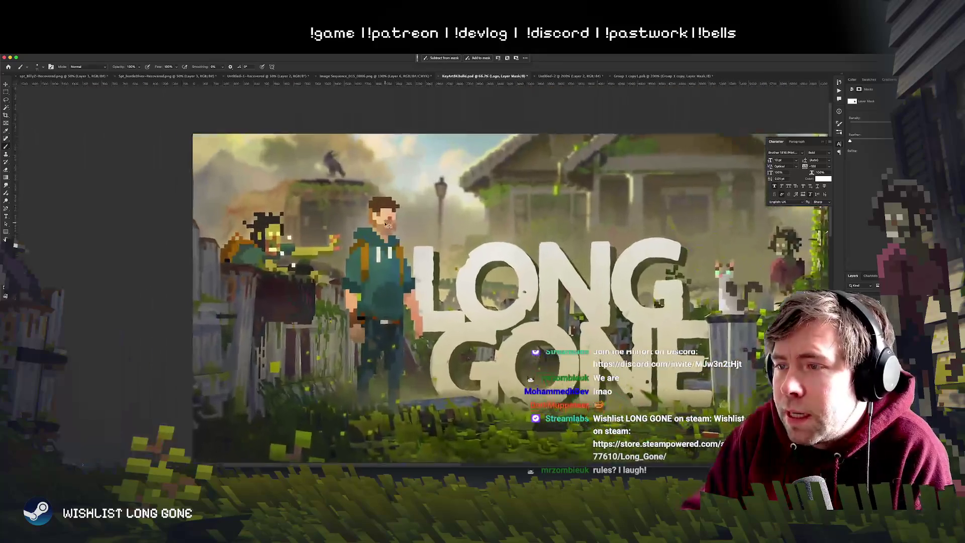
key("ctrl+plus")
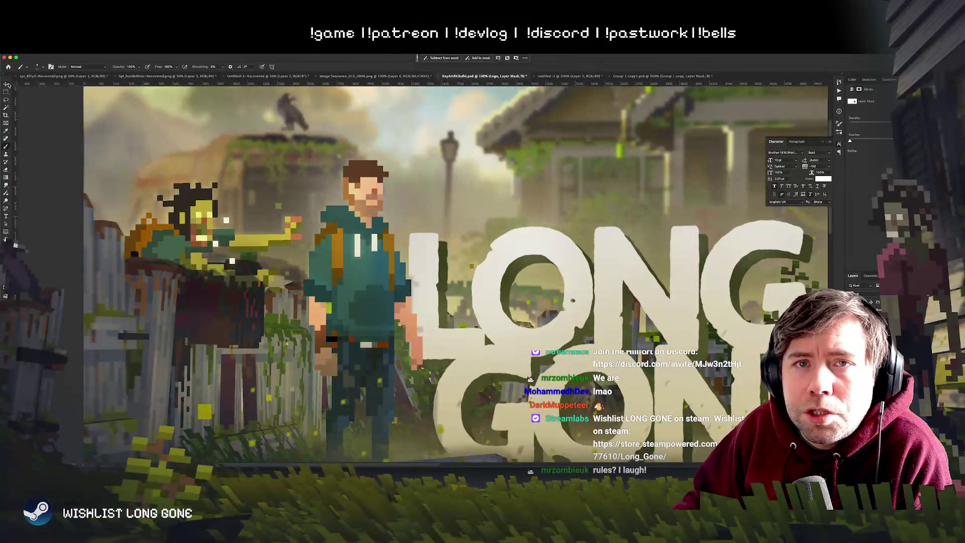
left_click(8, 85)
Step: Pick Layer 94 from the canvas layer list and drag it beside the logo's L
right_click(420, 289)
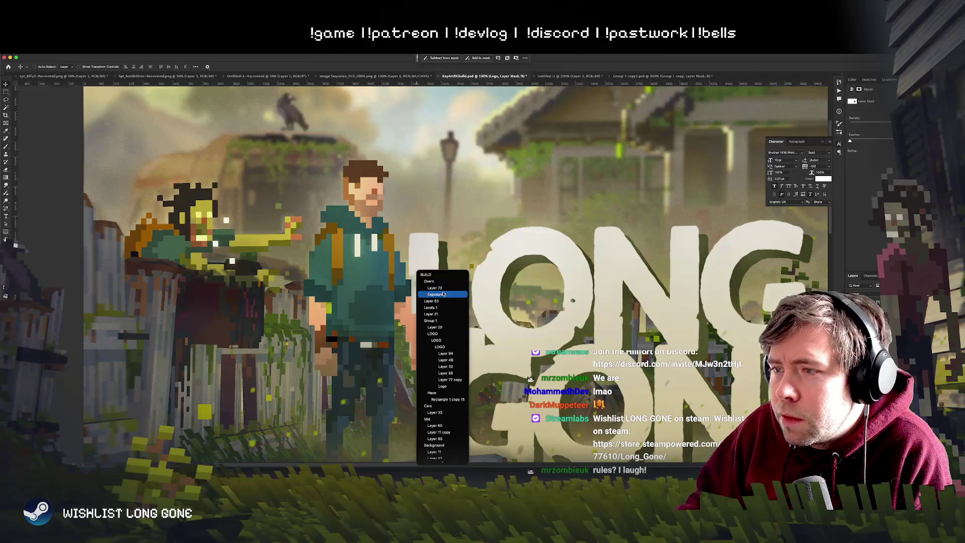
left_click(455, 356)
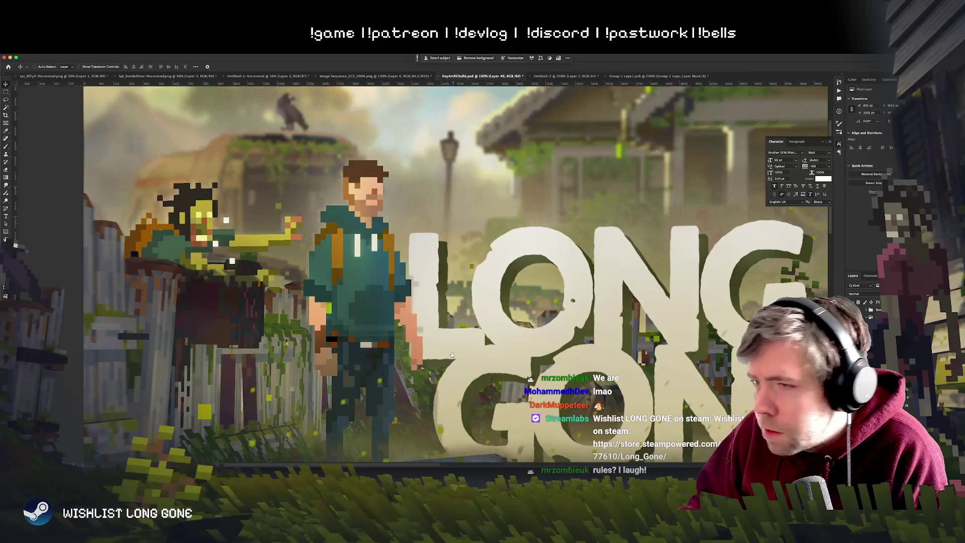
scroll(452, 355, "right", 5)
scroll(452, 356, "down", 3)
left_click_drag(335, 300, 331, 290)
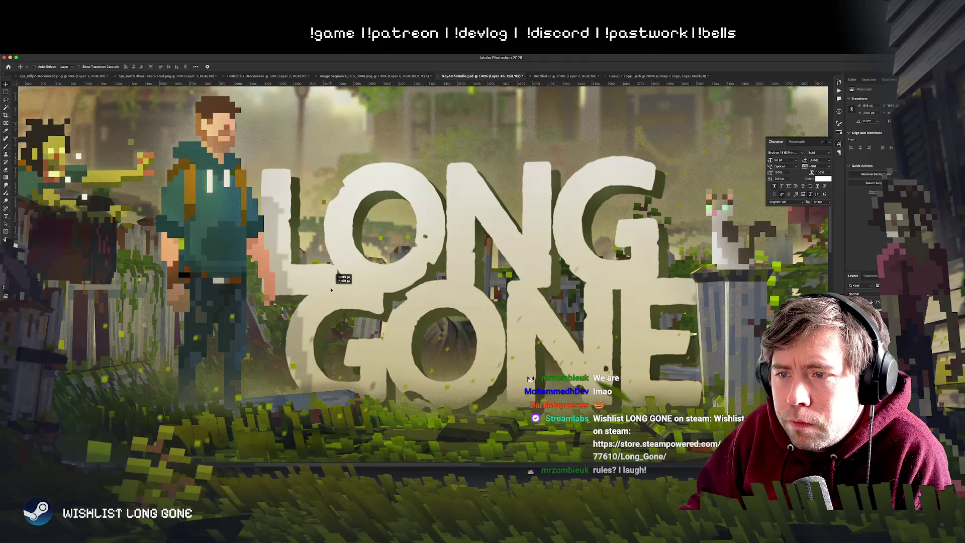
key("super+minus")
key("super+minus")
key("super+minus")
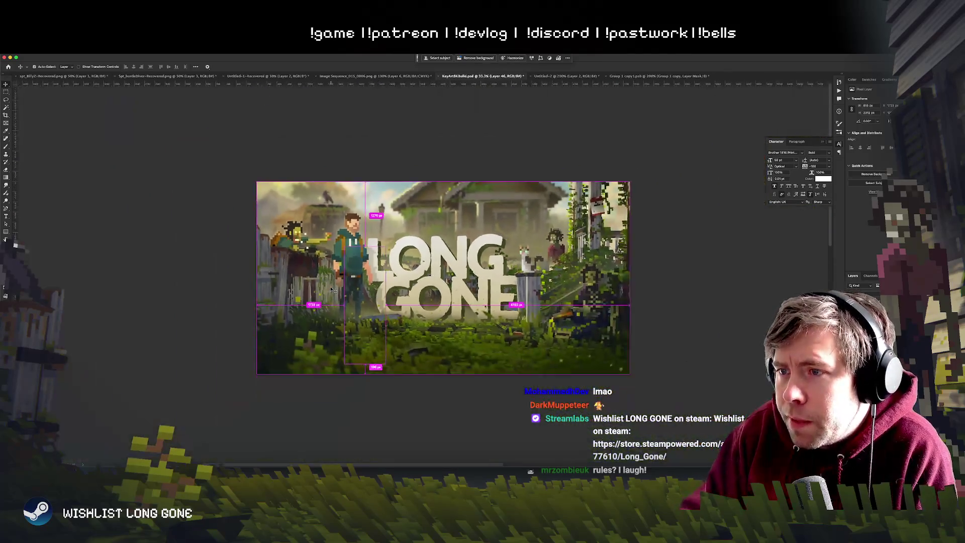
key("super+plus")
key("super+plus")
key("super+plus")
left_click_drag(333, 290, 374, 305)
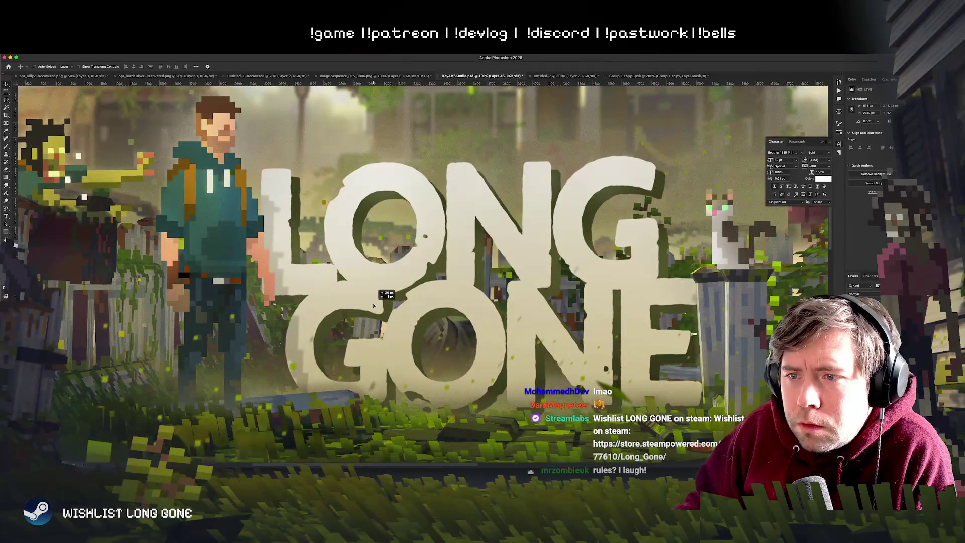
key("super+minus")
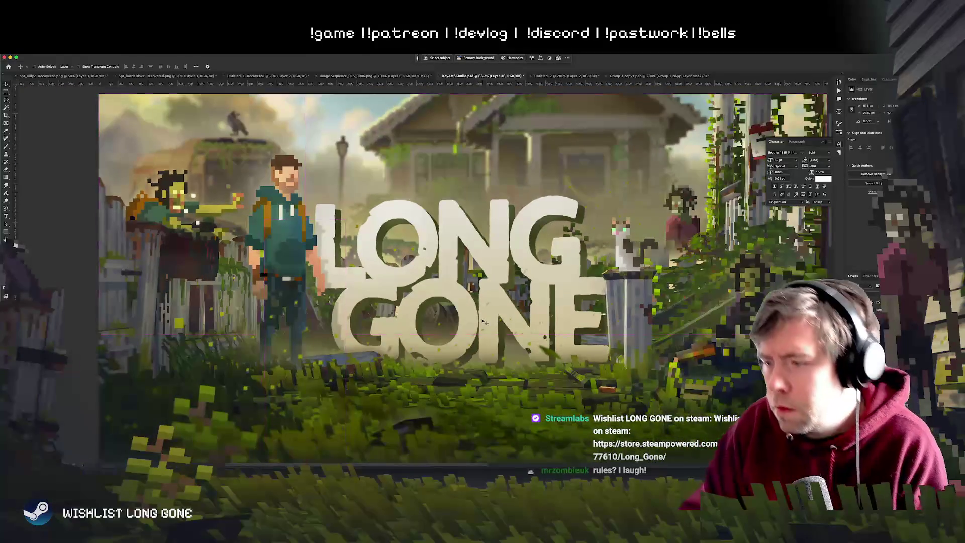
key("super+plus")
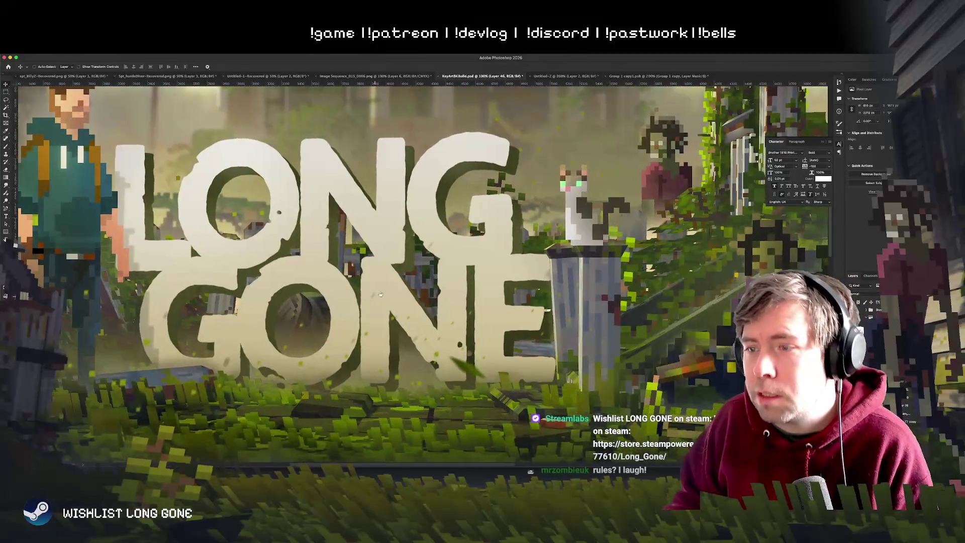
scroll(377, 295, "left", 3)
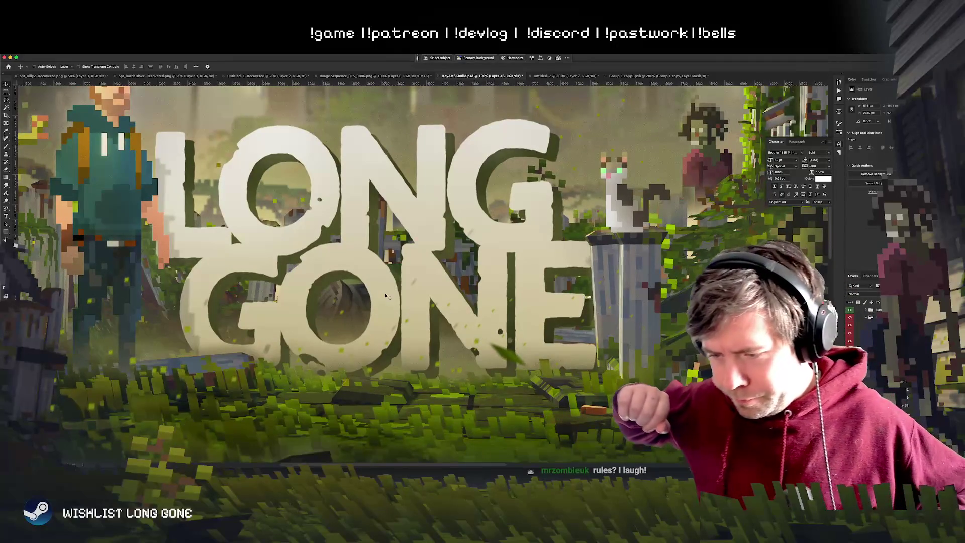
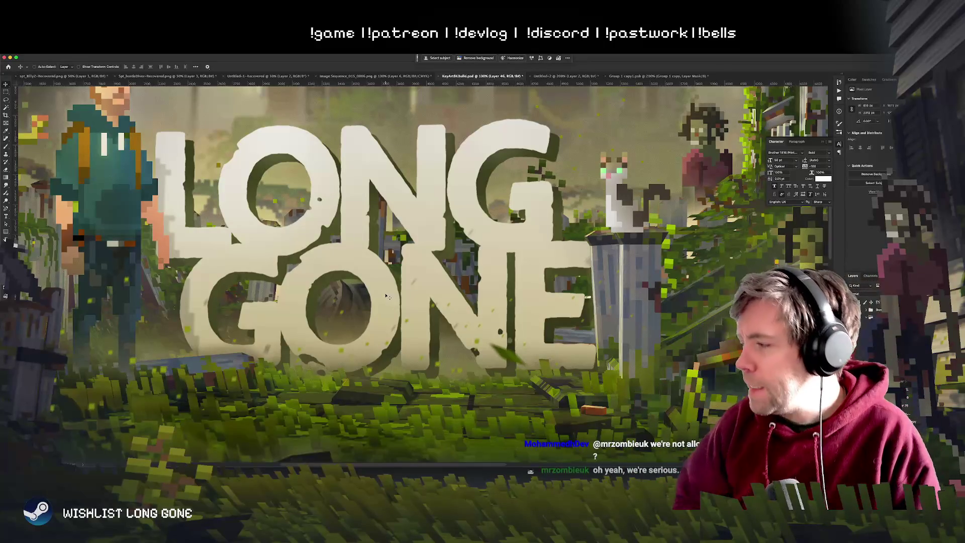
Step: Select the LONG GONE title in KeyArt8KBuild, then bring up the Logo1.png document
left_click(231, 232)
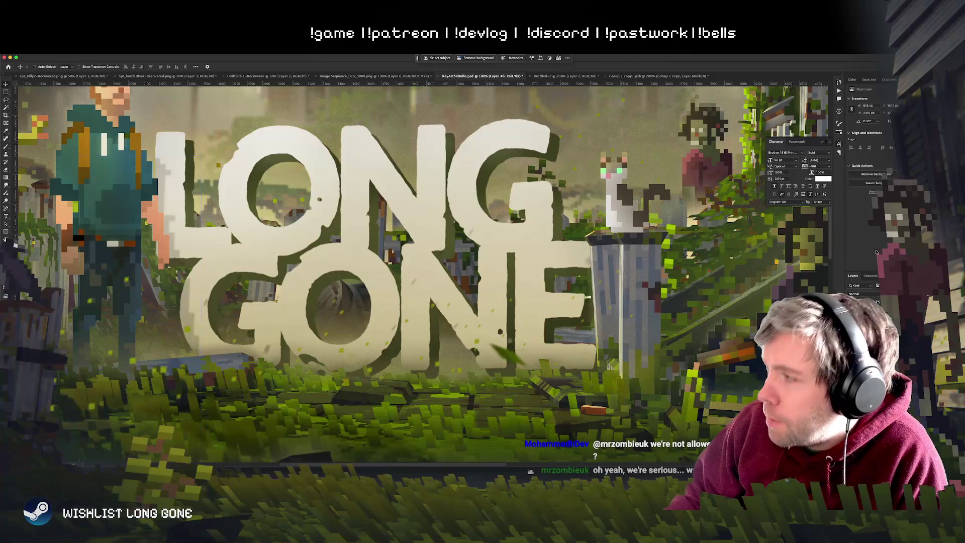
left_click(653, 76)
key("ctrl+z")
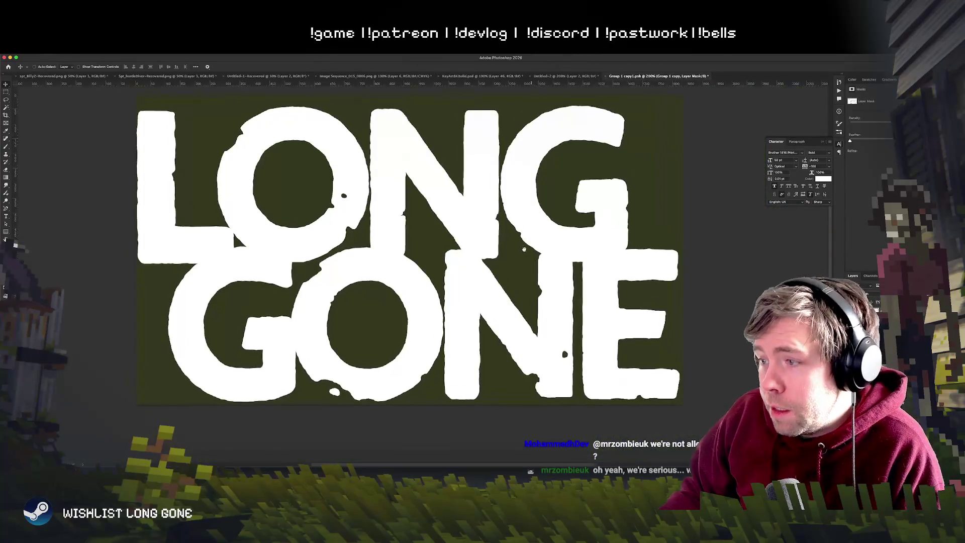
left_click(482, 76)
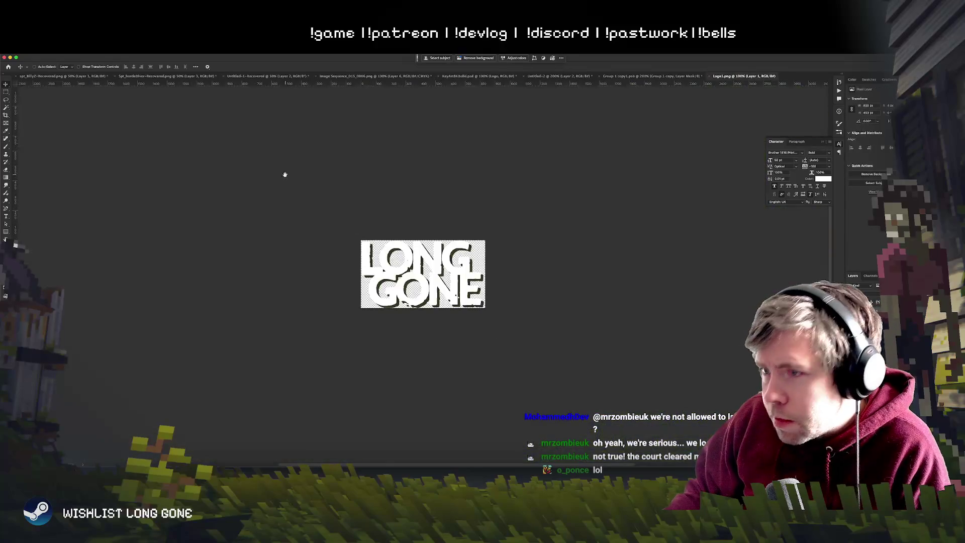
Step: Zoom to 800% on the GONE letters and set the Eraser's brush size, hardness and mode
key("super+equal")
key("super+equal")
key("super+equal")
key("super+equal")
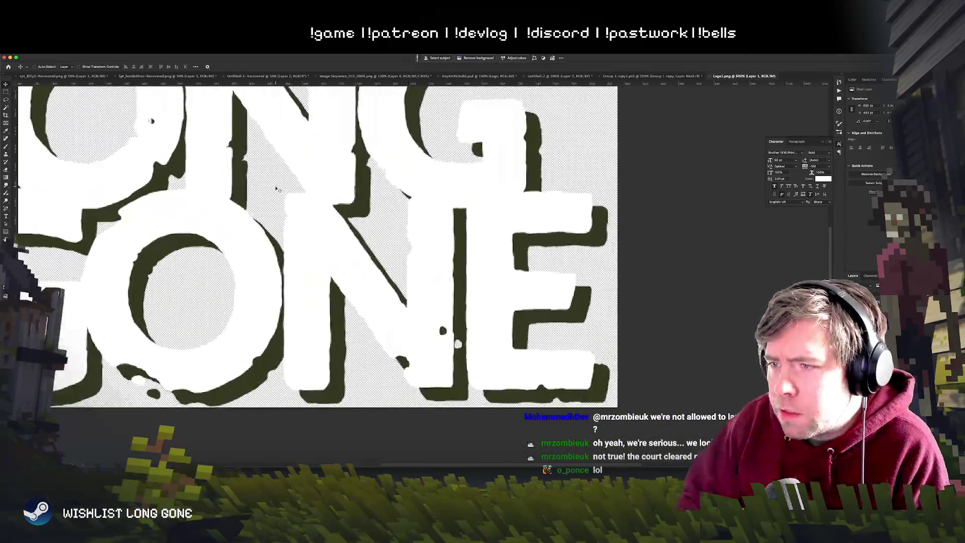
left_click_drag(365, 296, 349, 280)
scroll(348, 279, "down", 2)
scroll(349, 279, "right", 2)
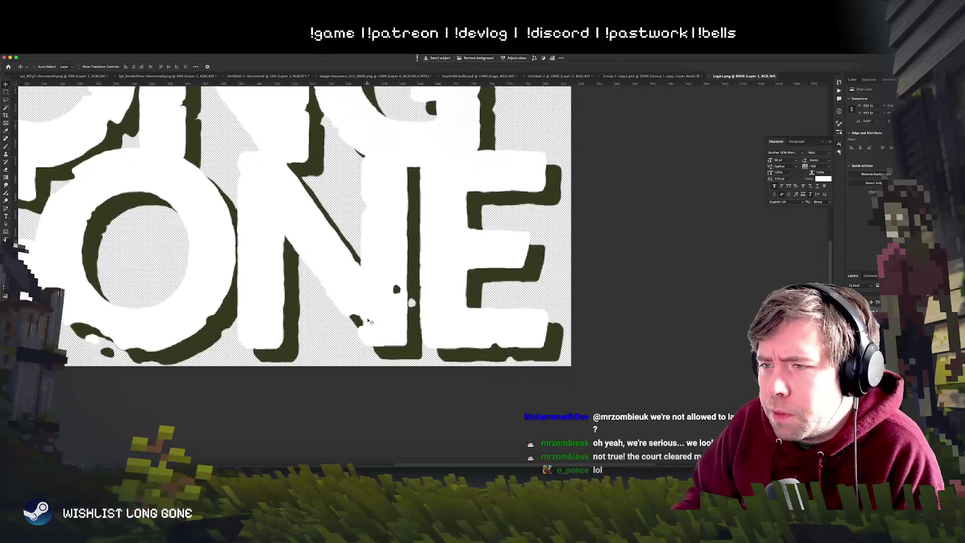
scroll(367, 320, "up", 2)
scroll(368, 320, "left", 5)
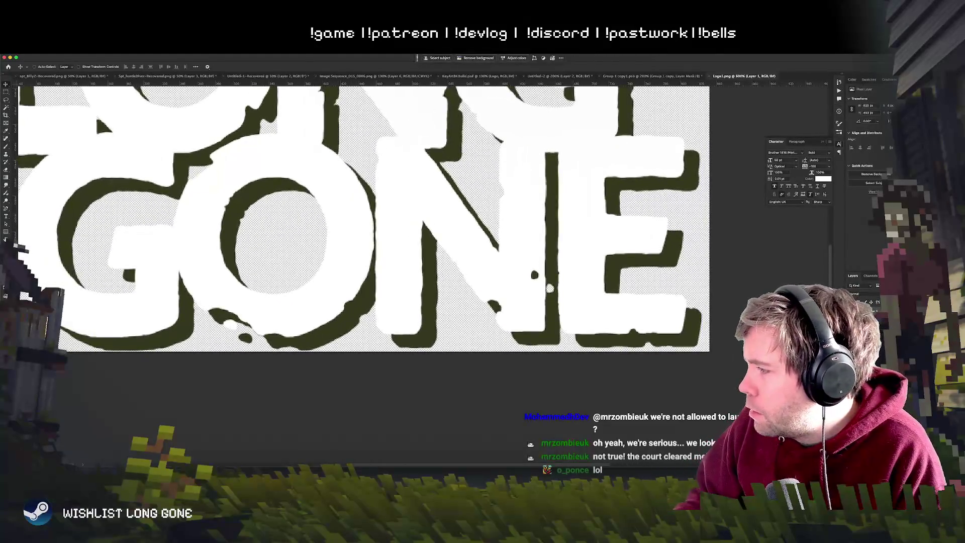
key("e")
right_click(484, 290)
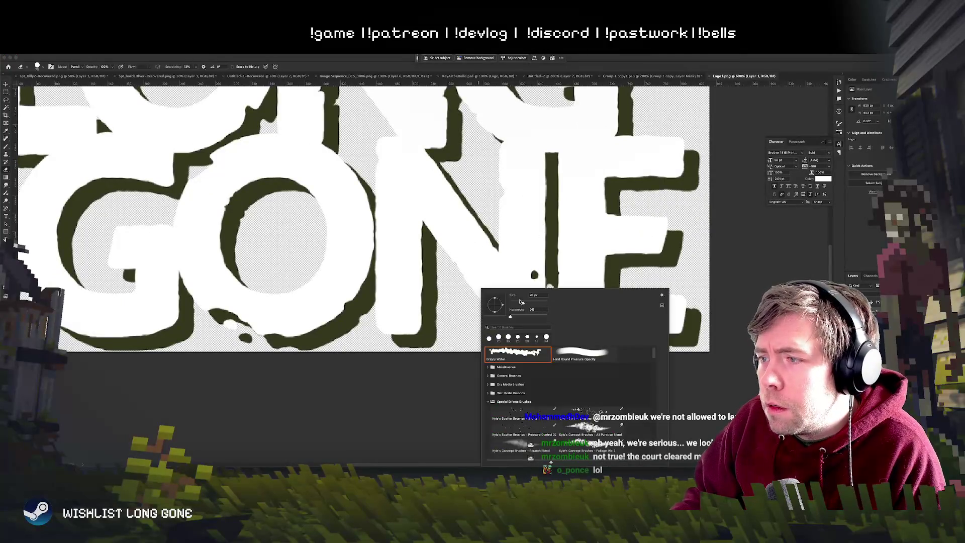
key("Return")
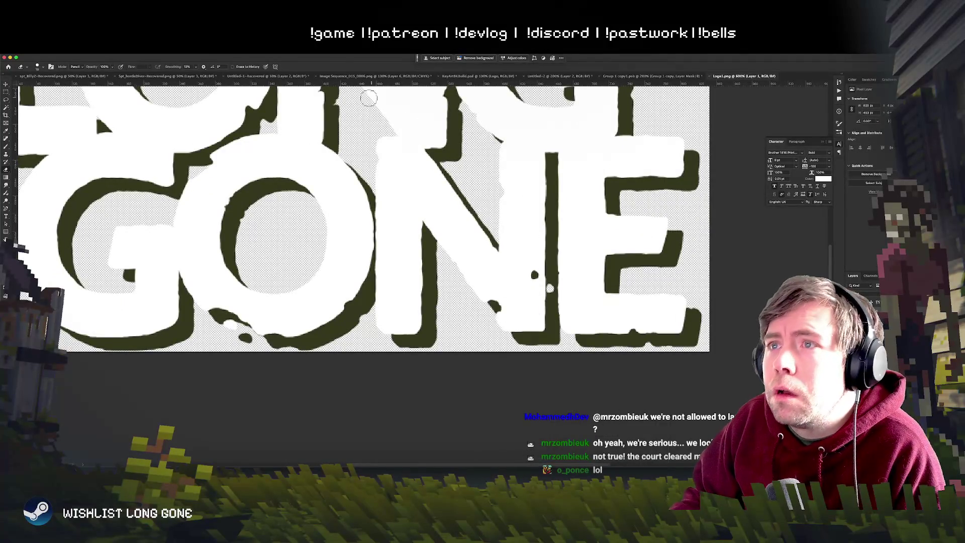
left_click(75, 67)
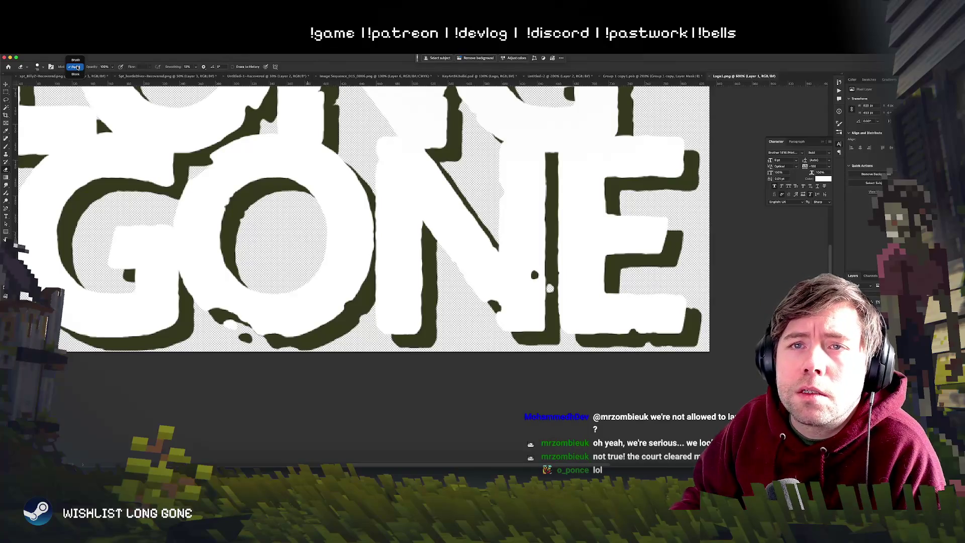
right_click(495, 304)
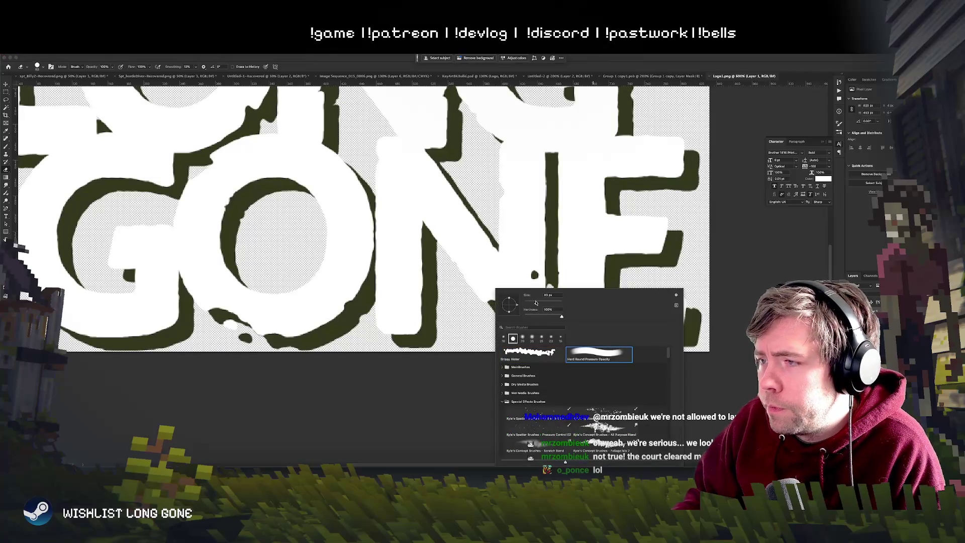
key("Return")
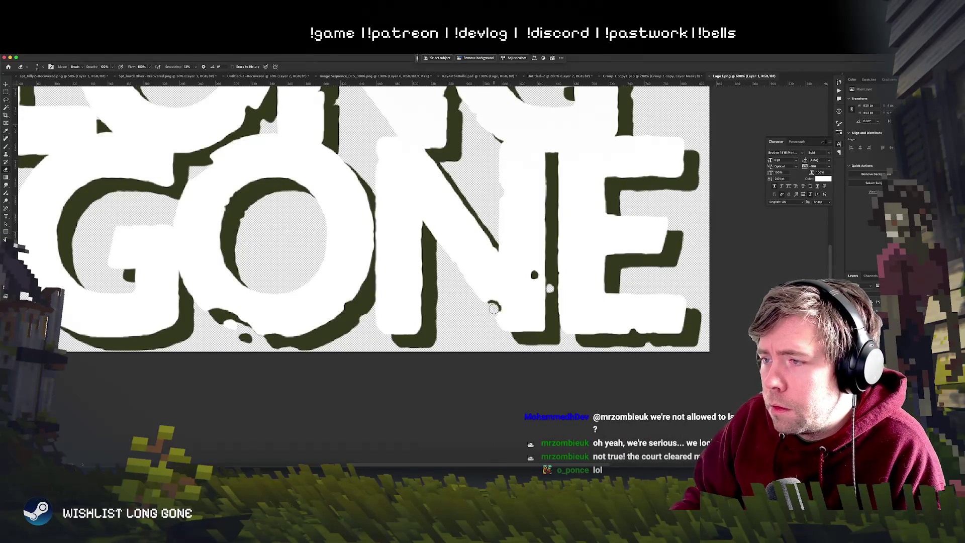
Step: Switch to the Brush and sample the olive shadow colour from the letters
scroll(497, 310, "up", 2)
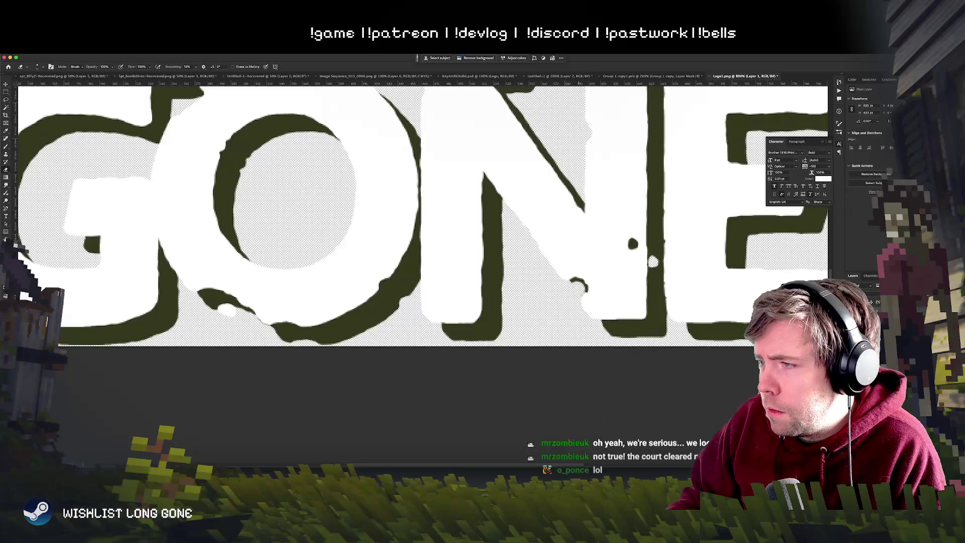
scroll(529, 289, "right", 3)
scroll(529, 289, "right", 2)
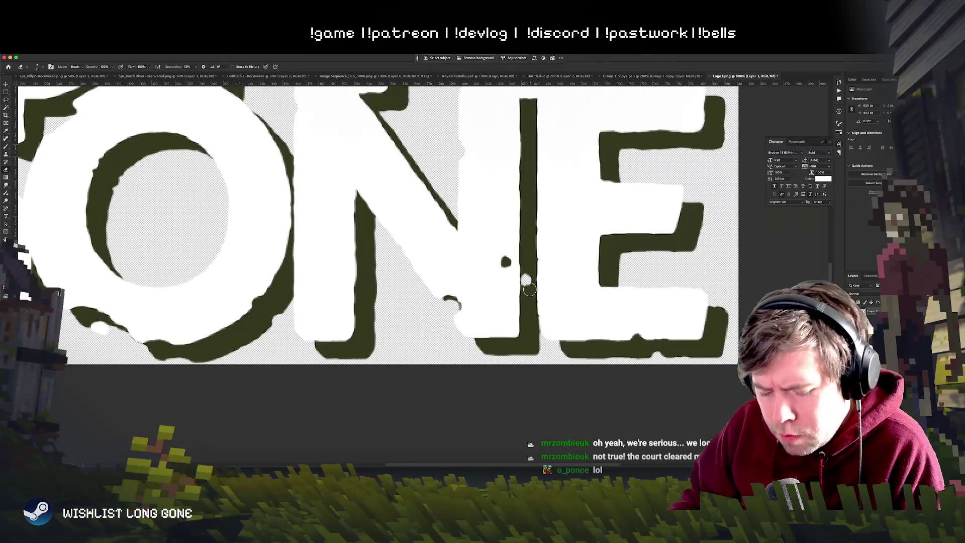
key("b")
left_click(526, 299, "alt")
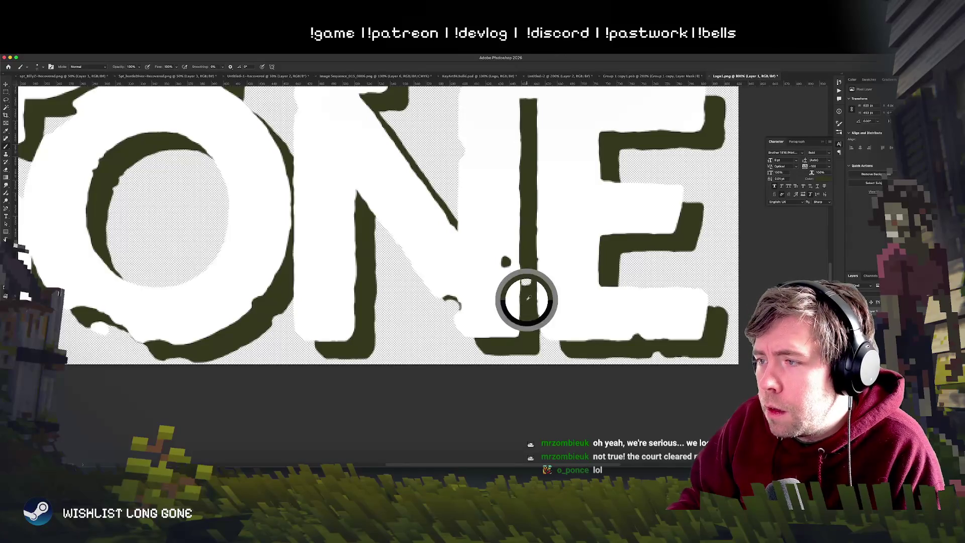
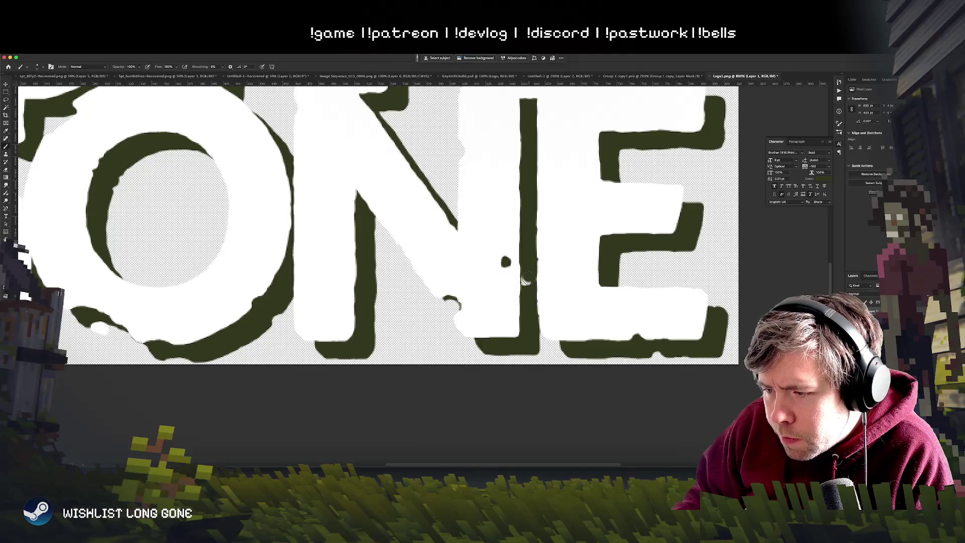
Step: Return from Unity to the KeyArt8KBuild.psd key art and view it at 100%
key("super+Tab")
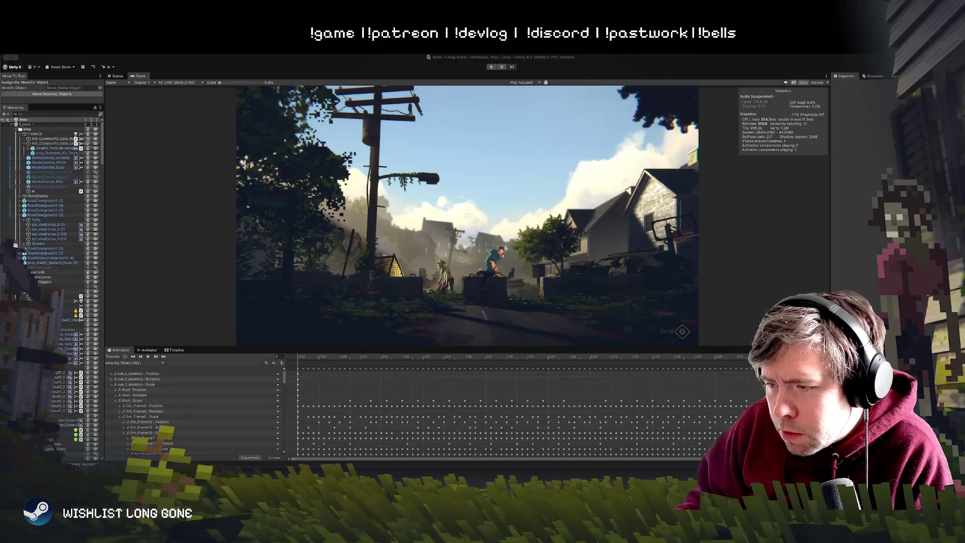
key("super+Tab")
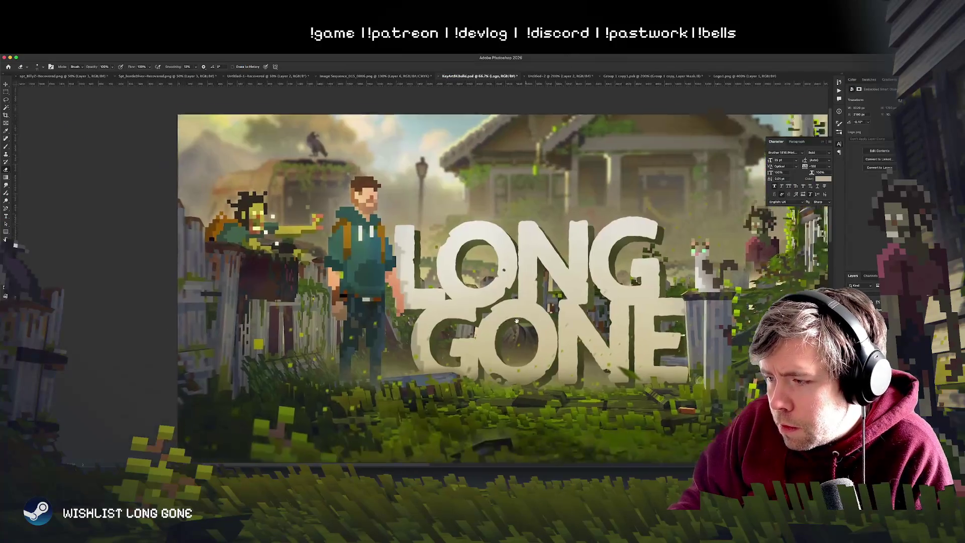
left_click_drag(445, 322, 488, 322)
key("super+1")
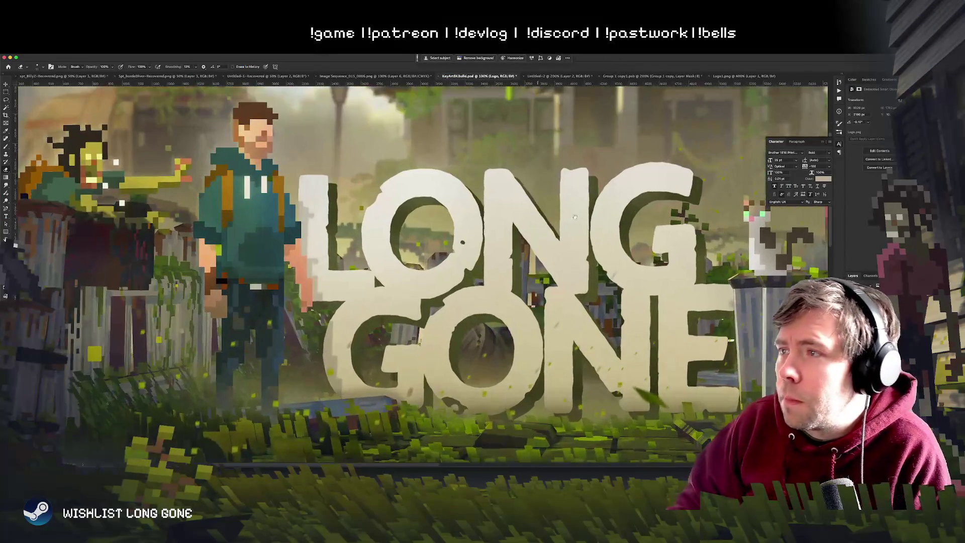
left_click_drag(373, 273, 203, 376)
Step: Touch up the Logo1.png logo with a small brush stroke and save it
left_click(728, 75)
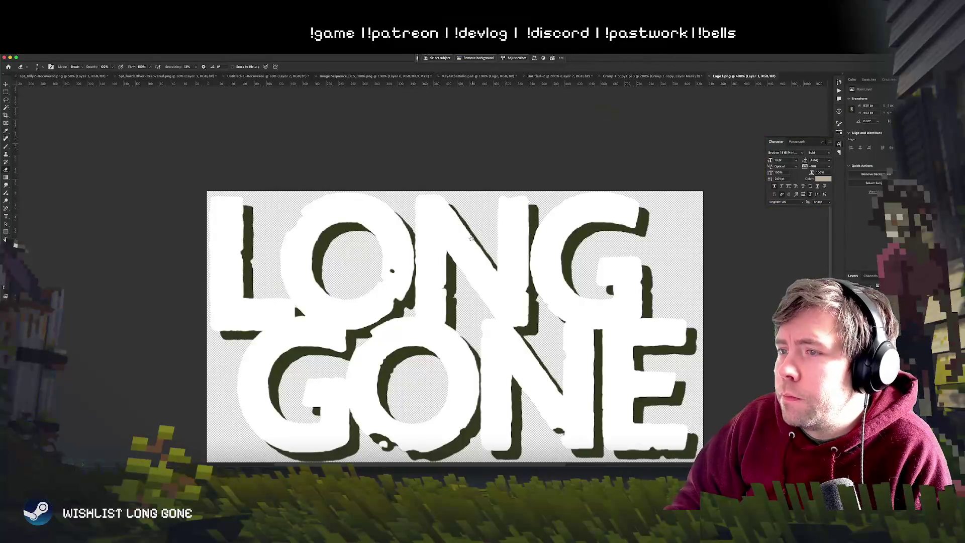
scroll(418, 277, "up", 5)
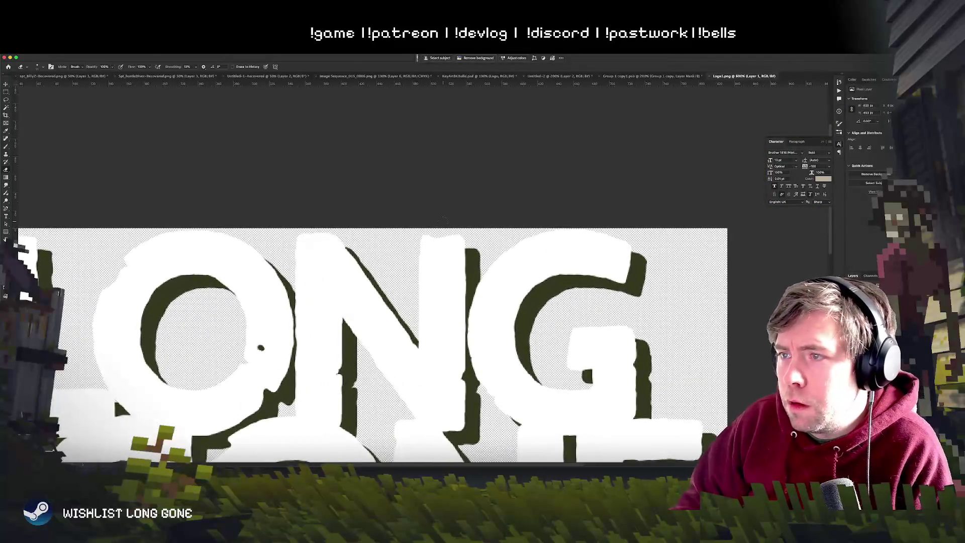
left_click_drag(436, 234, 450, 235)
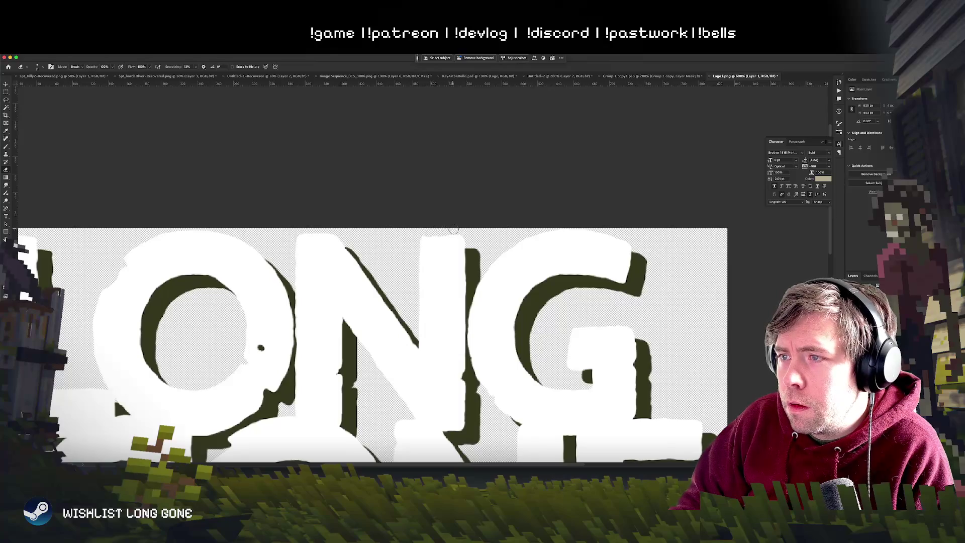
key("ctrl+s")
Step: Compare Logo1.png against the KeyArt8KBuild.psd key art, saving the logo again
left_click(459, 76)
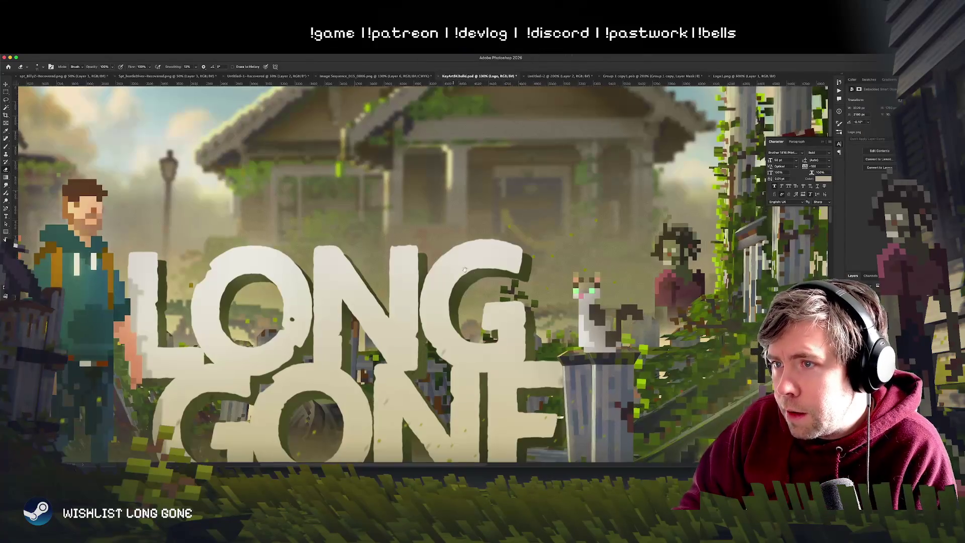
scroll(423, 272, "left", 5)
scroll(423, 271, "down", 2)
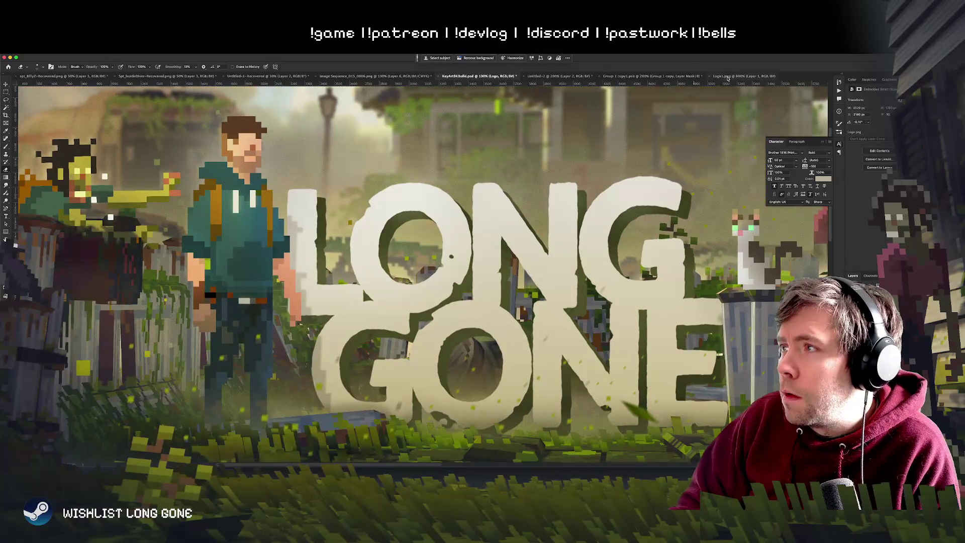
left_click(727, 77)
scroll(427, 203, "up", 3)
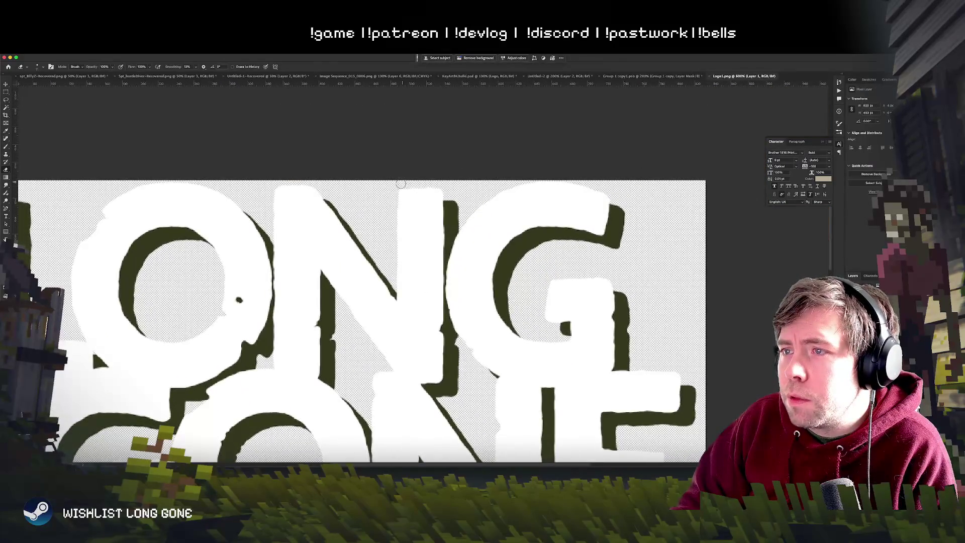
key("ctrl+s")
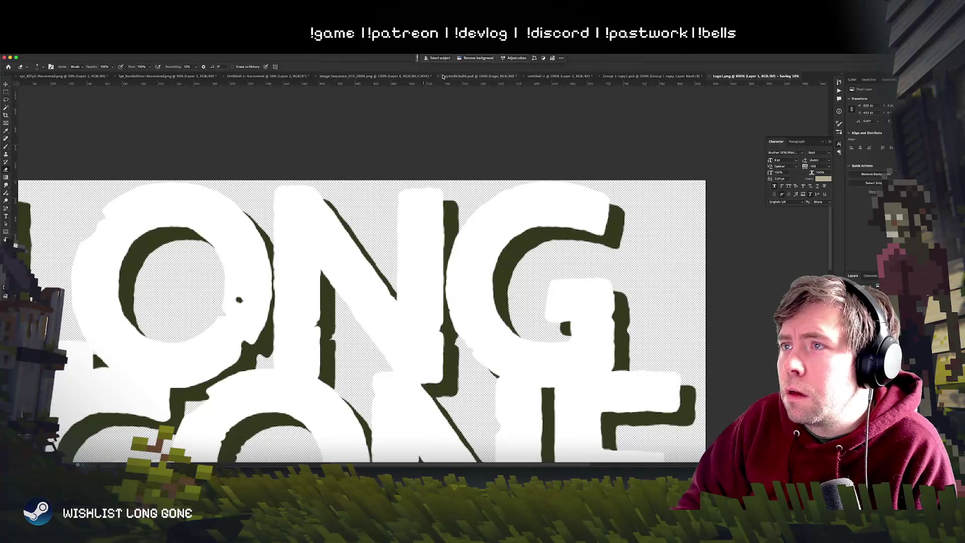
left_click(453, 76)
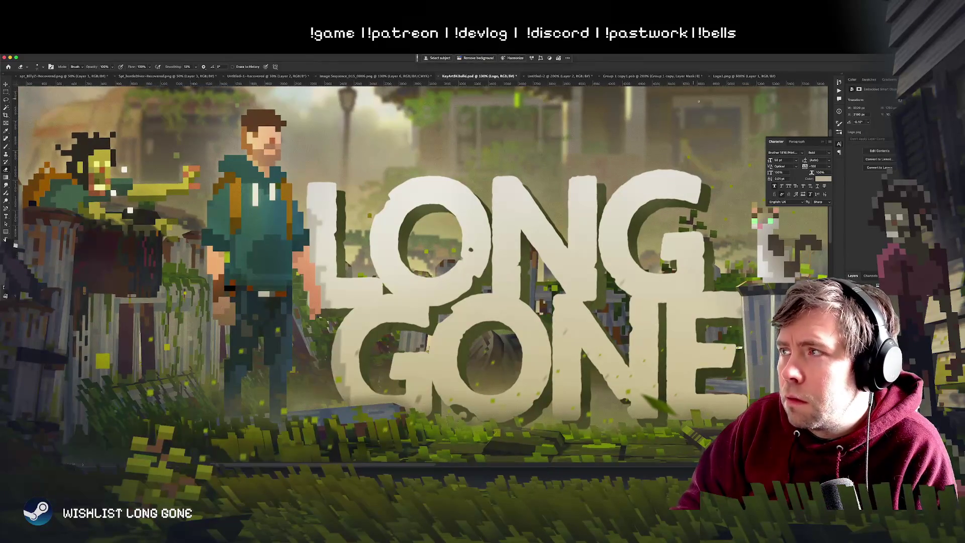
left_click(742, 76)
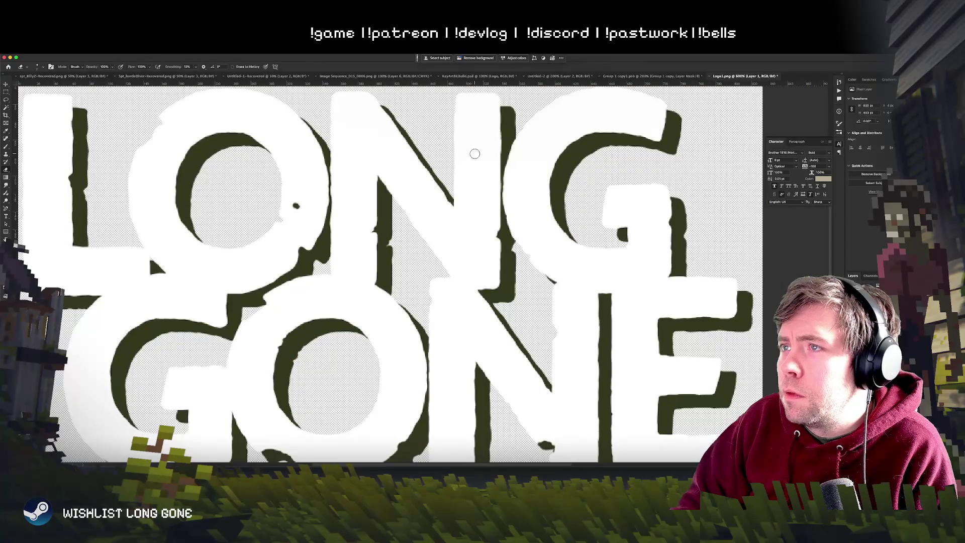
scroll(476, 153, "up", 5)
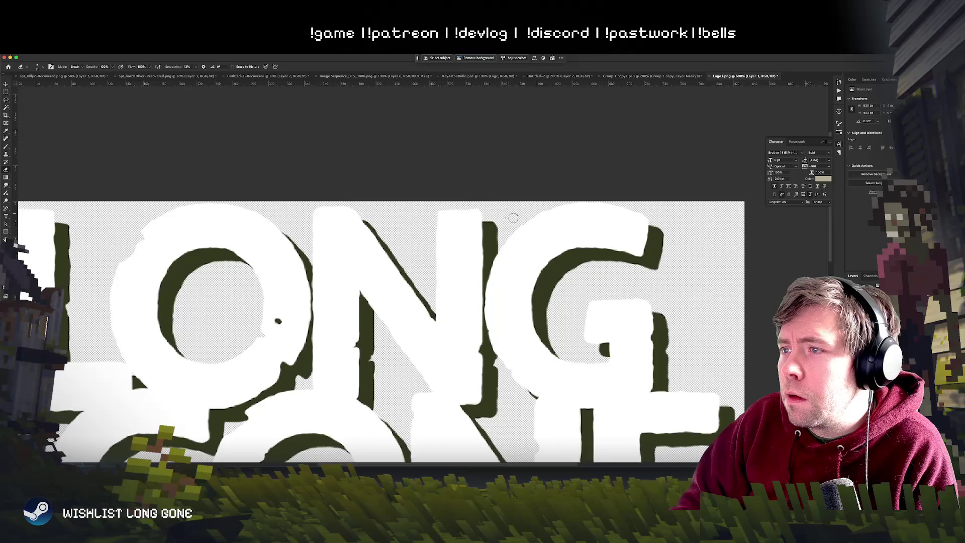
Step: Glance at Image Sequence_015_0006.png, then zoom the key art out and back to 100%
left_click(348, 77)
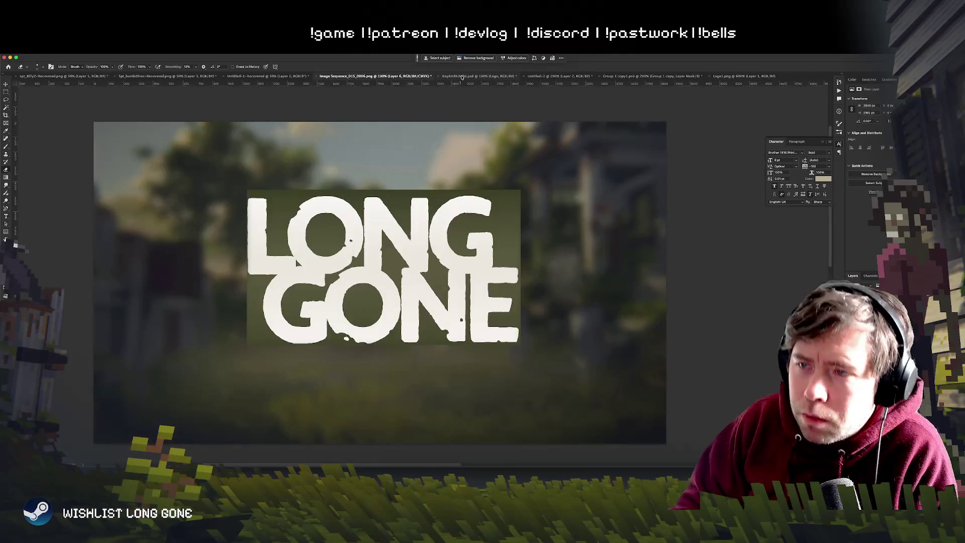
left_click(461, 76)
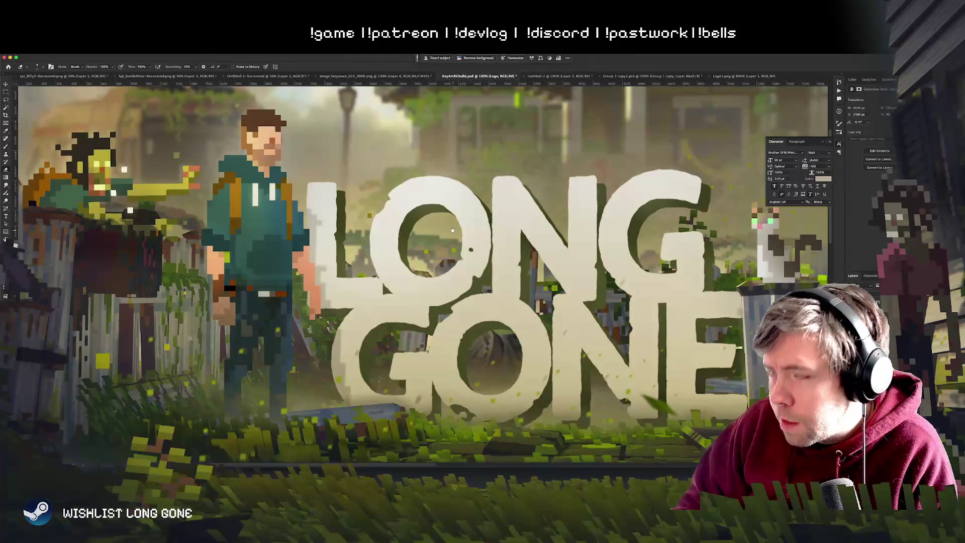
key("super+minus")
key("super+minus")
key("super+minus")
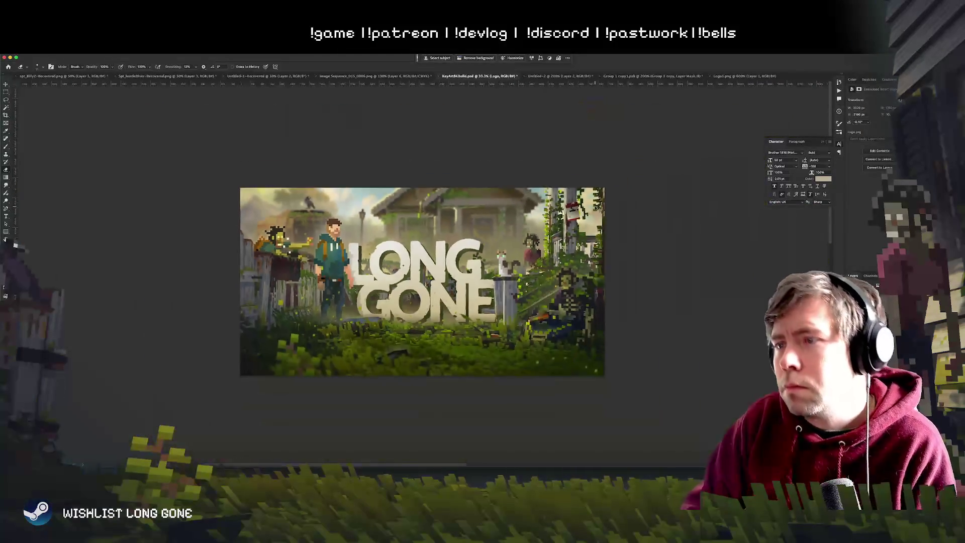
key("super+equal")
key("super+equal")
key("super+minus")
key("super+minus")
key("super+minus")
key("super+minus")
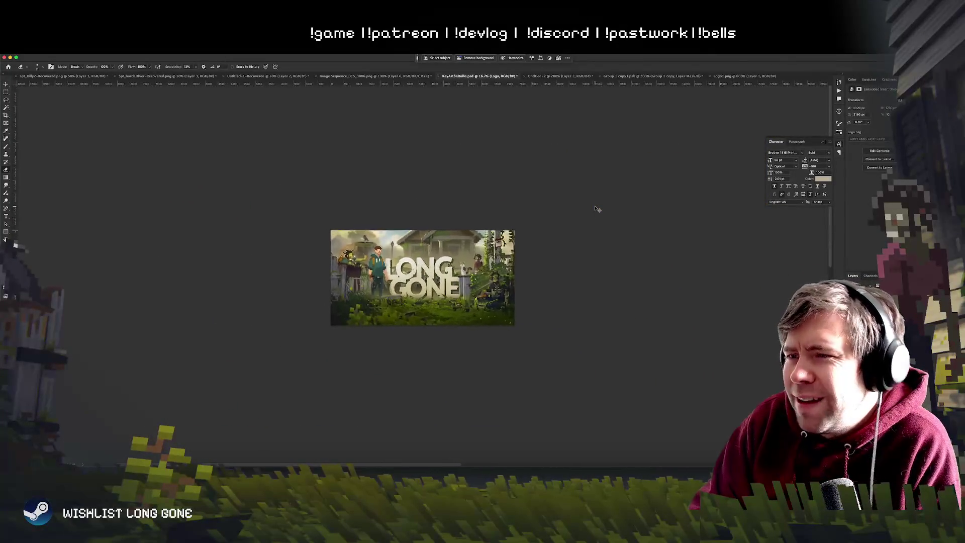
key("super+equal")
key("super+equal")
key("super+equal")
key("super+equal")
key("super+equal")
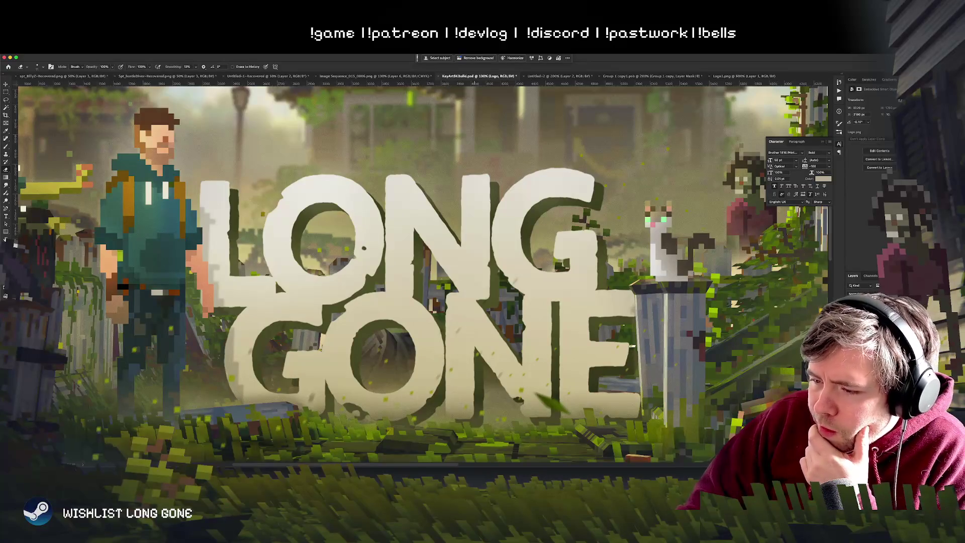
Step: Return to Photoshop and switch to the Group 1 copy1.psb logo mask
key("super+Tab")
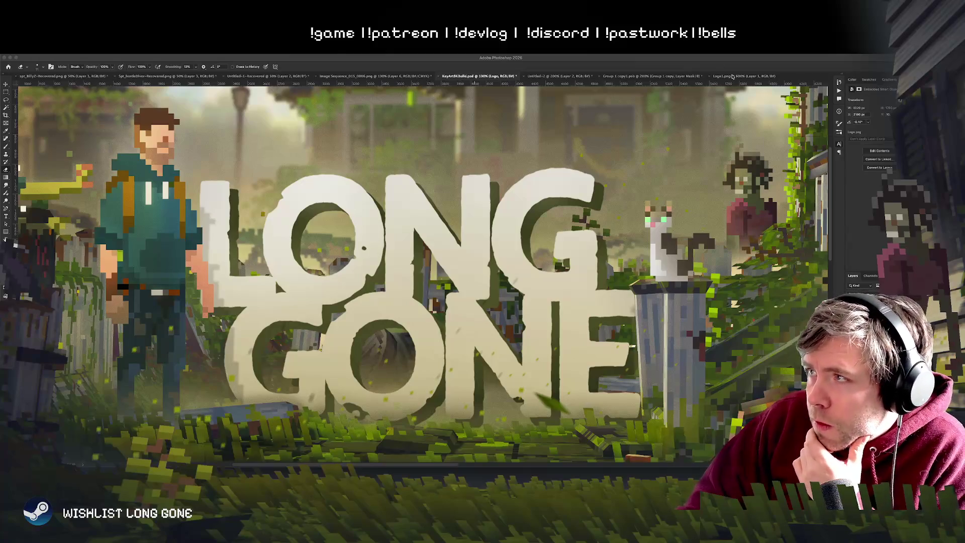
key("super+Tab")
left_click(655, 76)
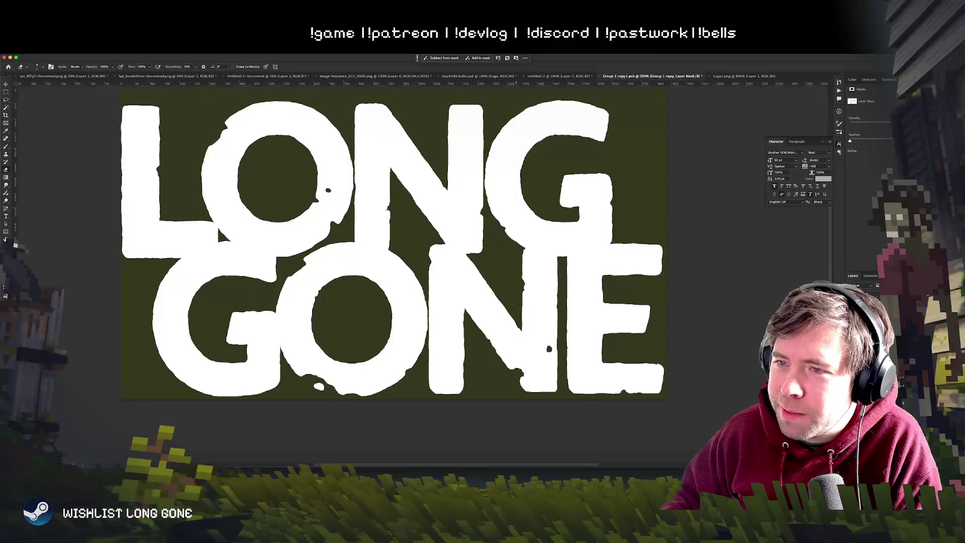
Step: Pan over the logo mask, switch to the Brush tool and zoom in on LONG
left_click_drag(216, 225, 295, 255)
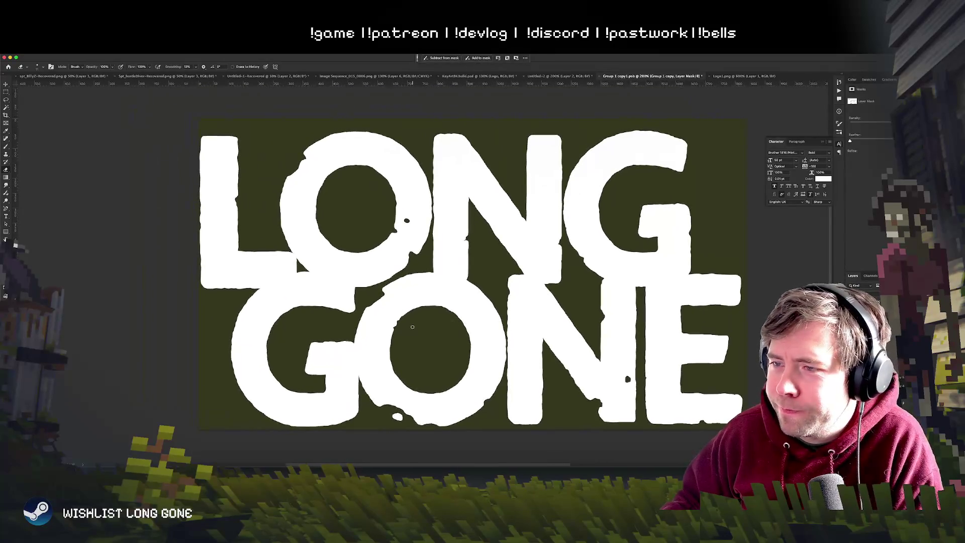
left_click_drag(294, 255, 262, 307)
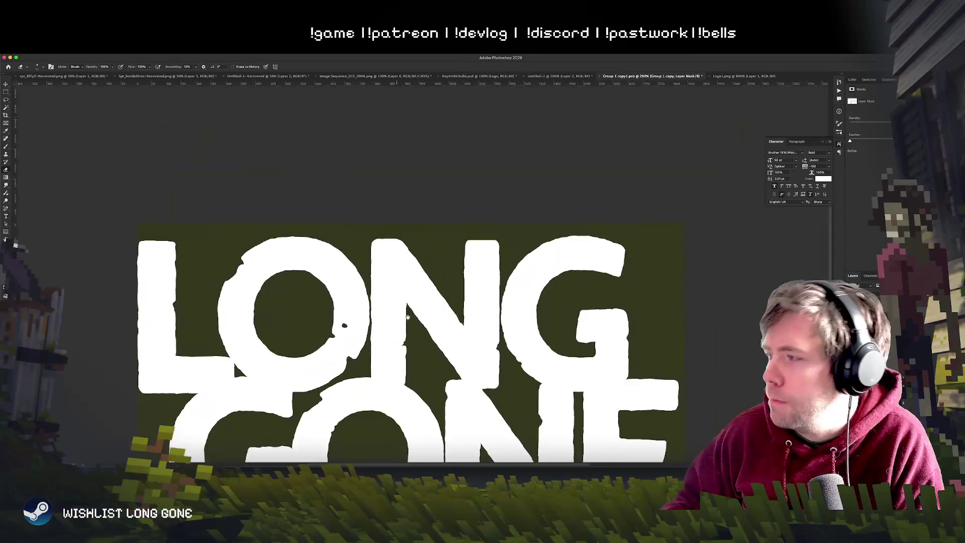
key("b")
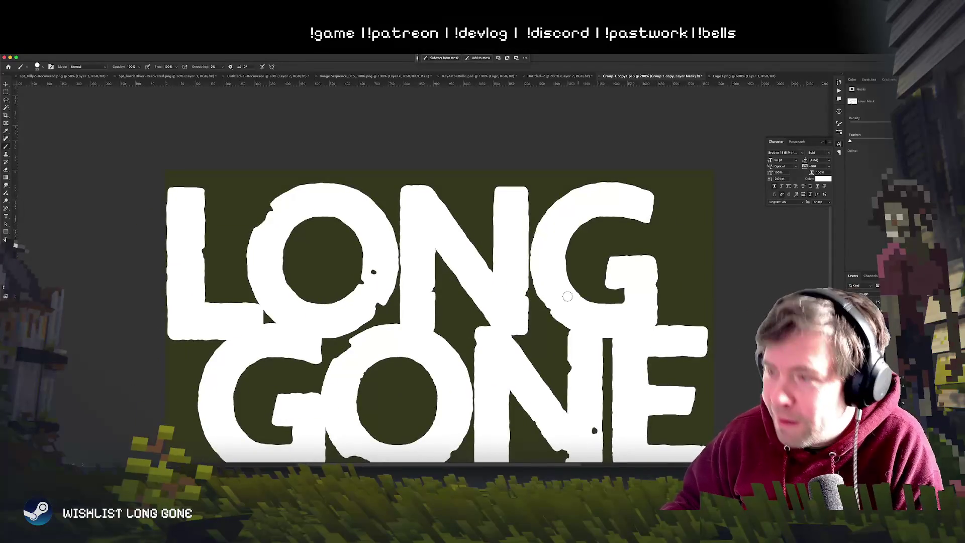
left_click_drag(262, 307, 261, 336)
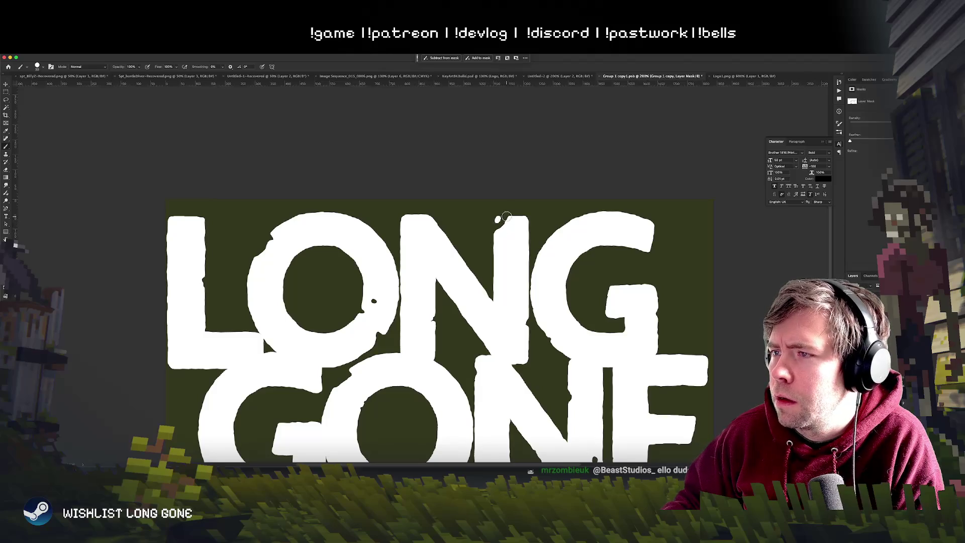
key("ctrl+minus")
key("ctrl+minus")
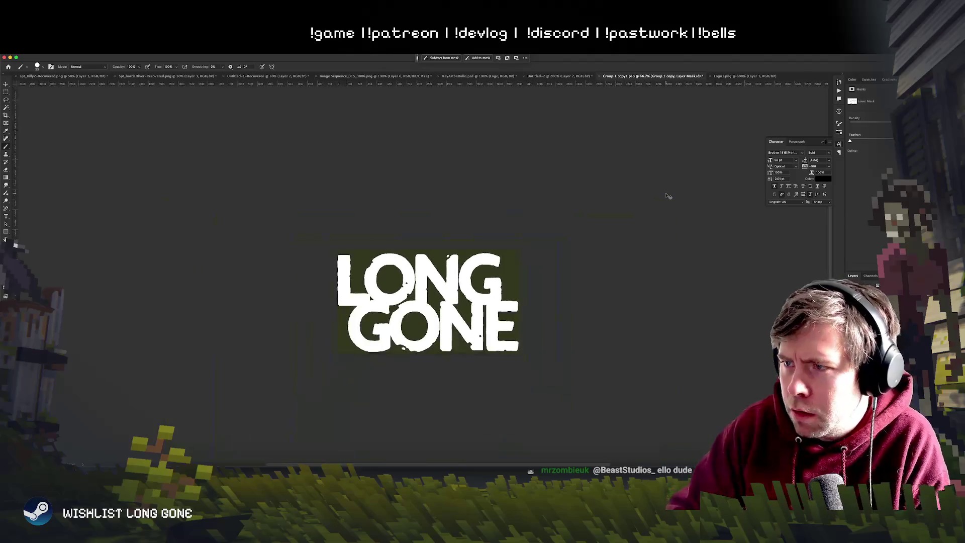
key("ctrl+plus")
key("ctrl+plus")
key("ctrl+plus")
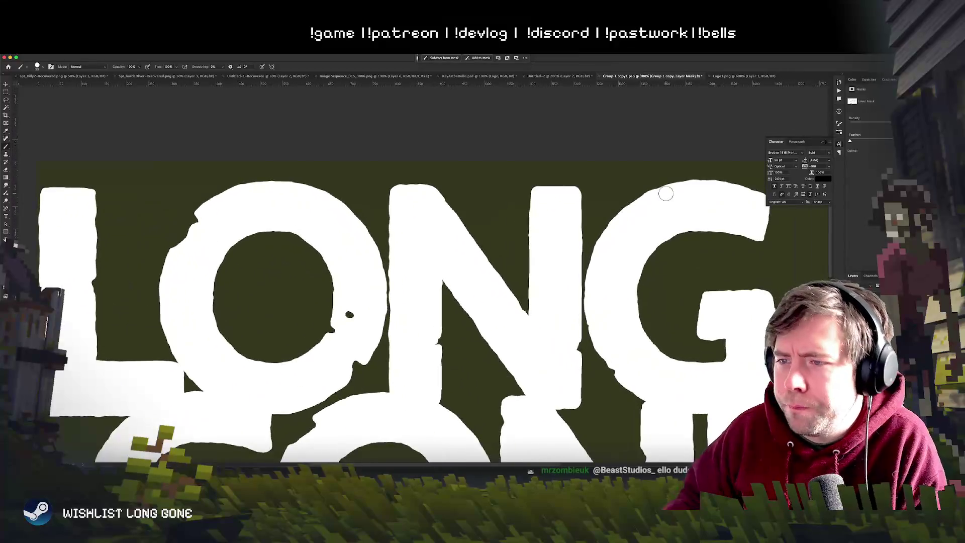
Step: Paint white over the notch atop the N, picking a brush preset and undoing one stroke
left_click_drag(536, 211, 567, 184)
mouse_move(526, 223)
left_mouse_down()
mouse_move(551, 215)
mouse_move(527, 231)
left_mouse_up()
right_click(553, 215)
key("Return")
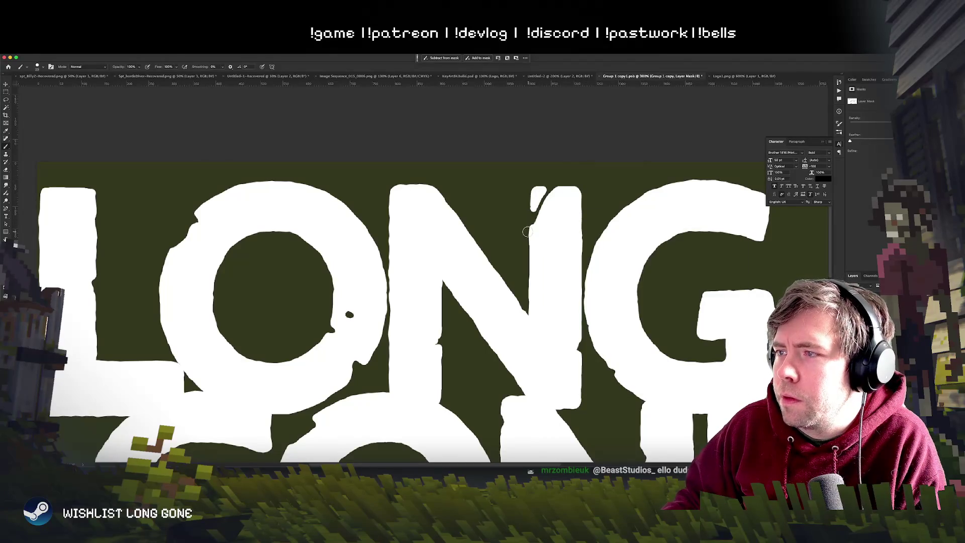
key("ctrl+z")
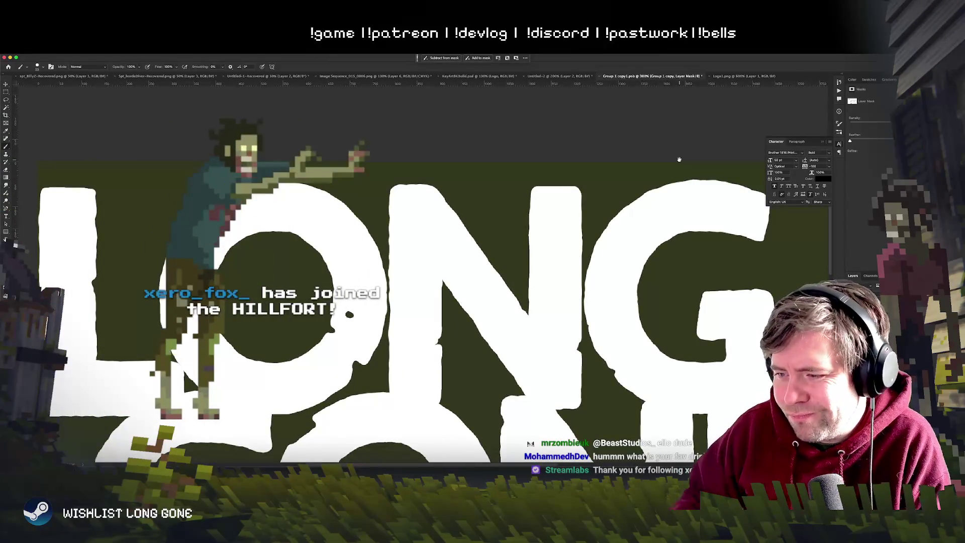
Step: Paint the N's right stem top white and rough up its top-left corner, then zoom out
scroll(540, 218, "right", 2)
scroll(541, 219, "up", 1)
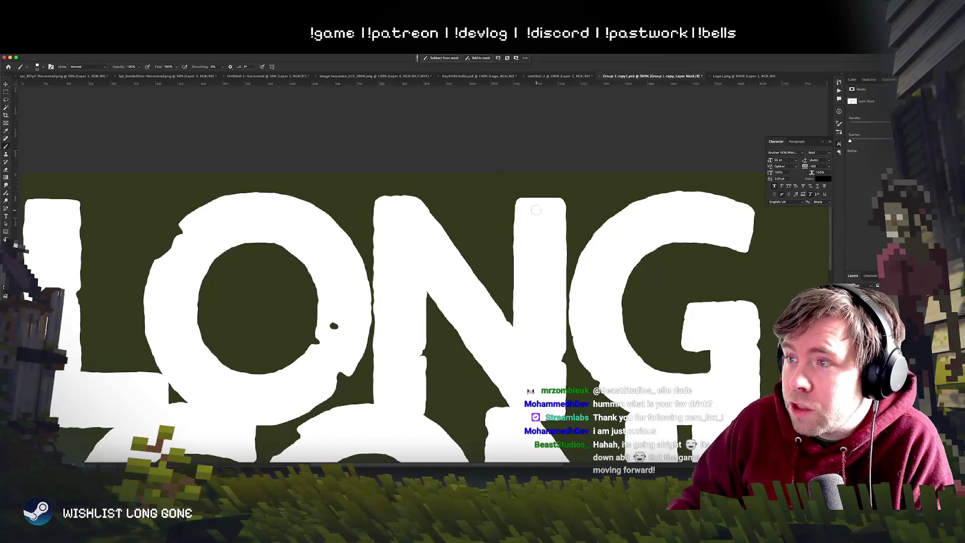
scroll(536, 210, "up", 2)
scroll(518, 227, "right", 2)
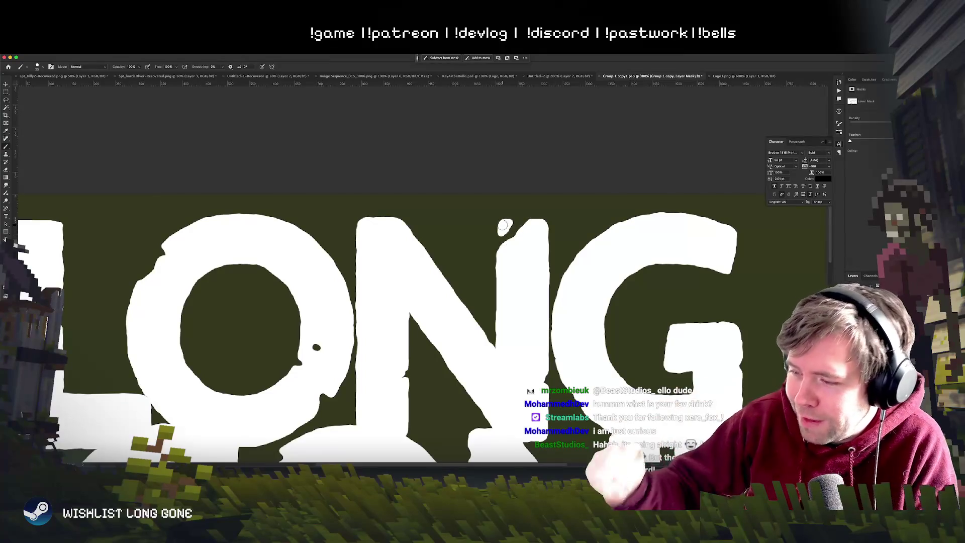
left_click_drag(506, 223, 508, 221)
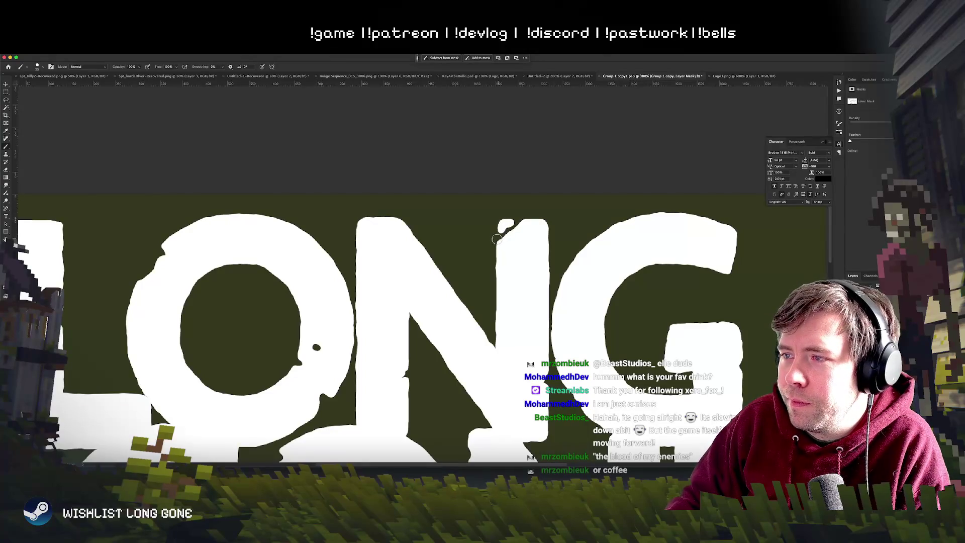
left_click_drag(504, 227, 513, 241)
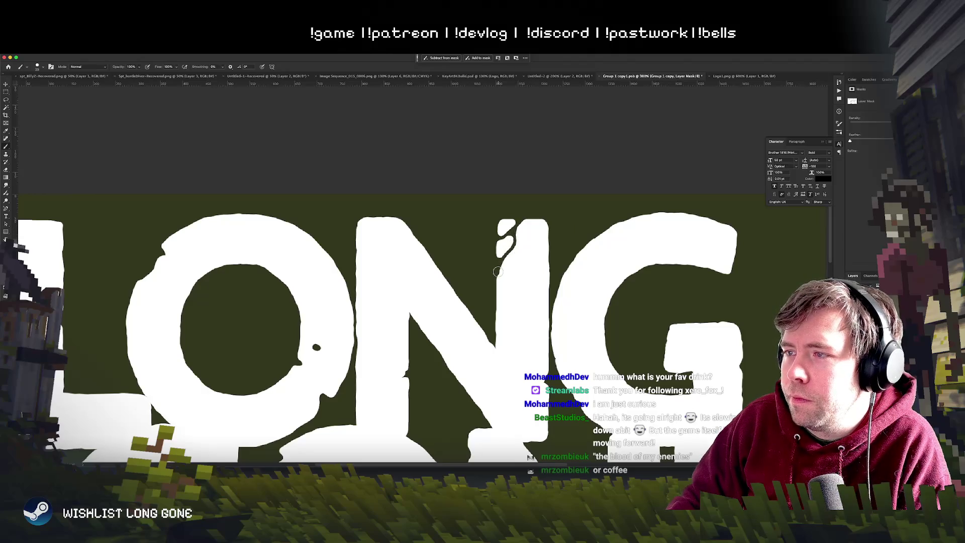
key("super+minus")
key("super+minus")
key("super+minus")
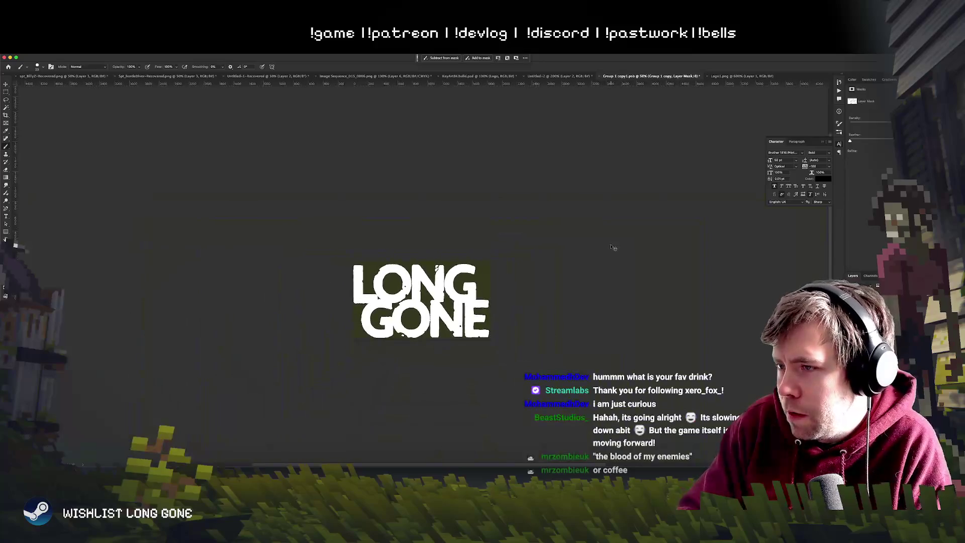
Step: Paint over the dark gaps and notch atop the N, checking the whole logo between strokes
key("super+equal")
key("super+equal")
key("super+equal")
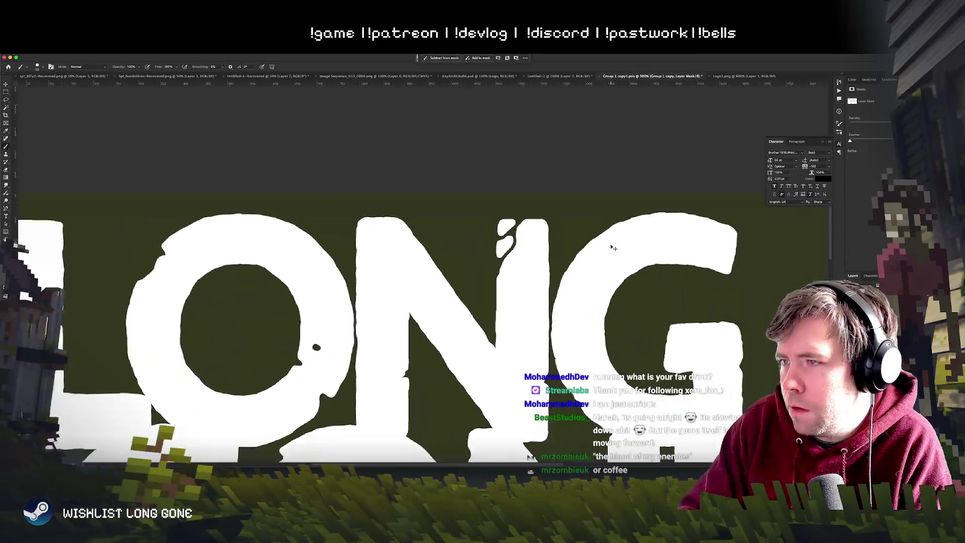
key("super+equal")
key("super+equal")
mouse_move(541, 211)
left_mouse_down()
mouse_move(530, 249)
mouse_move(566, 234)
left_mouse_up()
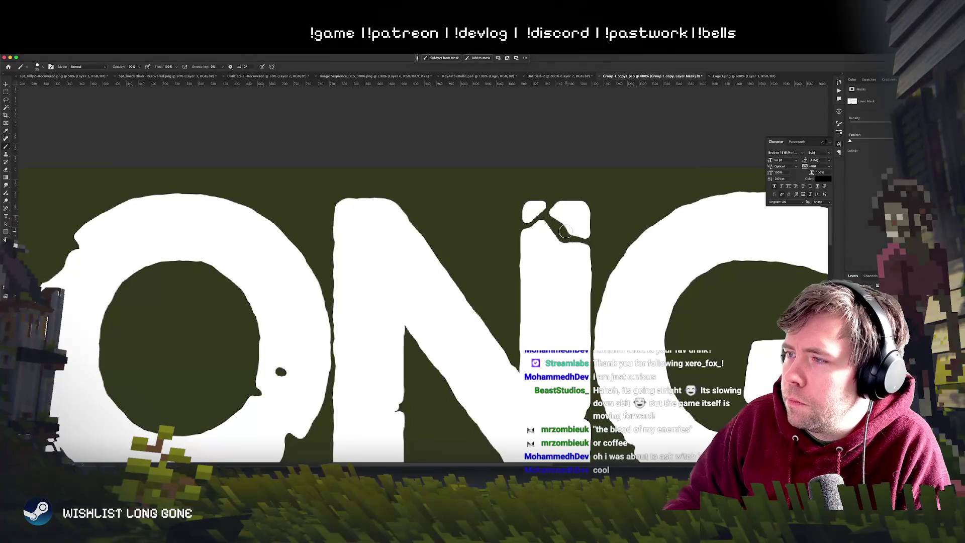
key("ctrl+minus")
key("ctrl+minus")
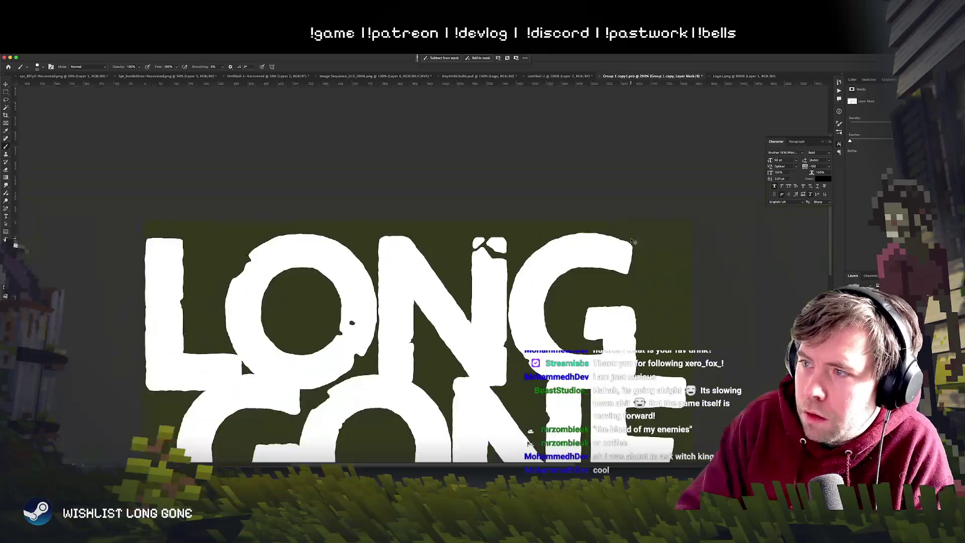
key("ctrl+minus")
key("ctrl+minus")
key("ctrl+plus")
key("ctrl+plus")
key("ctrl+plus")
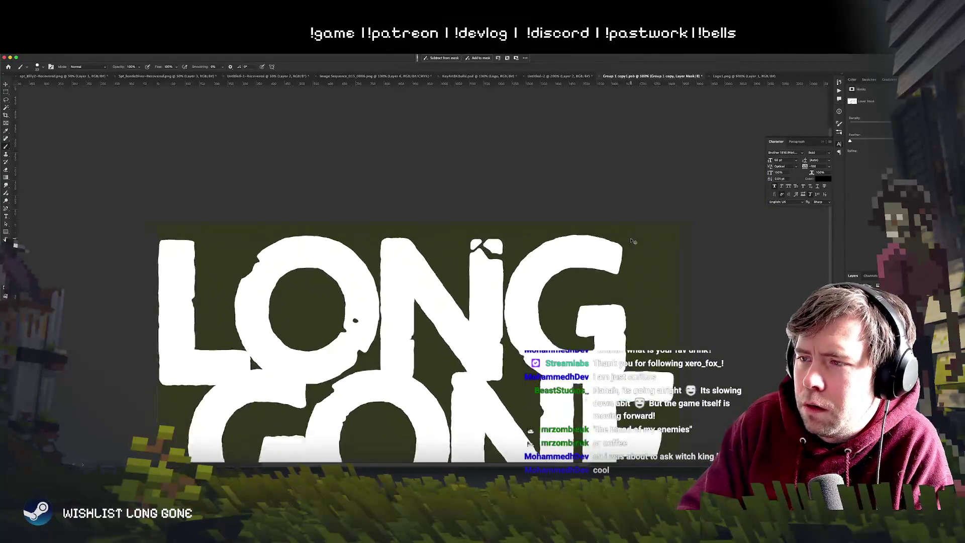
mouse_move(633, 241)
left_mouse_down()
mouse_move(534, 241)
mouse_move(551, 254)
left_mouse_up()
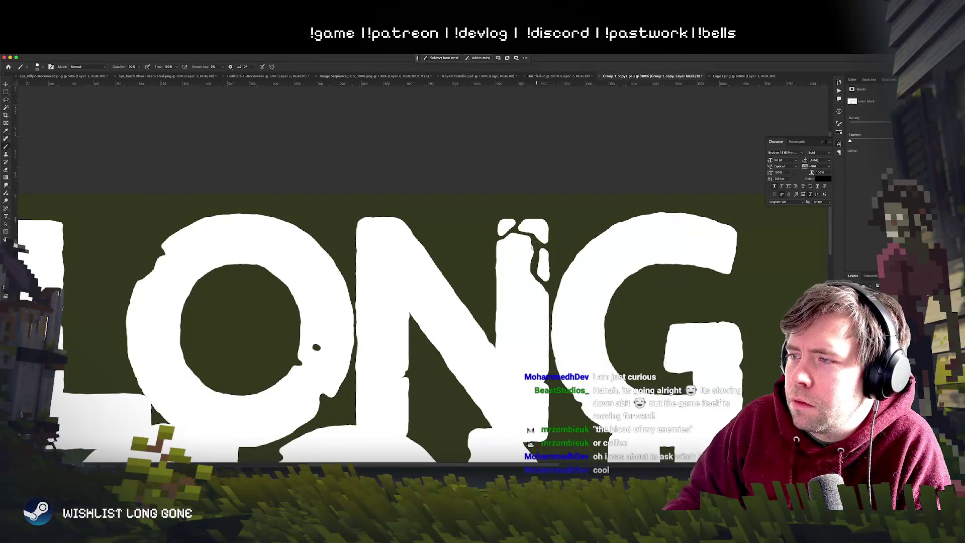
Step: Carve crack lines into the top of the N, zooming out to review the logo
key("ctrl+minus")
key("ctrl+minus")
key("ctrl+minus")
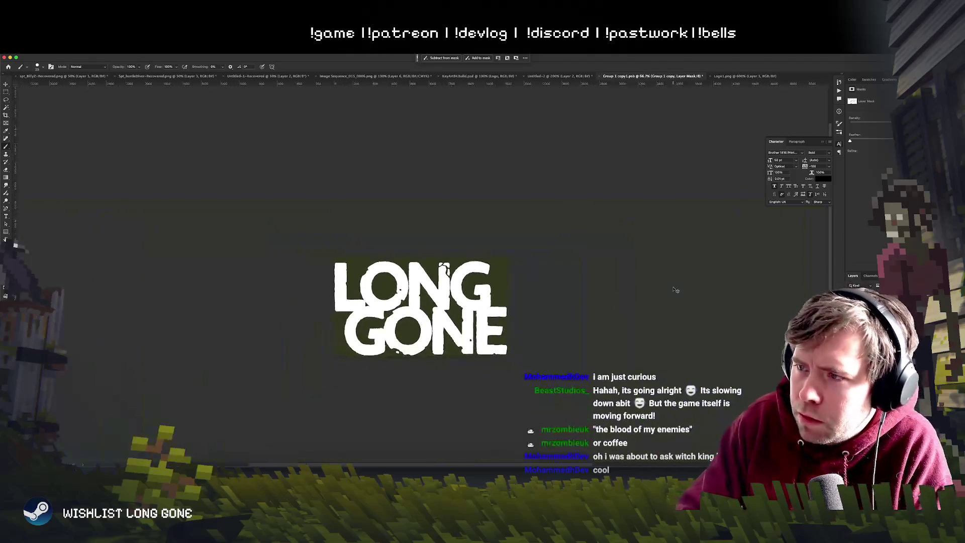
key("ctrl+plus")
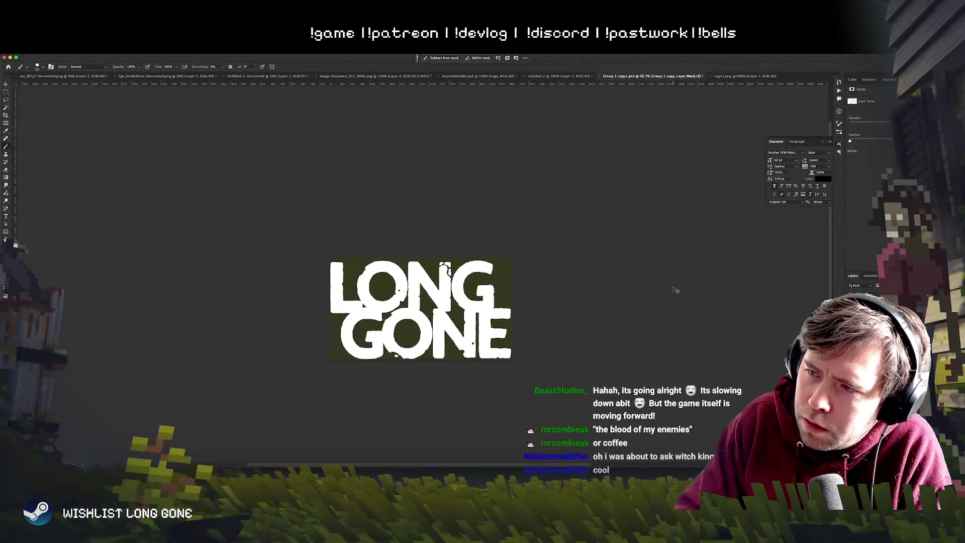
key("ctrl+plus")
key("ctrl+plus")
key("ctrl+plus")
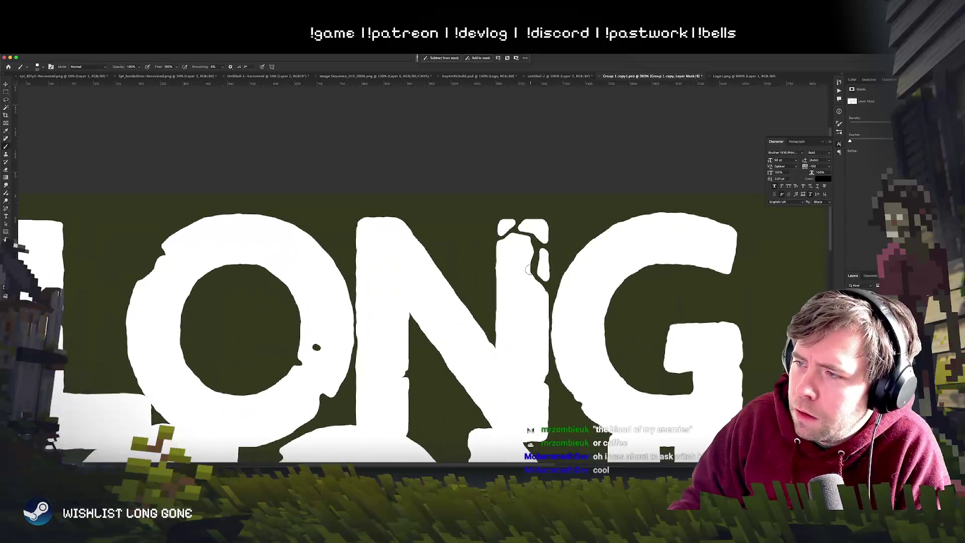
mouse_move(530, 270)
left_mouse_down()
mouse_move(498, 297)
mouse_move(517, 285)
left_mouse_up()
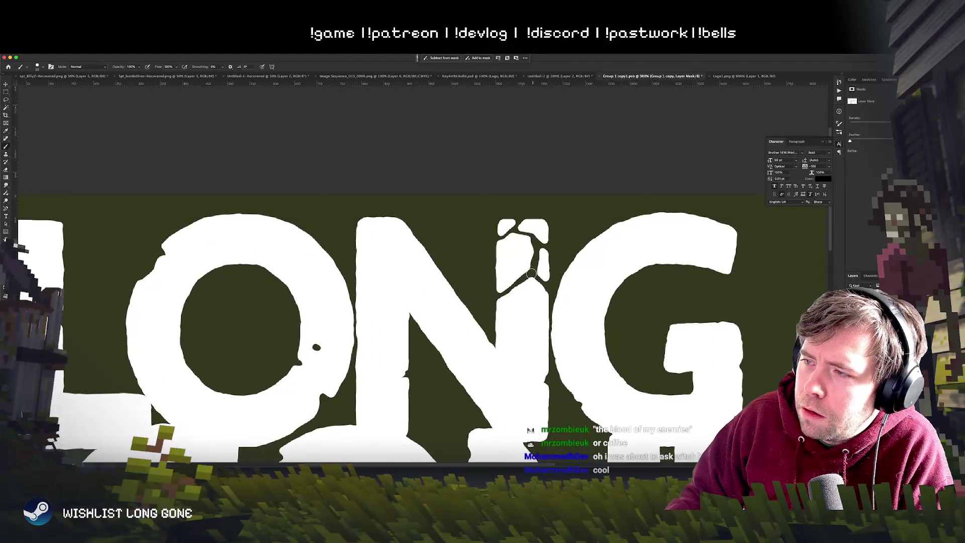
key("ctrl+minus")
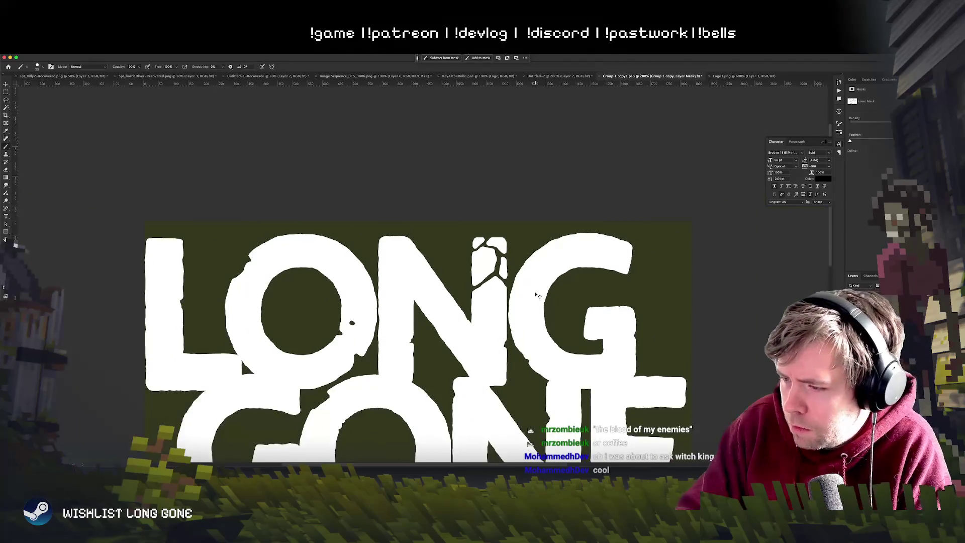
key("ctrl+minus")
key("ctrl+plus")
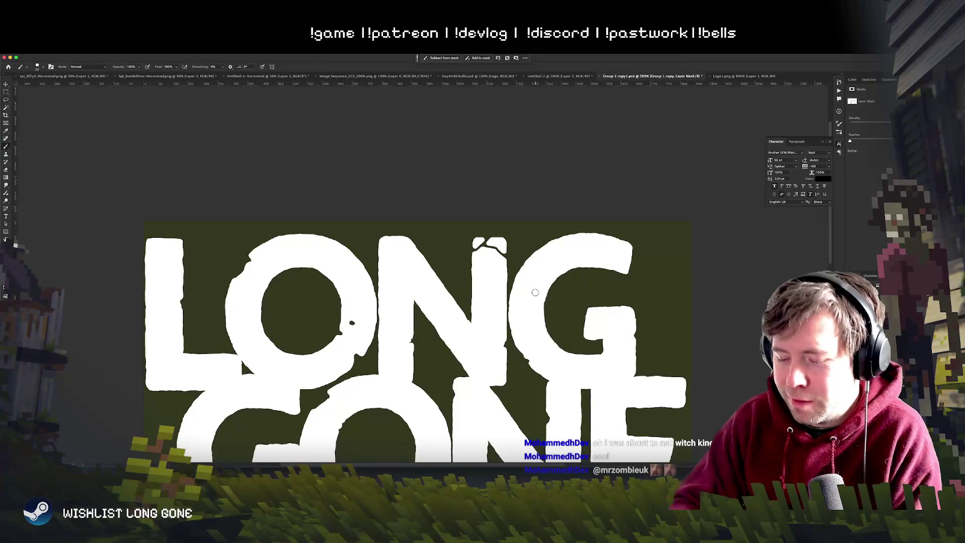
key("h")
left_click(536, 294)
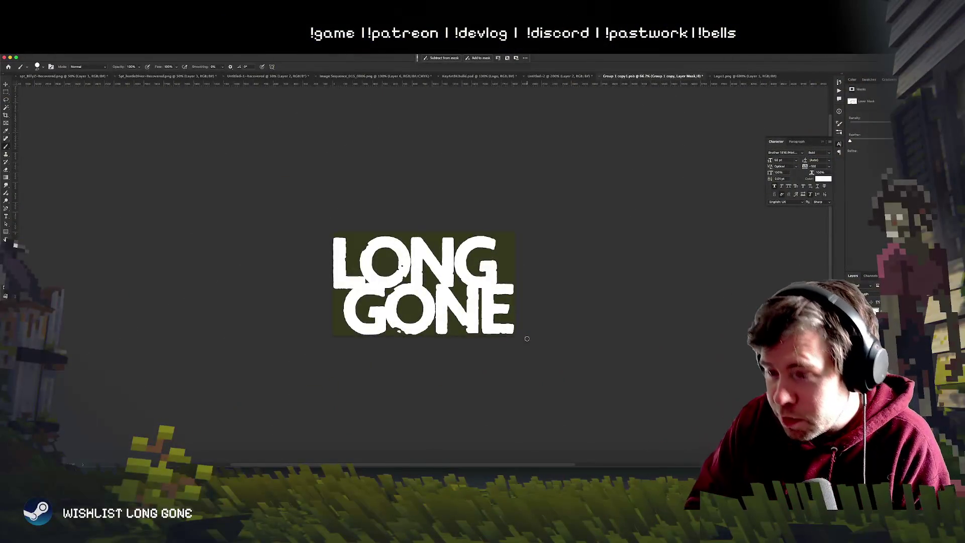
Step: Zoom in on the lower part of the logo, then toggle zoom to check the whole wordmark
key("ctrl+plus")
key("ctrl+plus")
mouse_move(469, 342)
left_mouse_down()
mouse_move(547, 310)
mouse_move(514, 253)
left_mouse_up()
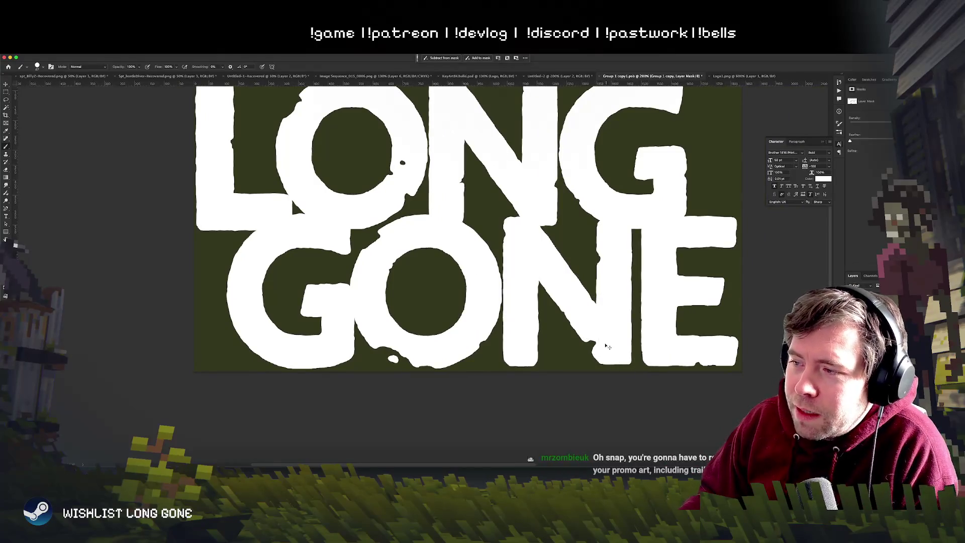
scroll(607, 332, "up", 3)
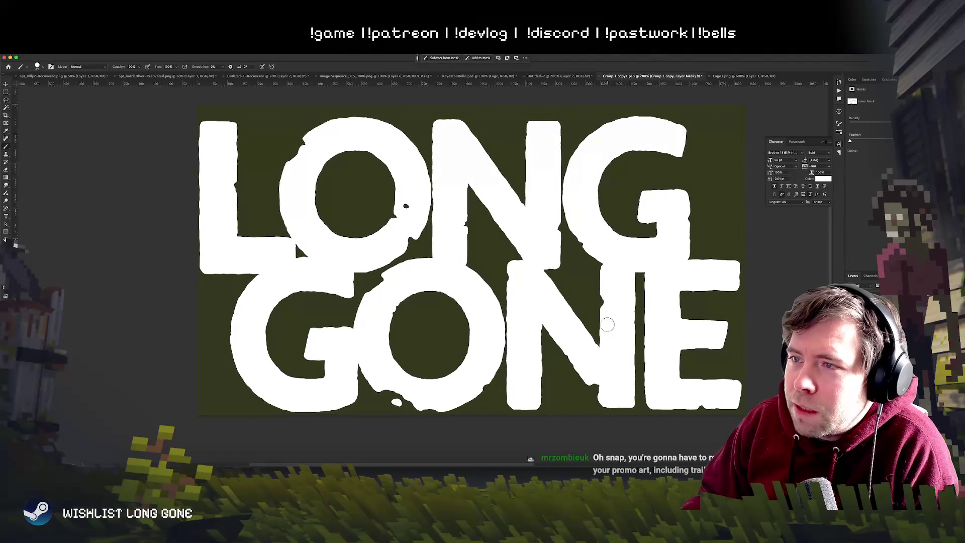
key("super+minus")
key("super+minus")
key("super+minus")
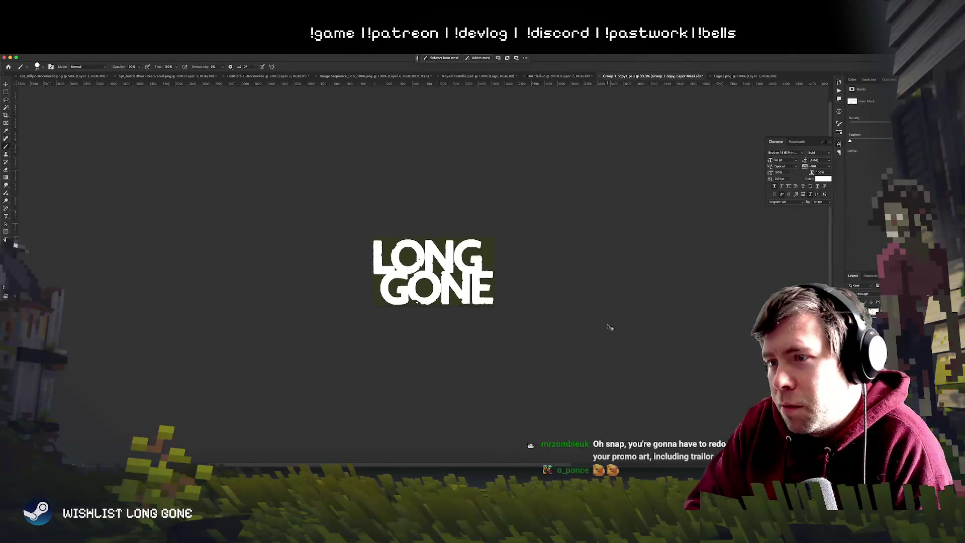
key("super+1")
key("super+plus")
key("super+minus")
key("super+minus")
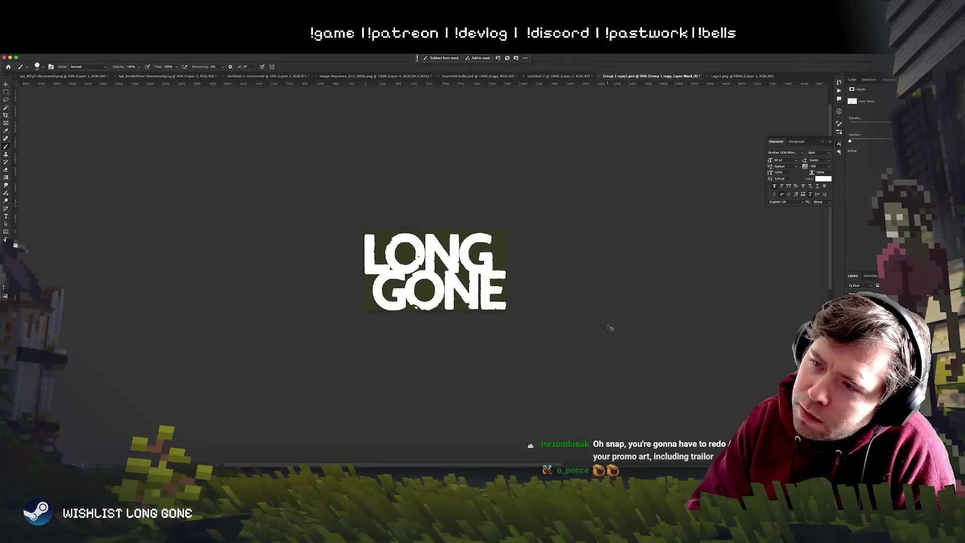
key("super+plus")
key("super+plus")
key("super+plus")
key("super+plus")
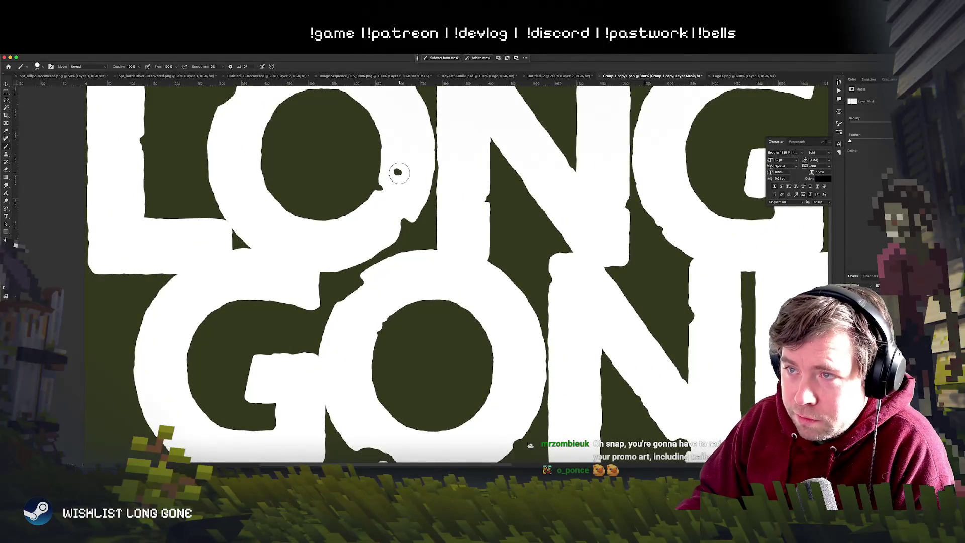
Step: Zoom so the logo fills the view and scroll across the crack lines
key("super+minus")
key("super+minus")
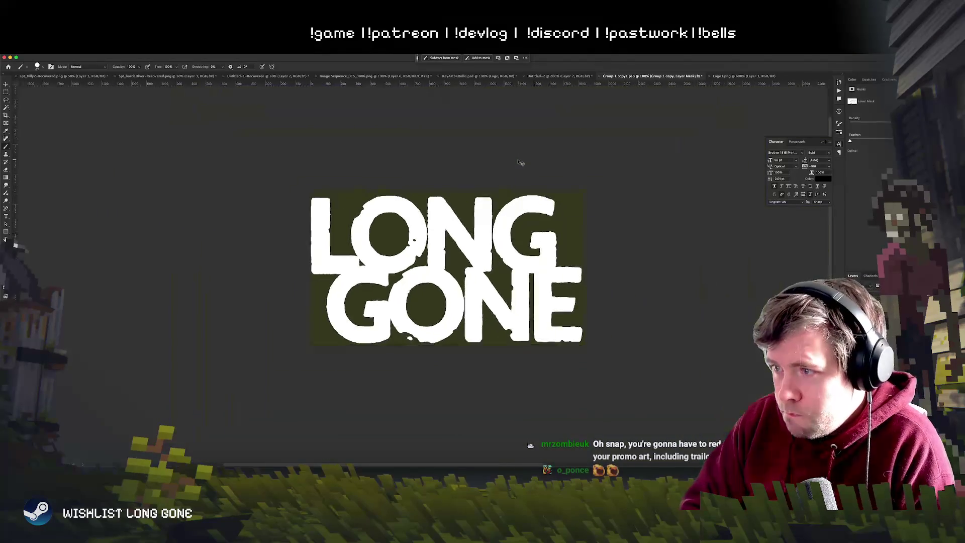
key("super+minus")
key("super+plus")
key("super+plus")
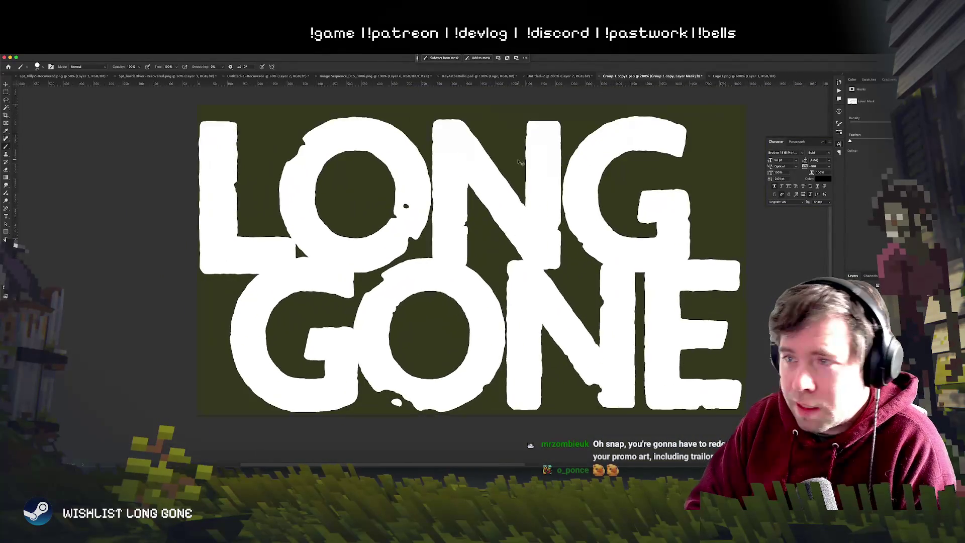
key("super+plus")
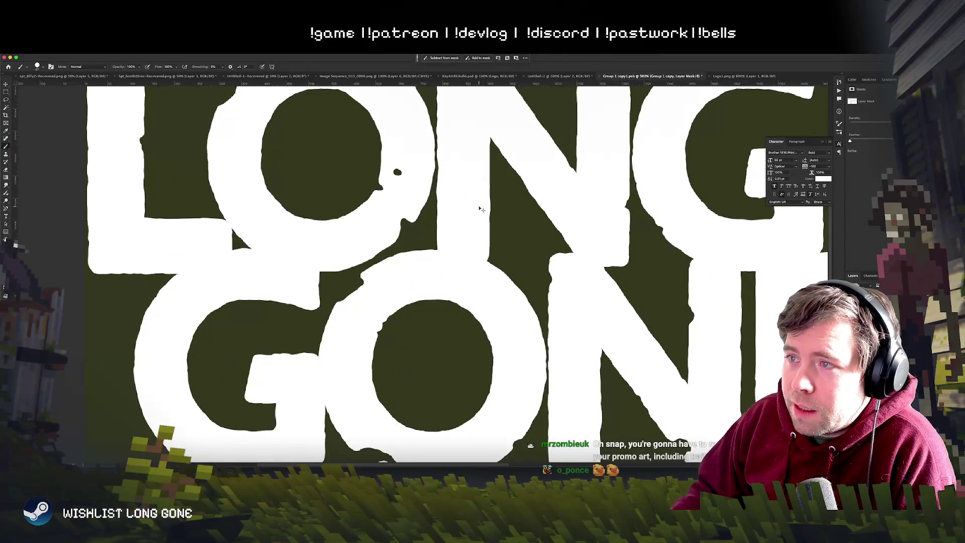
scroll(453, 194, "down", 5)
scroll(453, 194, "right", 5)
scroll(453, 194, "down", 3)
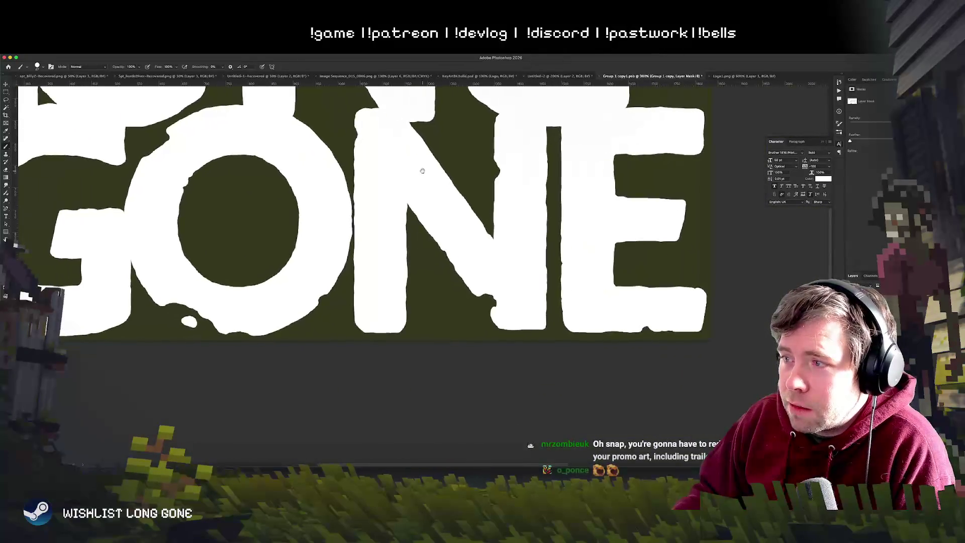
scroll(453, 194, "up", 2)
scroll(454, 194, "left", 5)
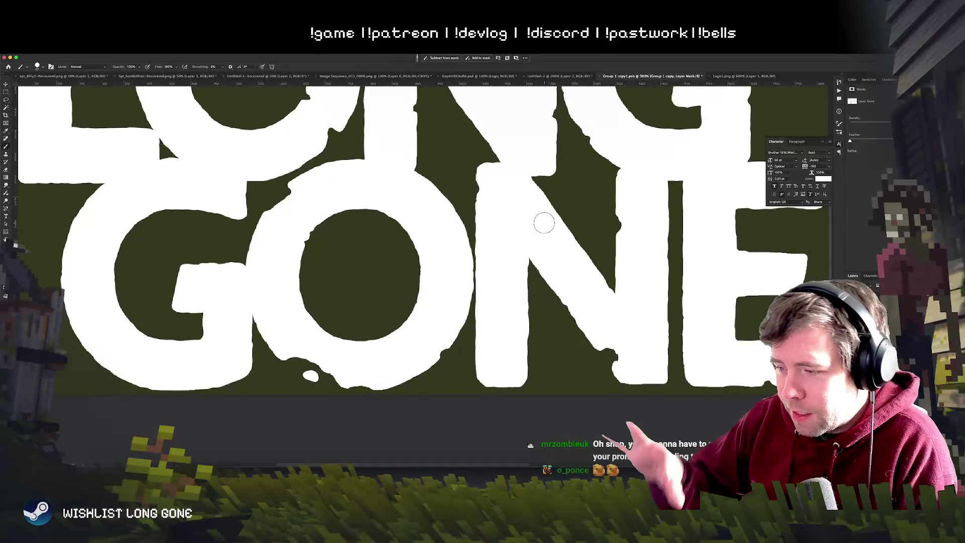
key("super+minus")
key("super+minus")
key("super+minus")
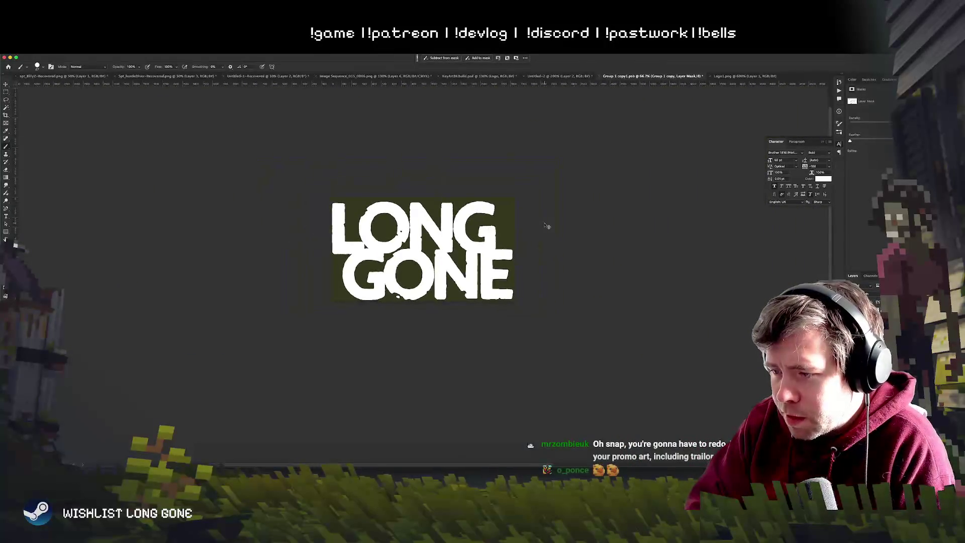
key("super+equal")
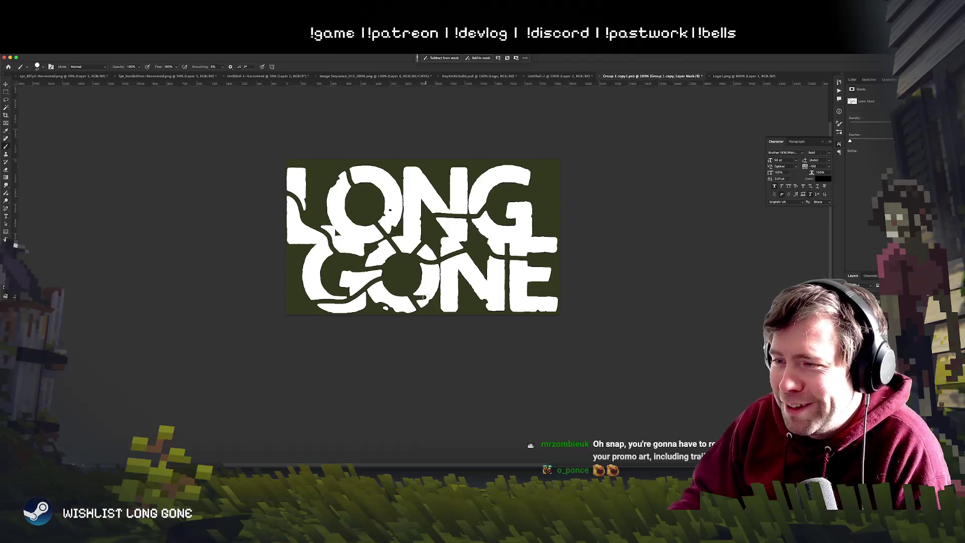
Step: Undo the crack overlay, restoring plain rough white LONG GONE lettering
scroll(352, 312, "up", 3)
scroll(402, 332, "left", 3)
key("ctrl+z")
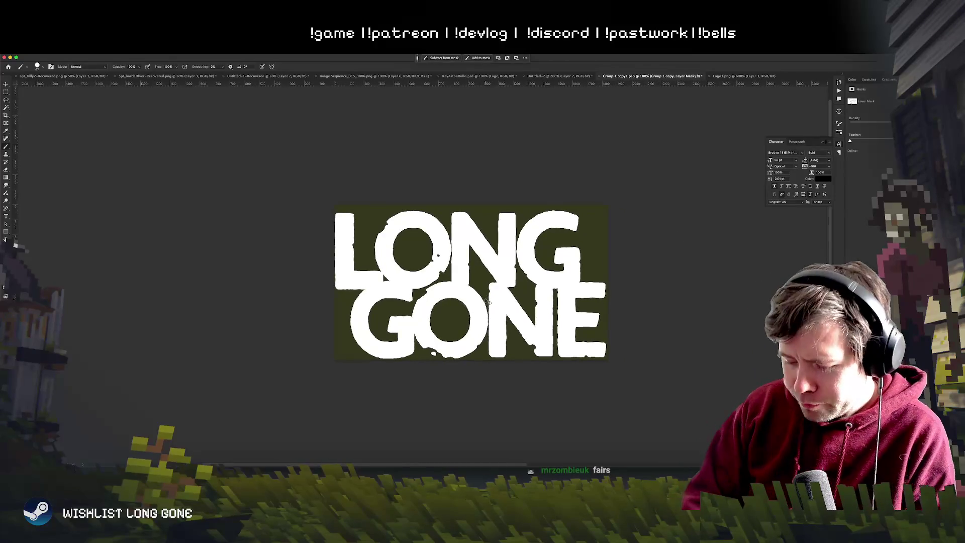
Step: Zoom in and paint white over the dark gap between the N and E
key("ctrl+equal")
key("ctrl+equal")
scroll(495, 276, "right", 10)
scroll(495, 276, "down", 3)
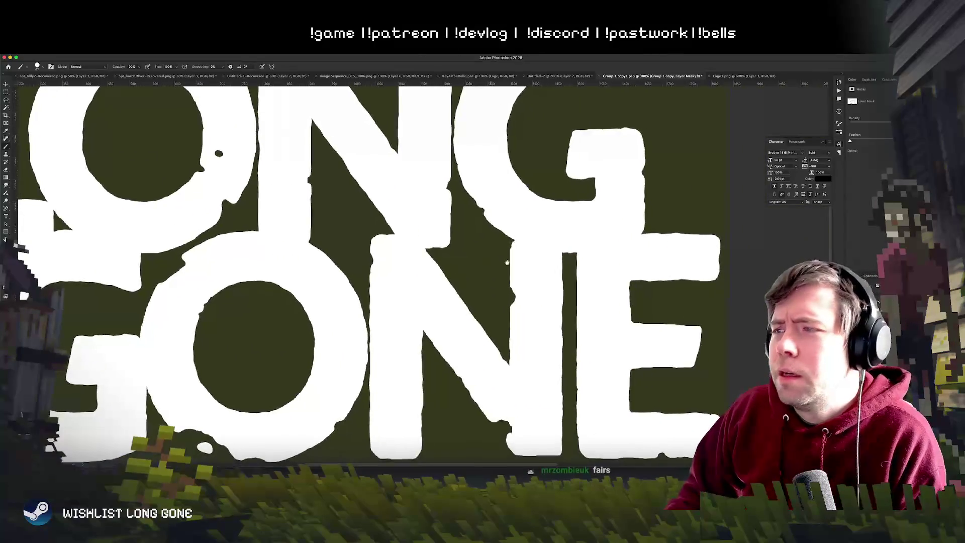
left_click_drag(404, 289, 504, 214)
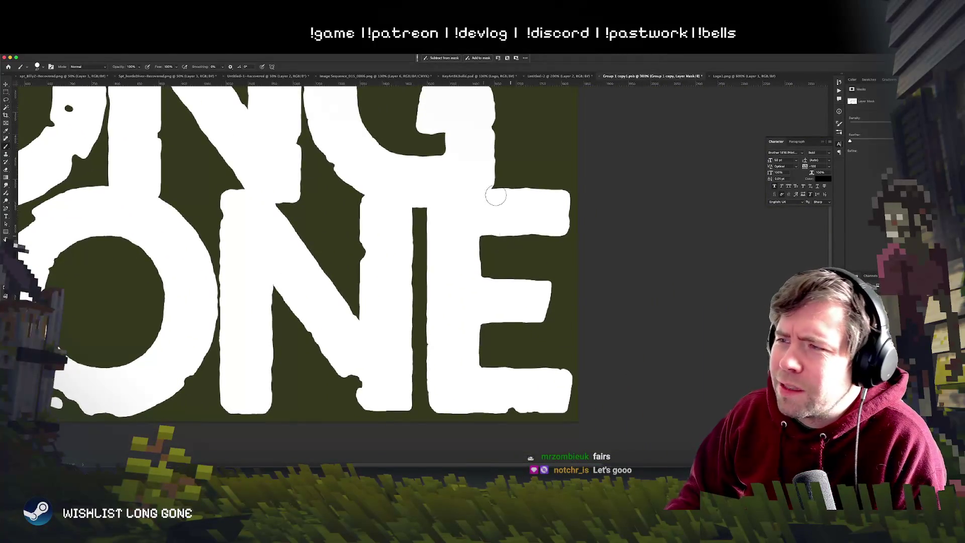
Step: Compare with the key art, then hide the mask overlay on the logo document
left_click(462, 79)
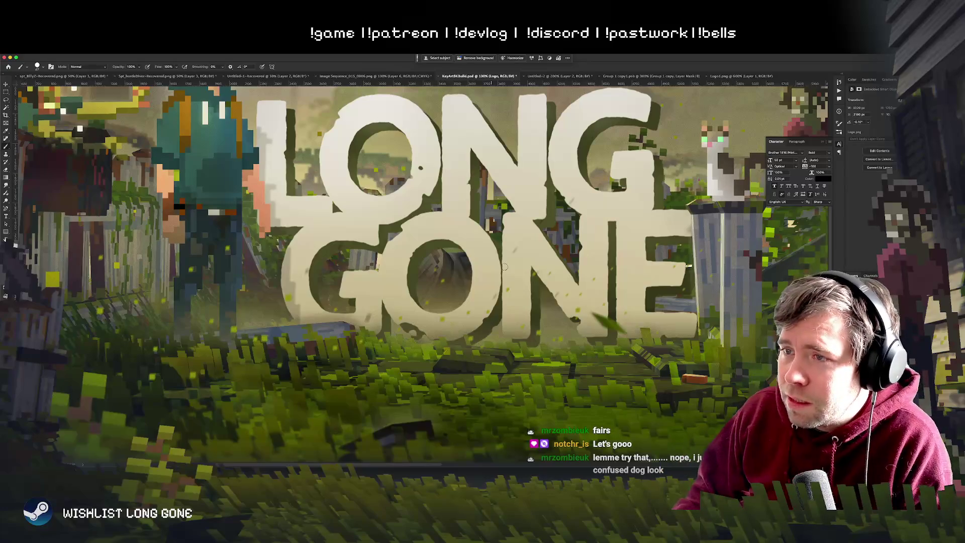
left_click(639, 76)
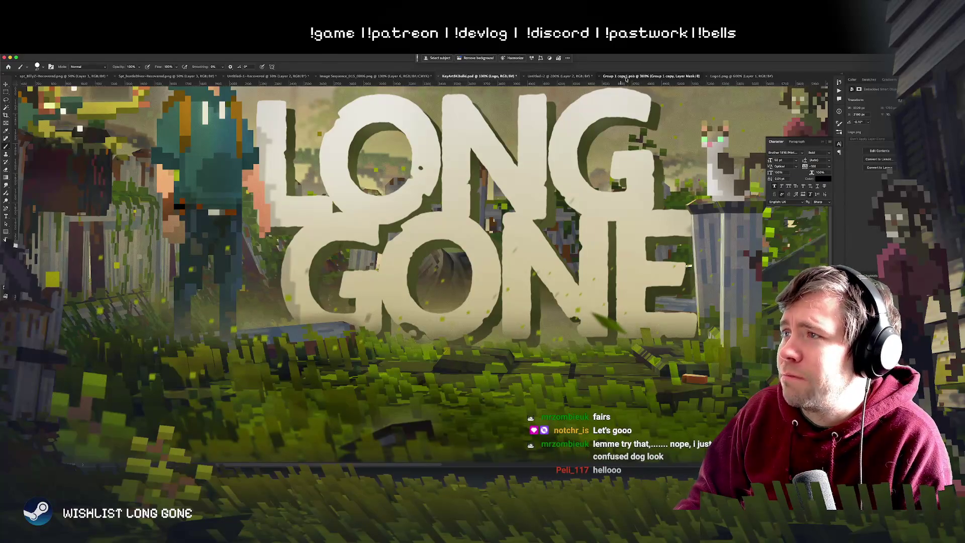
left_click_drag(535, 194, 556, 173)
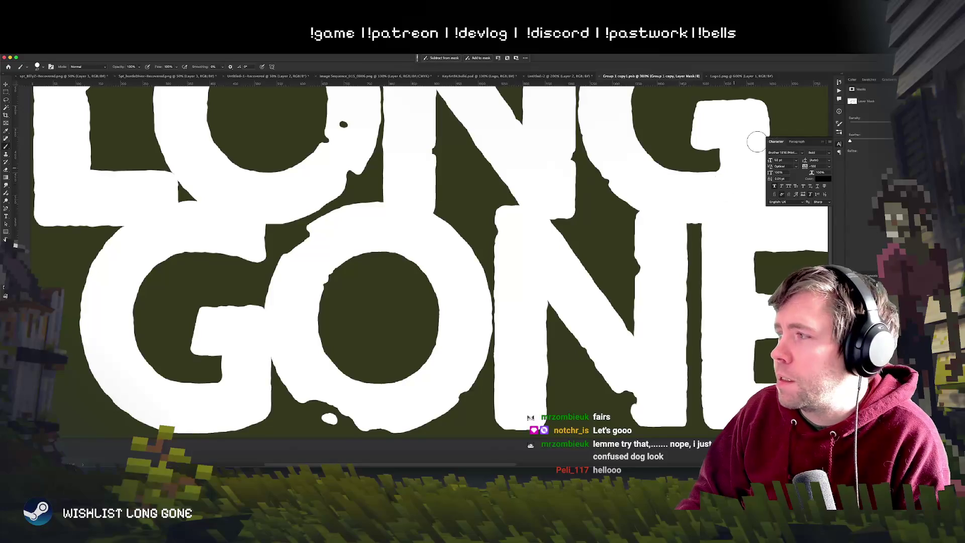
key("backslash")
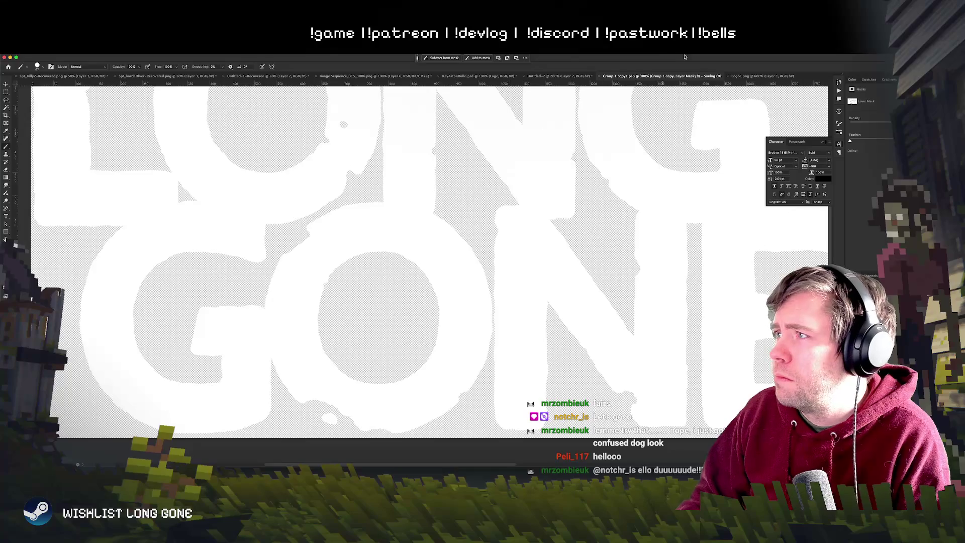
Step: Step through the open documents to the blurred Image Sequence_015_0006.png frame
left_click(558, 76)
left_click(480, 76)
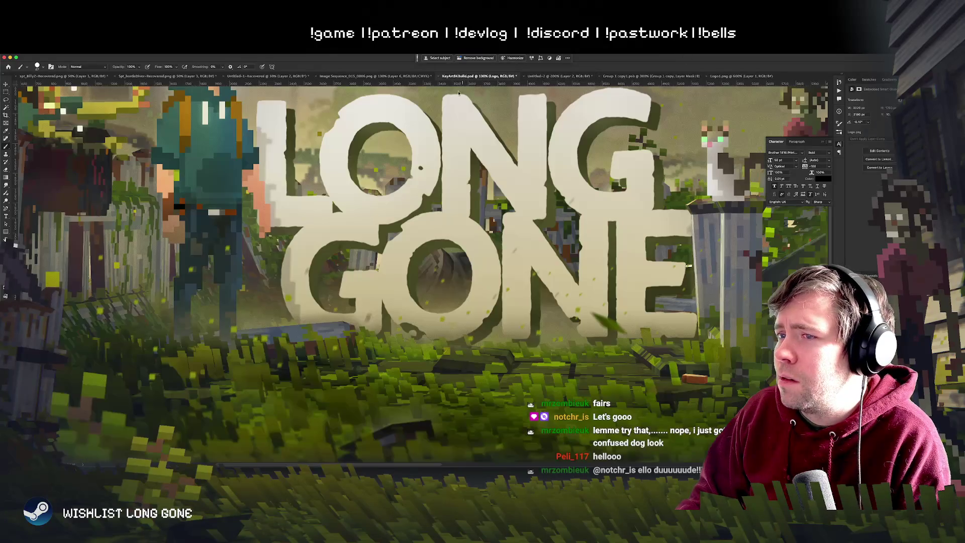
left_click_drag(502, 176, 415, 196)
left_click(375, 76)
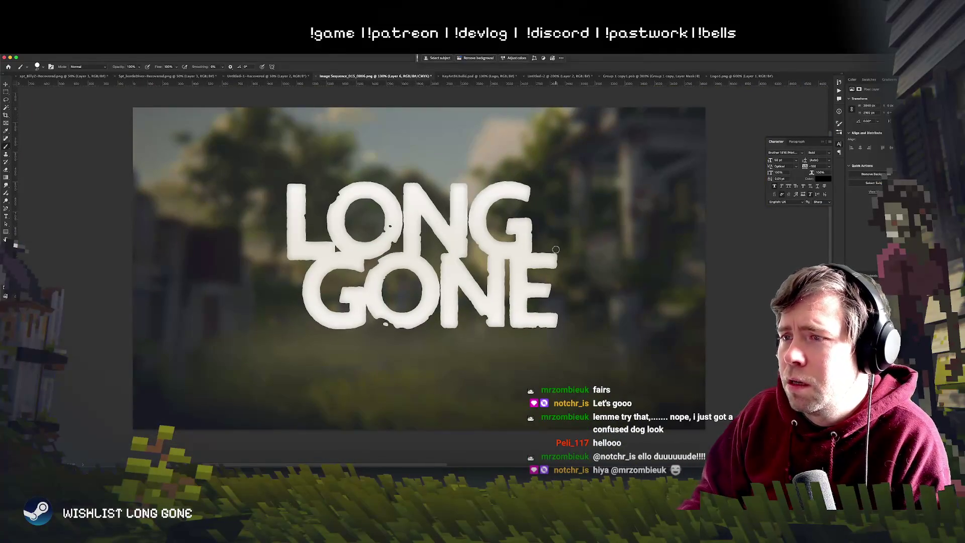
key("ctrl+minus")
key("ctrl+minus")
key("ctrl+1")
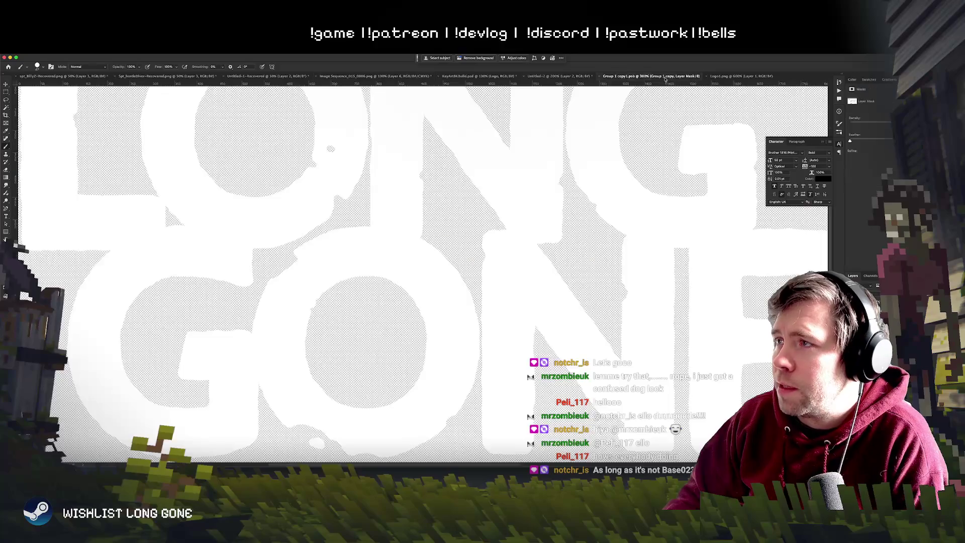
left_click(739, 76)
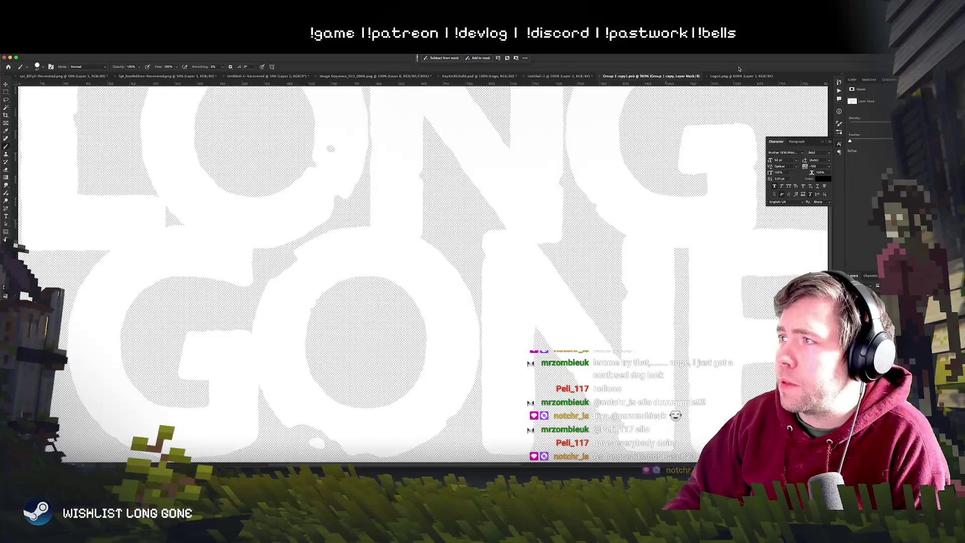
Step: Switch to the Group 1 copy1 layer mask, zoom out and make black the painting colour
key("ctrl+minus")
left_click(669, 76)
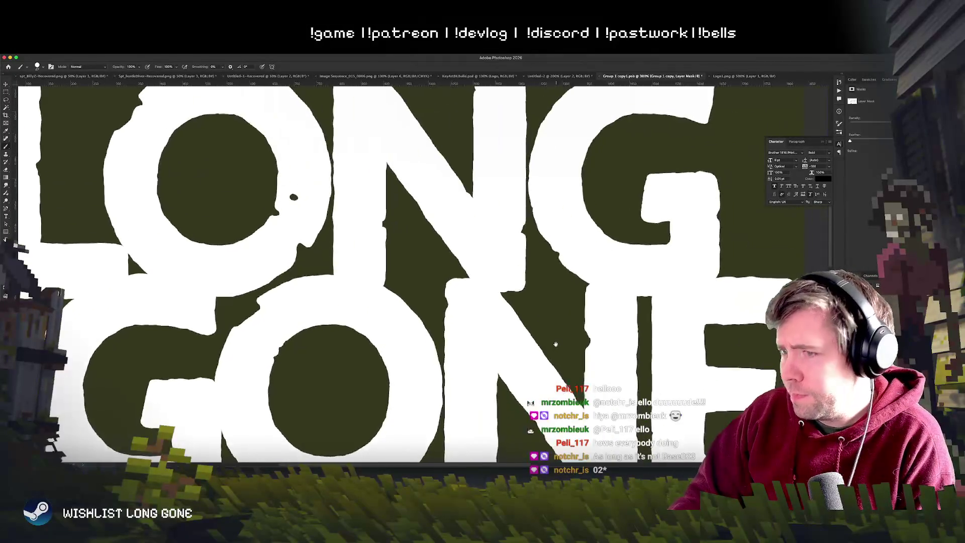
left_click_drag(629, 247, 558, 176)
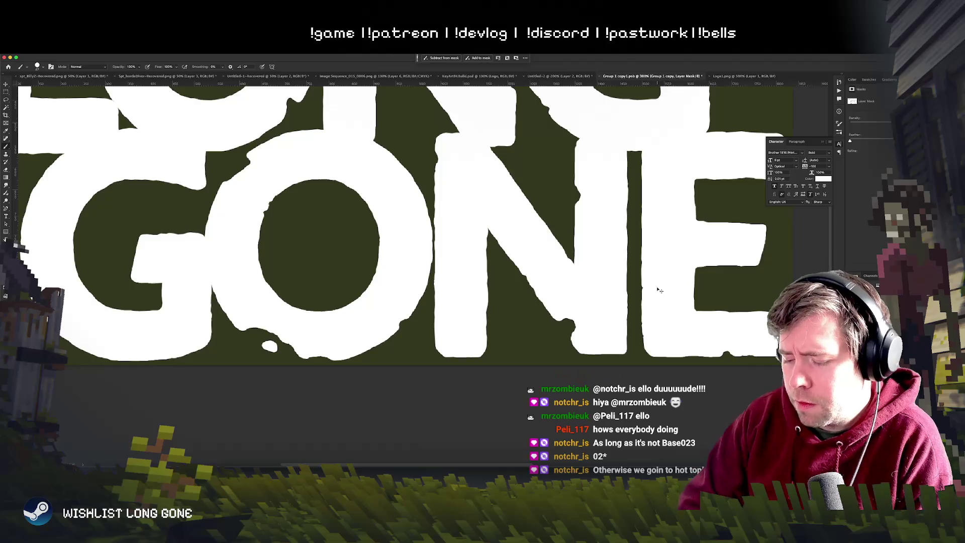
key("ctrl+minus")
key("ctrl+minus")
key("ctrl+minus")
scroll(658, 289, "up", 5)
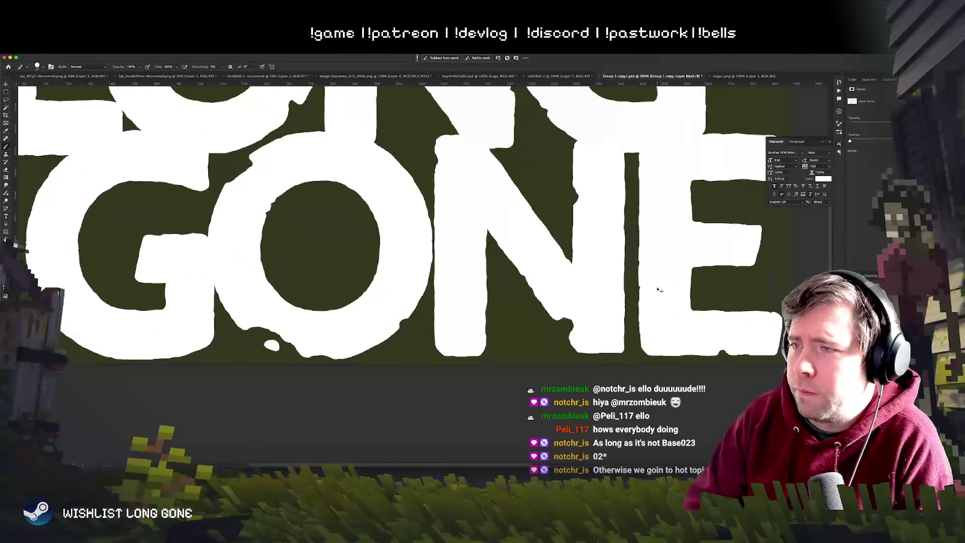
key("x")
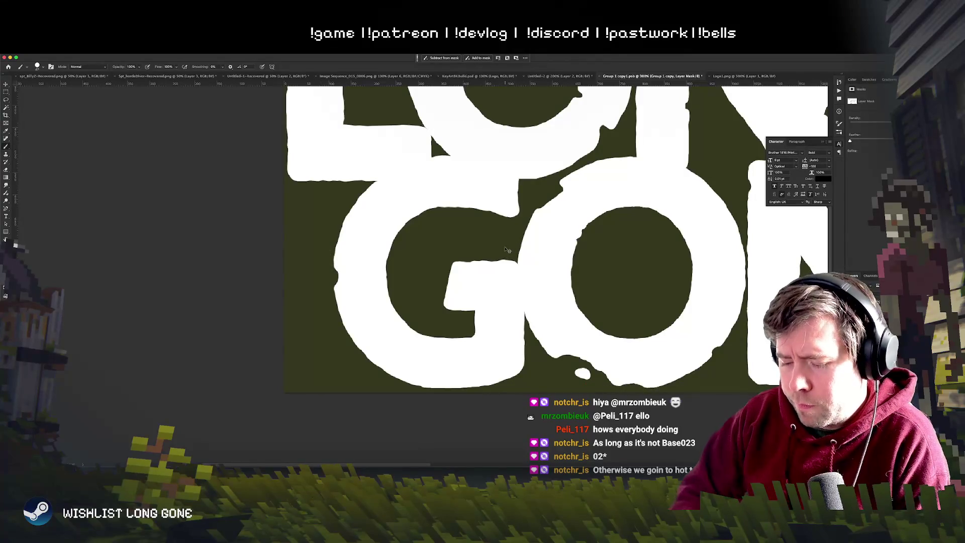
Step: Check the brush size and hardness settings in the brush presets
scroll(506, 247, "down", 5)
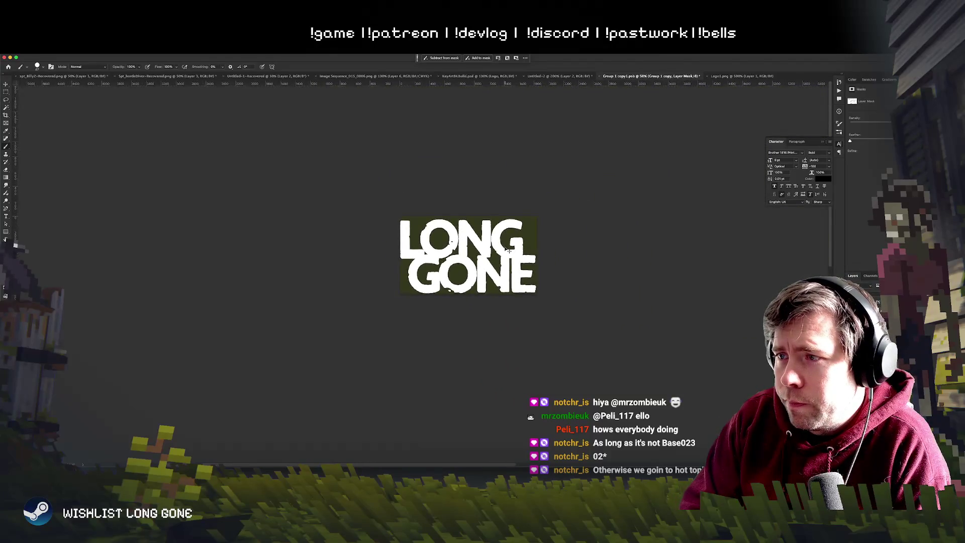
scroll(508, 250, "up", 1)
scroll(452, 262, "up", 2)
scroll(377, 279, "up", 2)
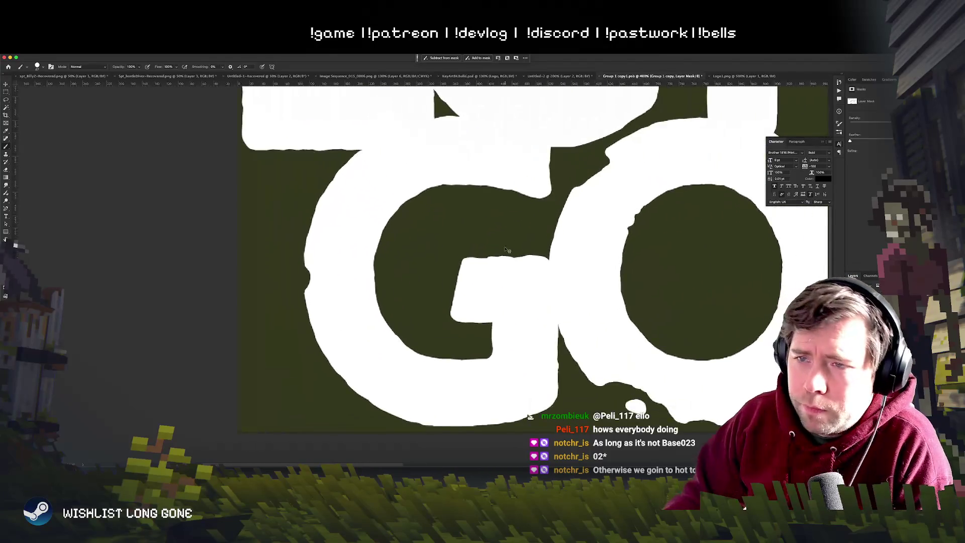
right_click(343, 287)
left_click(301, 316)
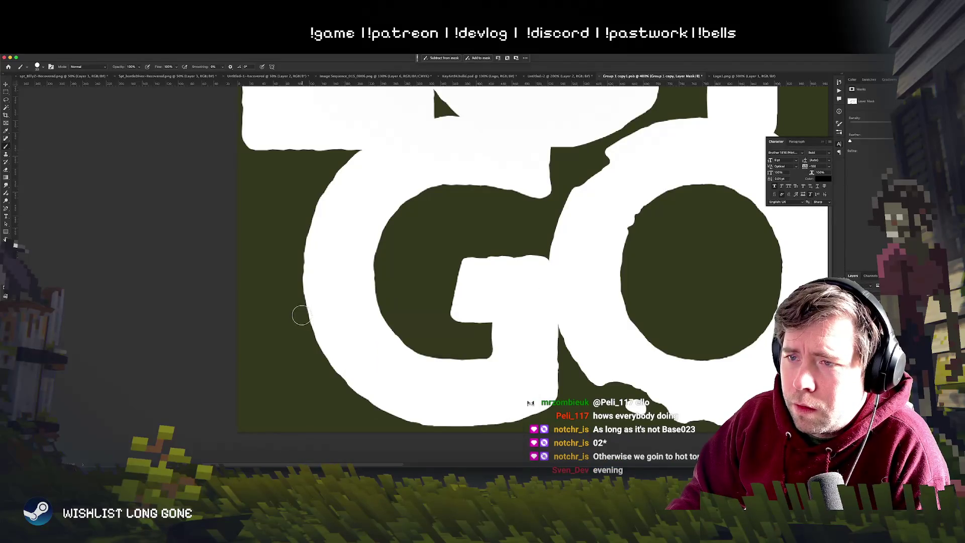
Step: Scroll around the mask and zoom so the LONG GONE wordmark fills the view
scroll(543, 278, "down", 2)
scroll(545, 279, "down", 2)
scroll(545, 280, "up", 2)
scroll(545, 280, "down", 2)
scroll(545, 280, "up", 2)
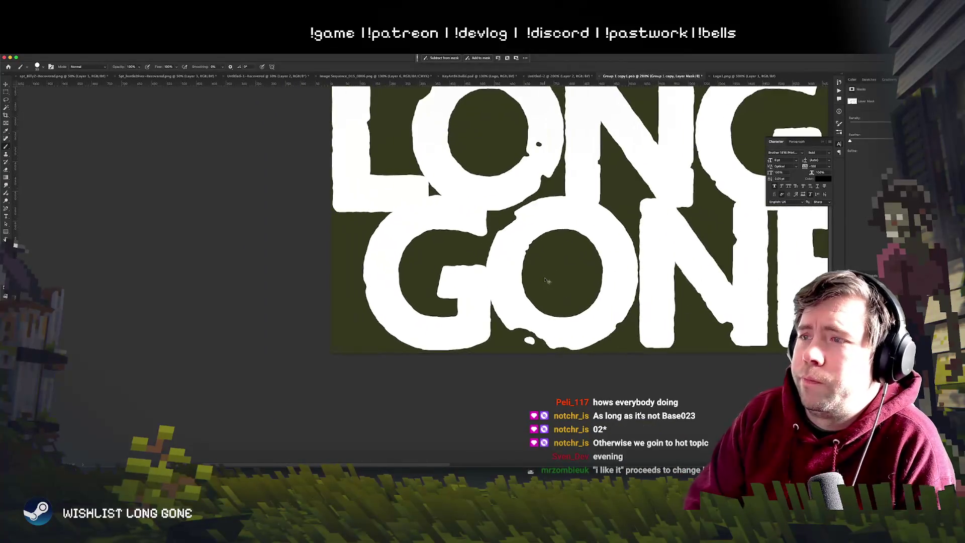
scroll(544, 278, "down", 2)
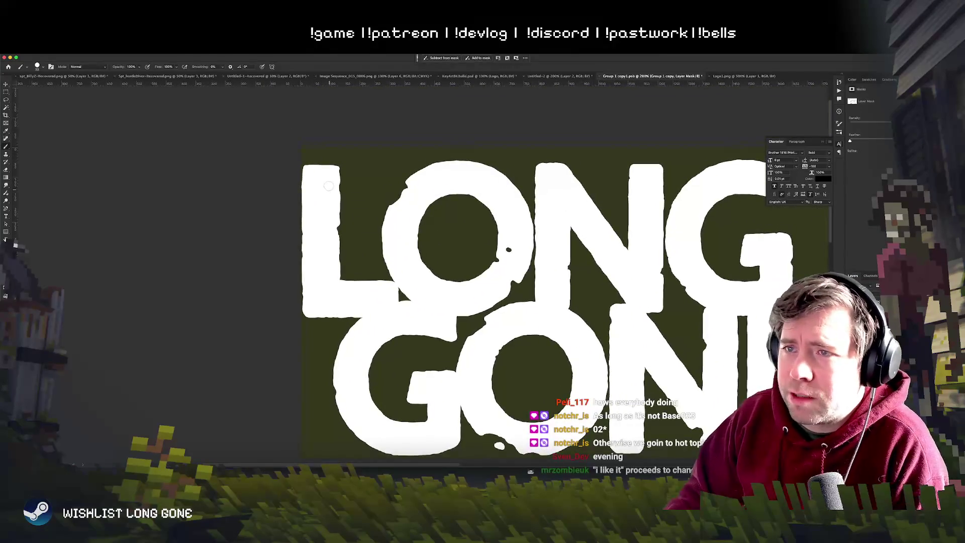
scroll(460, 188, "down", 1)
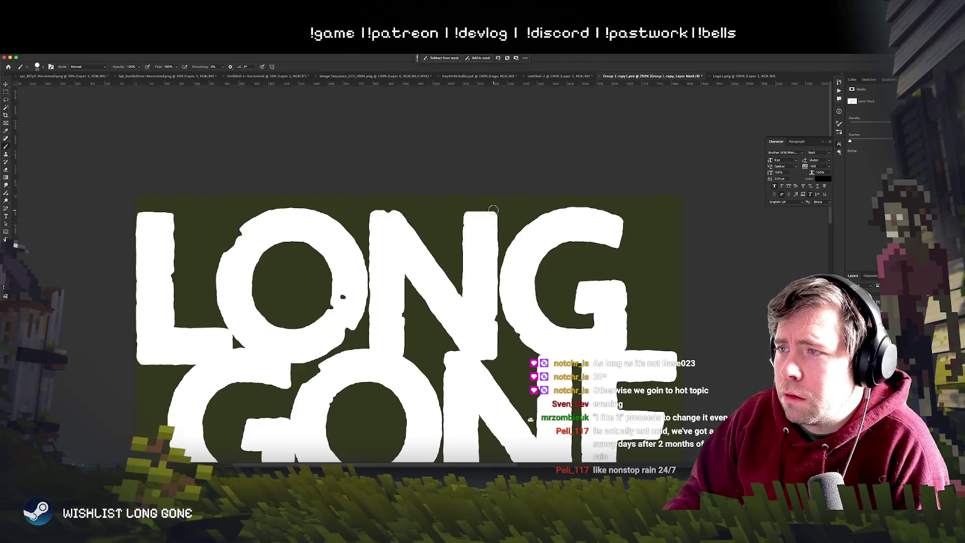
key("super+minus")
key("super+minus")
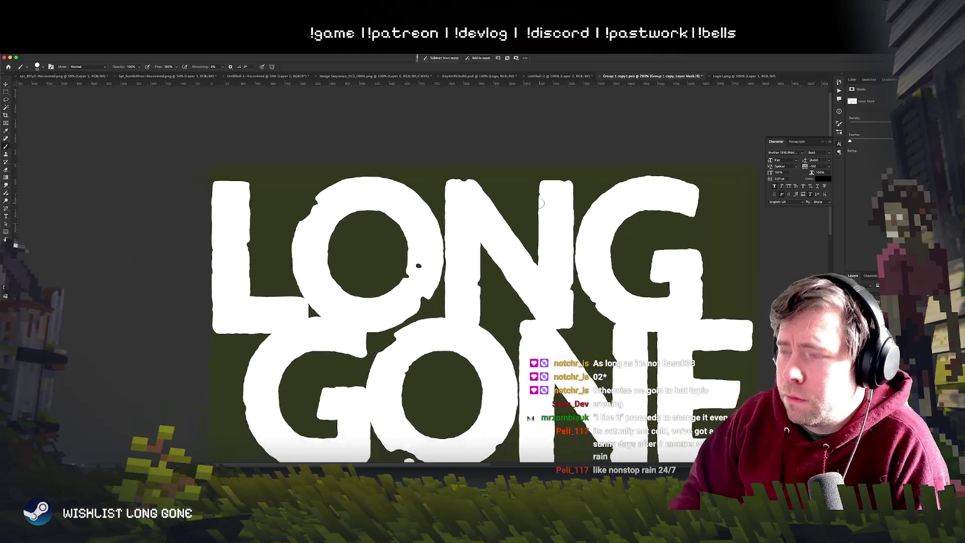
key("super+minus")
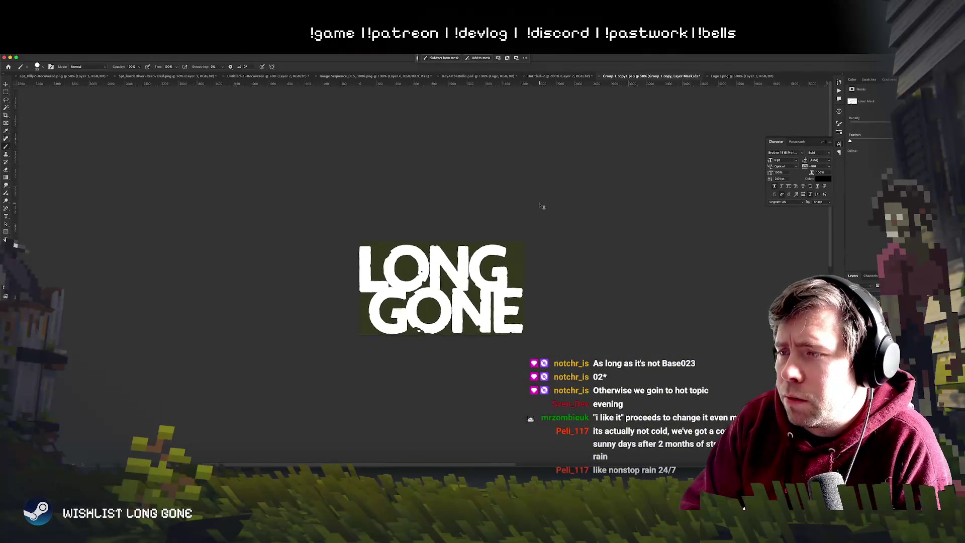
key("super+plus")
key("super+plus")
key("super+minus")
key("super+minus")
key("super+plus")
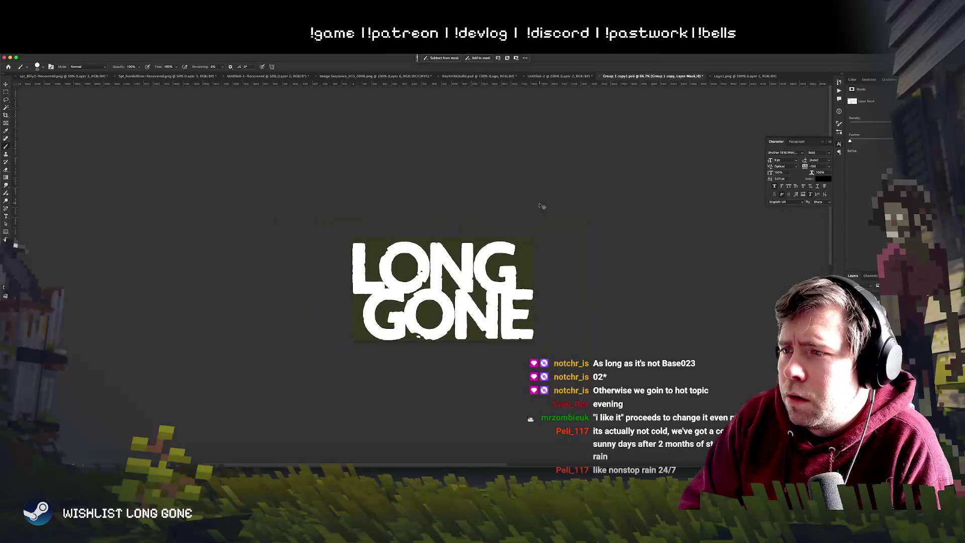
key("super+plus")
key("super+plus")
key("super+plus")
Step: Paint a small dark chip onto the top of the G at 200% zoom
left_click_drag(540, 203, 482, 336)
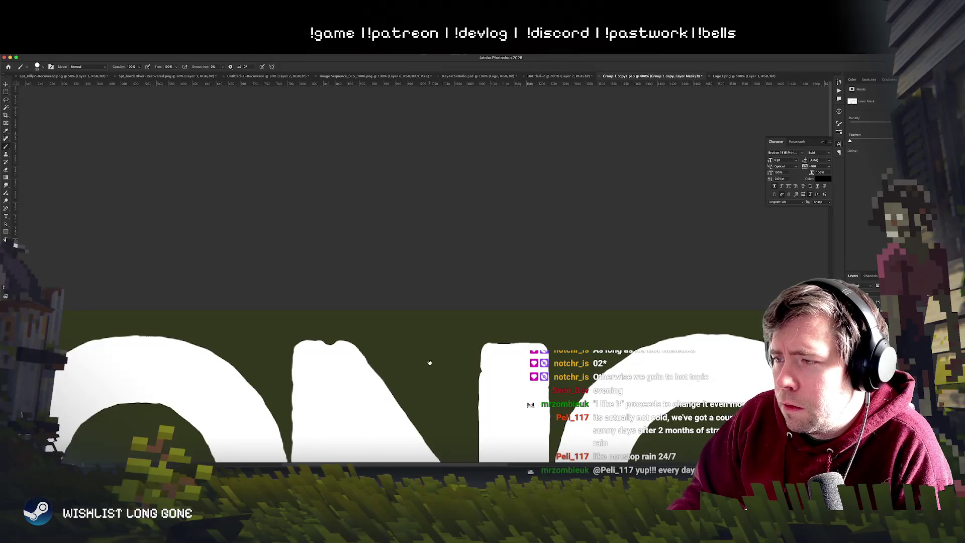
key("super+minus")
key("super+minus")
key("super+minus")
key("super+minus")
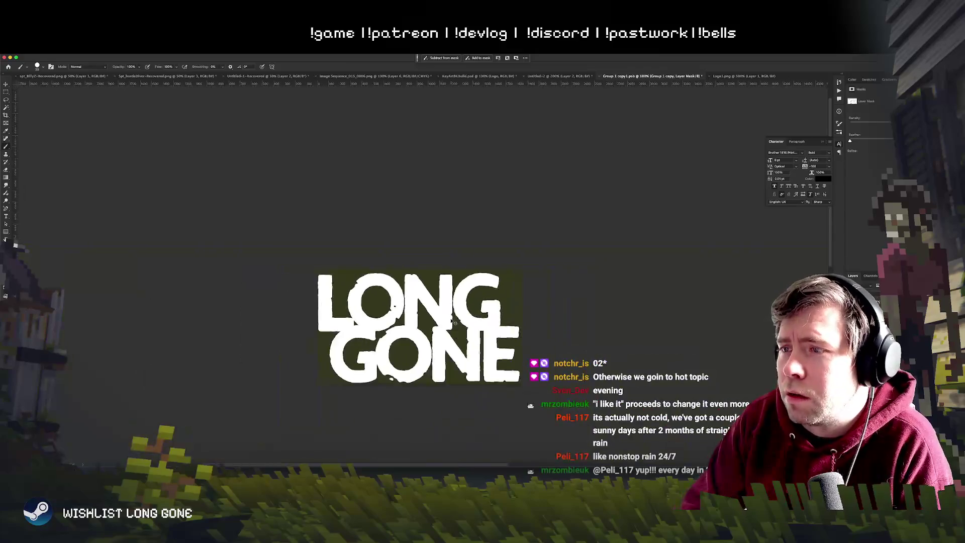
key("super+plus")
key("super+plus")
scroll(335, 312, "down", 5)
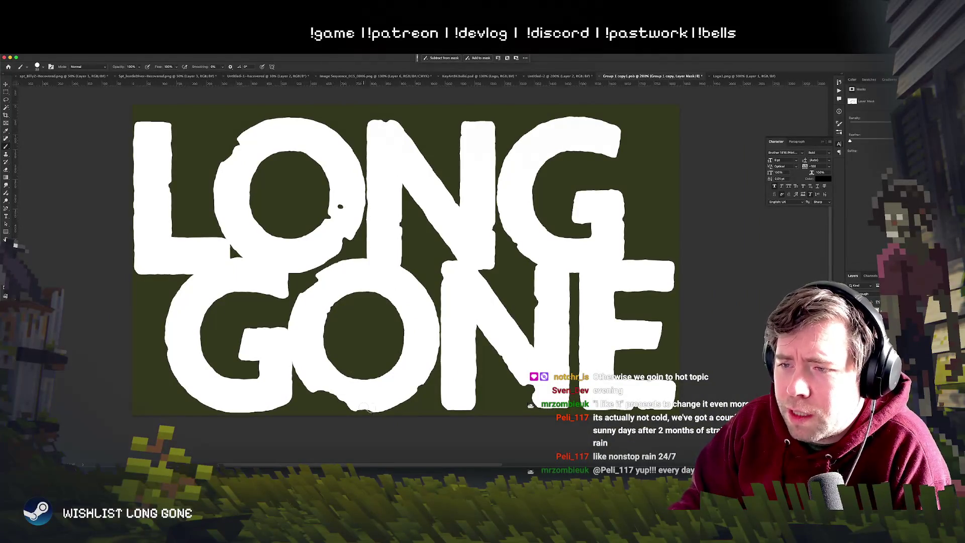
scroll(493, 411, "right", 5)
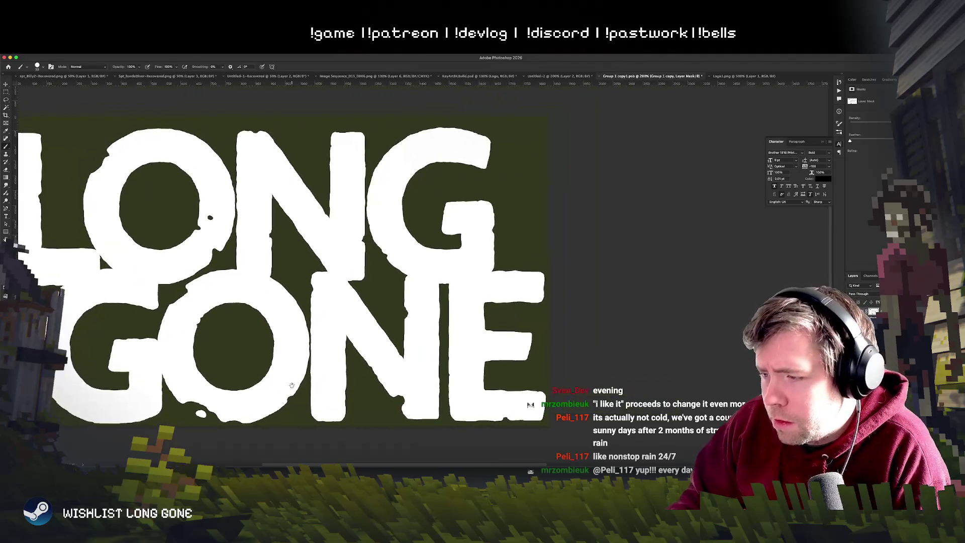
left_click(477, 144)
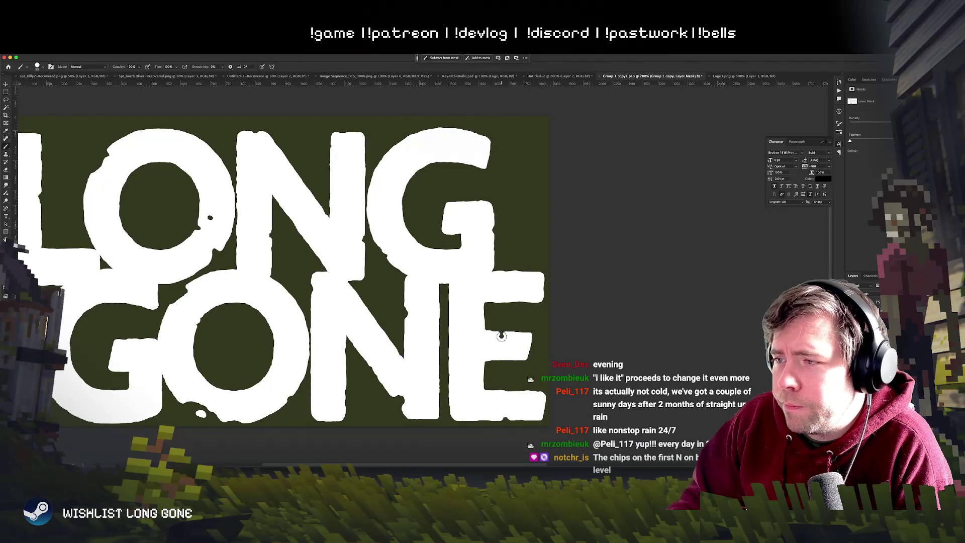
Step: Try a dark stroke across the N and G at 300% zoom, then undo it
key("super+minus")
key("super+minus")
key("super+minus")
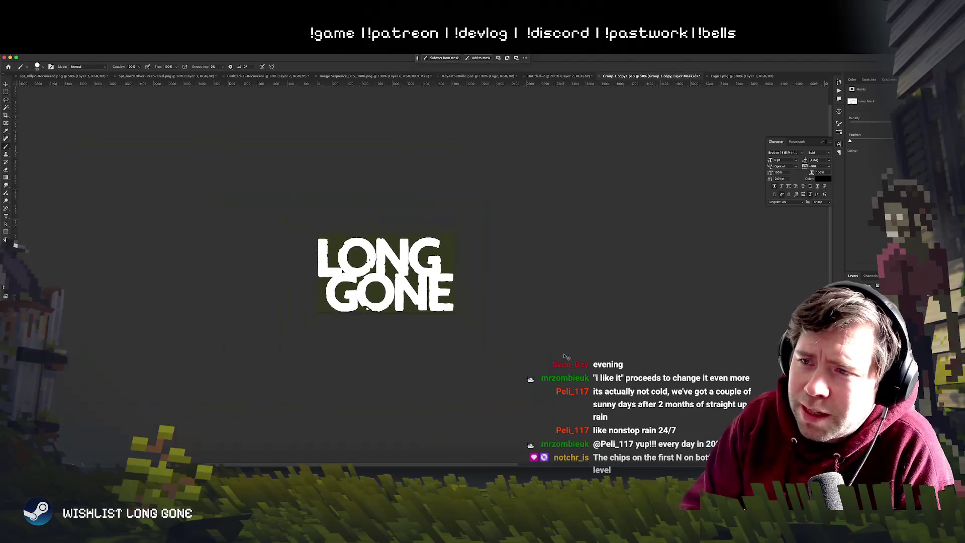
key("super+minus")
key("super+plus")
key("super+plus")
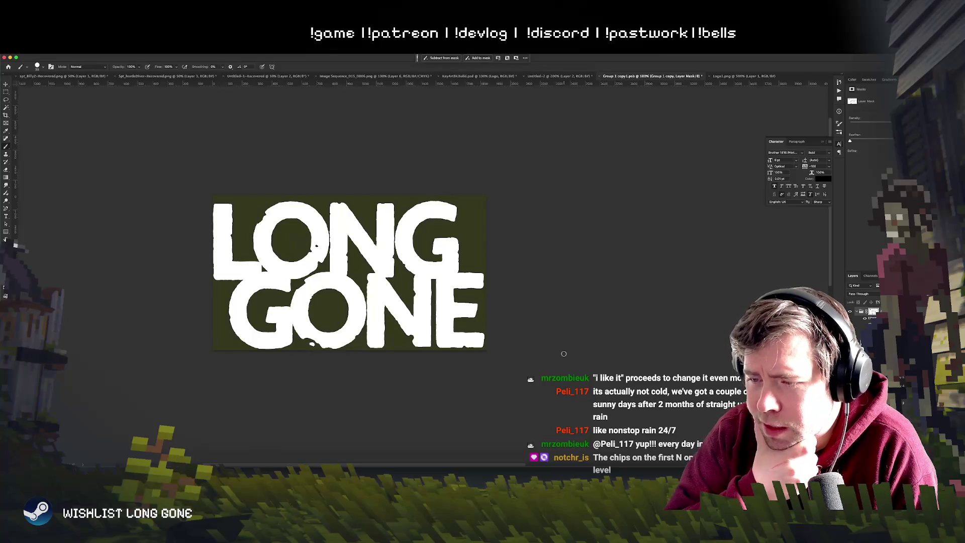
key("ctrl+plus")
key("ctrl+plus")
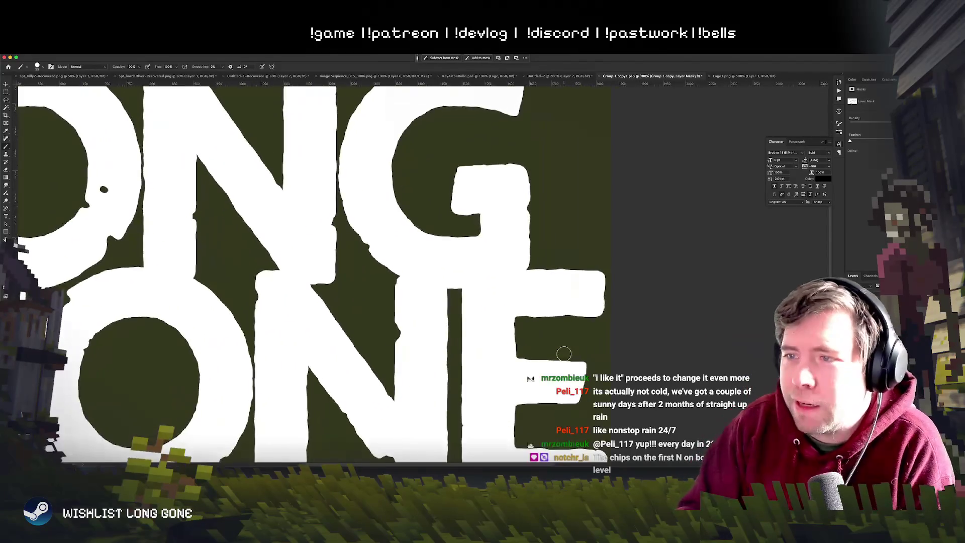
key("ctrl+minus")
key("ctrl+plus")
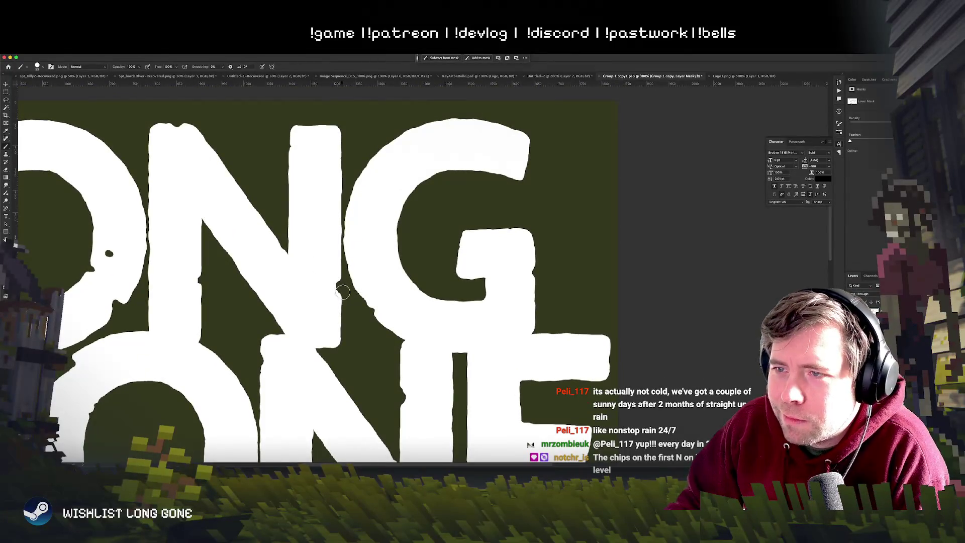
scroll(463, 163, "left", 5)
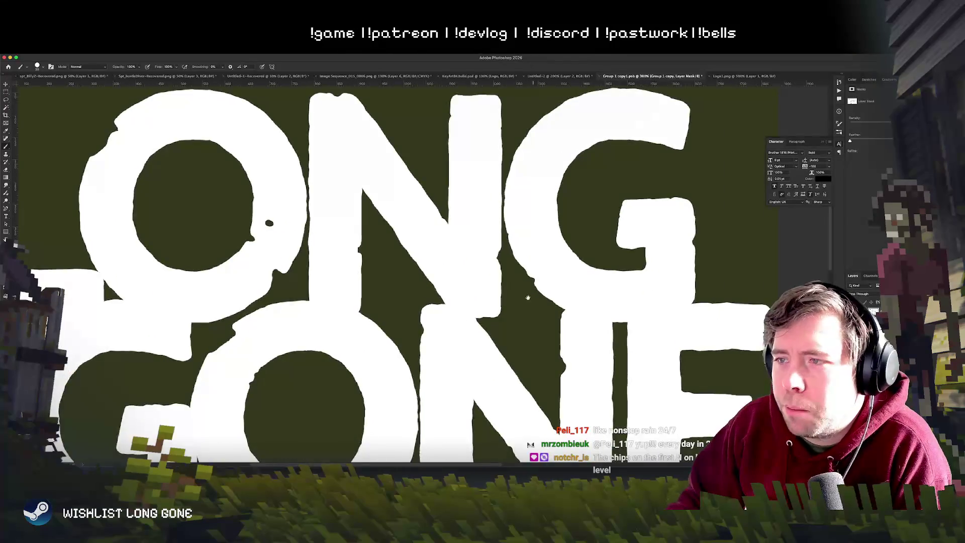
left_click_drag(416, 186, 636, 254)
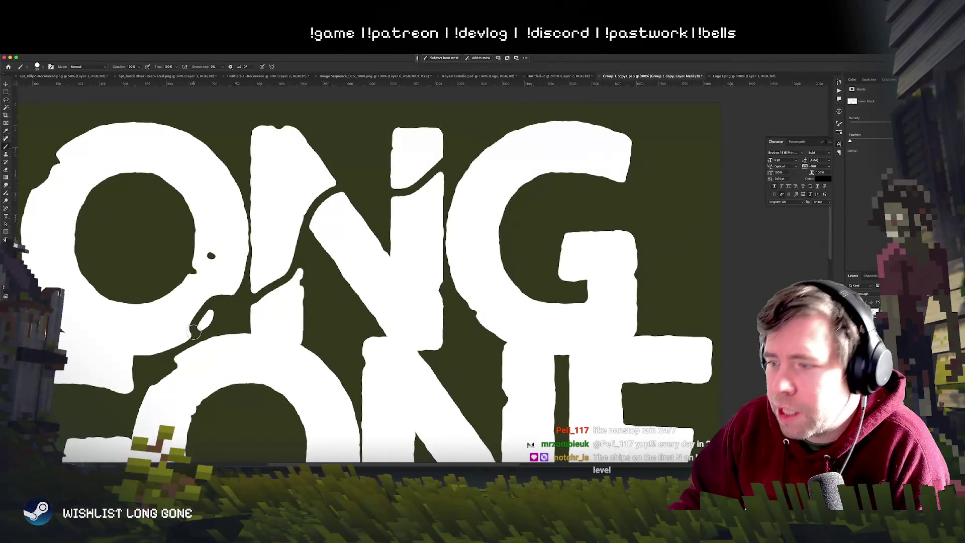
key("ctrl+z")
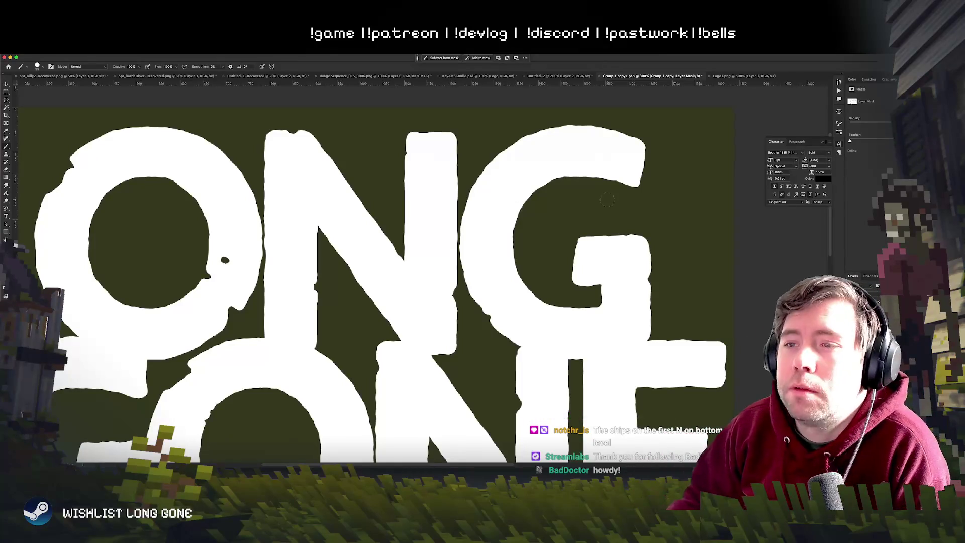
Step: Paint dark chips into the G's top-right corner and along its top edge
scroll(529, 283, "right", 3)
scroll(482, 283, "right", 3)
scroll(440, 283, "right", 2)
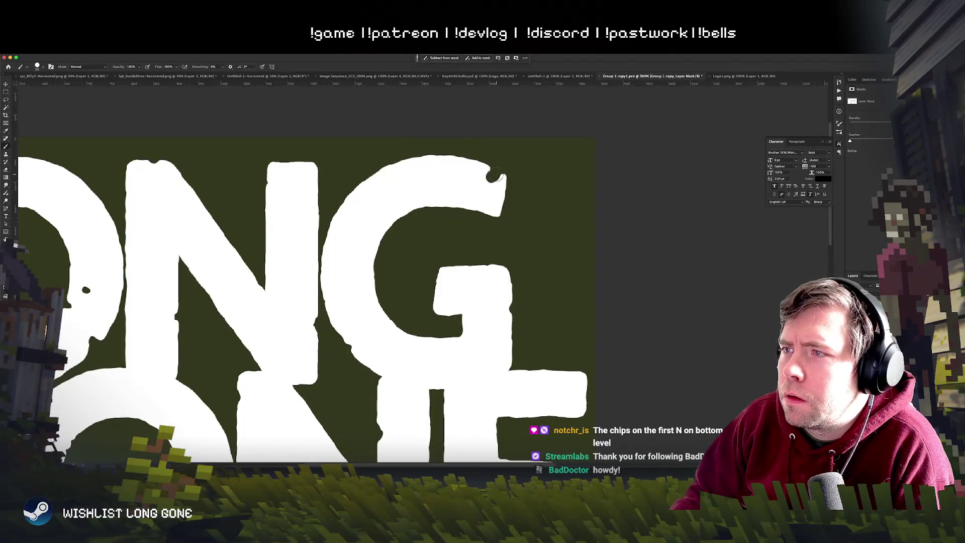
mouse_move(493, 182)
left_mouse_down()
mouse_move(487, 176)
mouse_move(659, 150)
left_mouse_up()
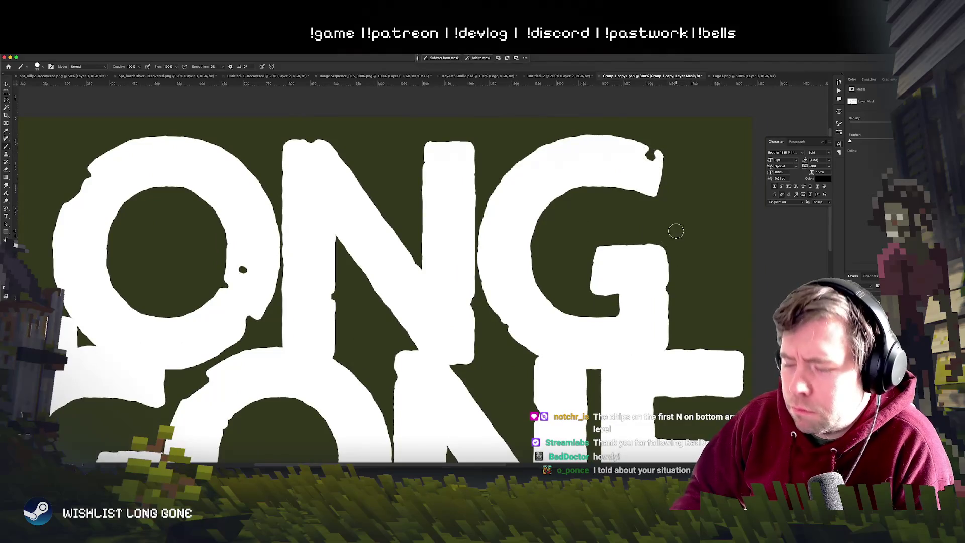
key("ctrl+minus")
key("ctrl+minus")
key("ctrl+minus")
key("ctrl+minus")
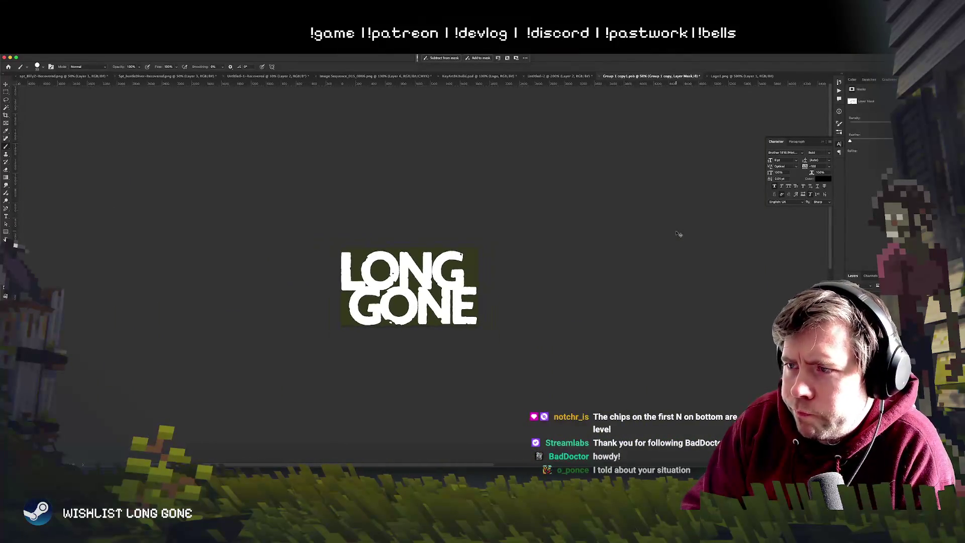
key("ctrl+plus")
key("ctrl+plus")
key("ctrl+plus")
left_click(622, 145)
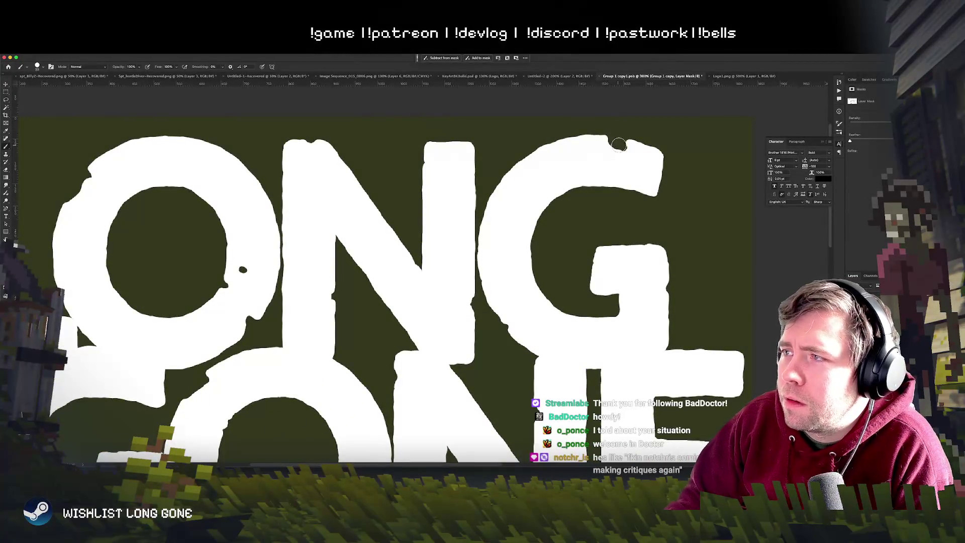
scroll(603, 184, "up", 3)
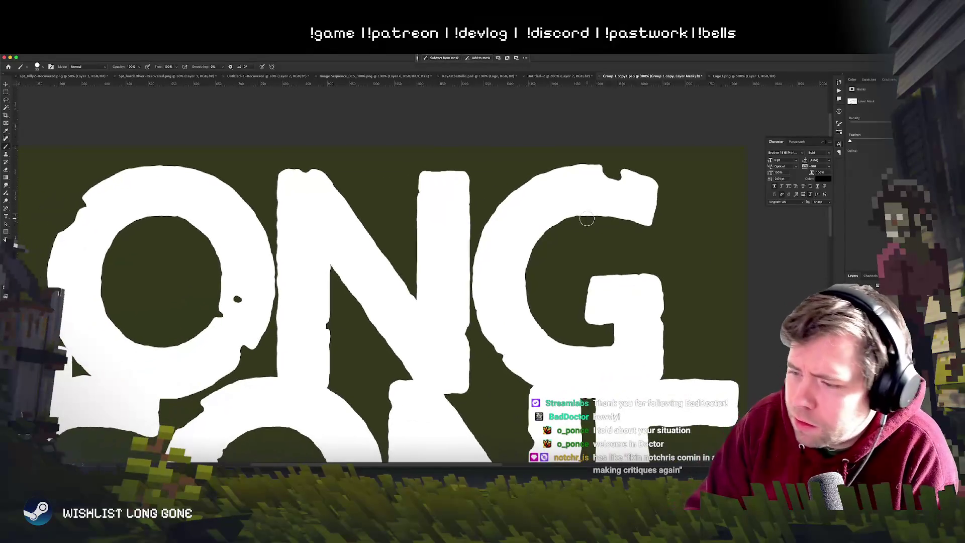
Step: Check the whole logo at several magnifications, ending zoomed in on the NE of GONE
key("super+1")
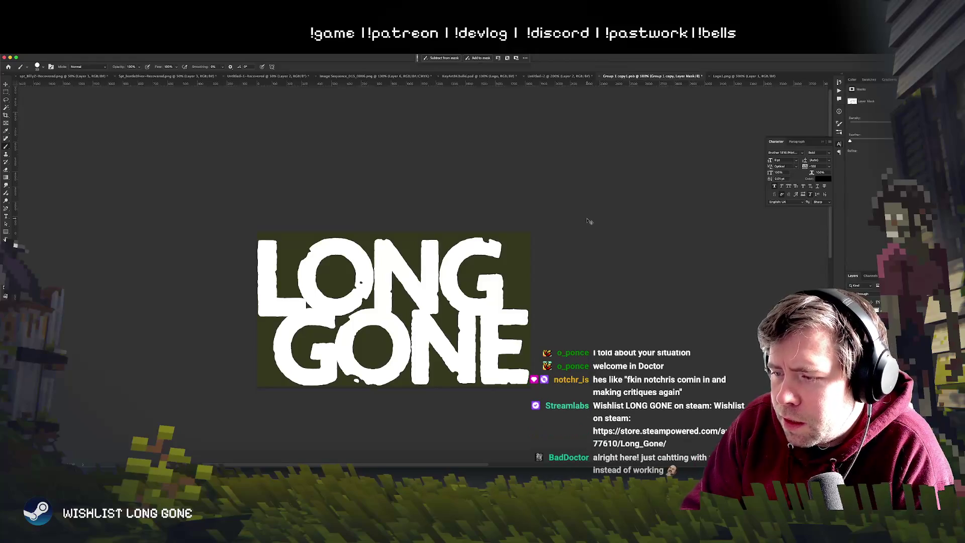
key("super+plus")
key("super+plus")
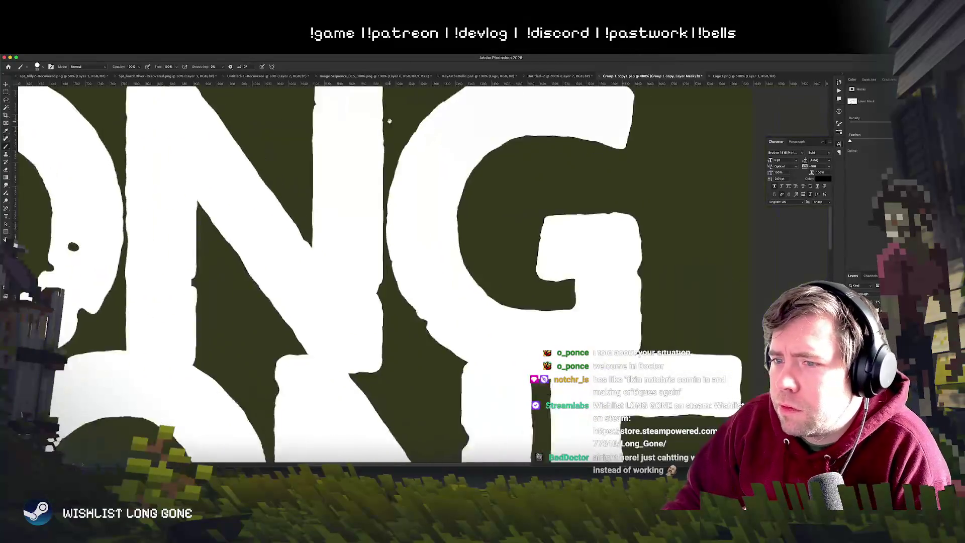
scroll(390, 121, "down", 10)
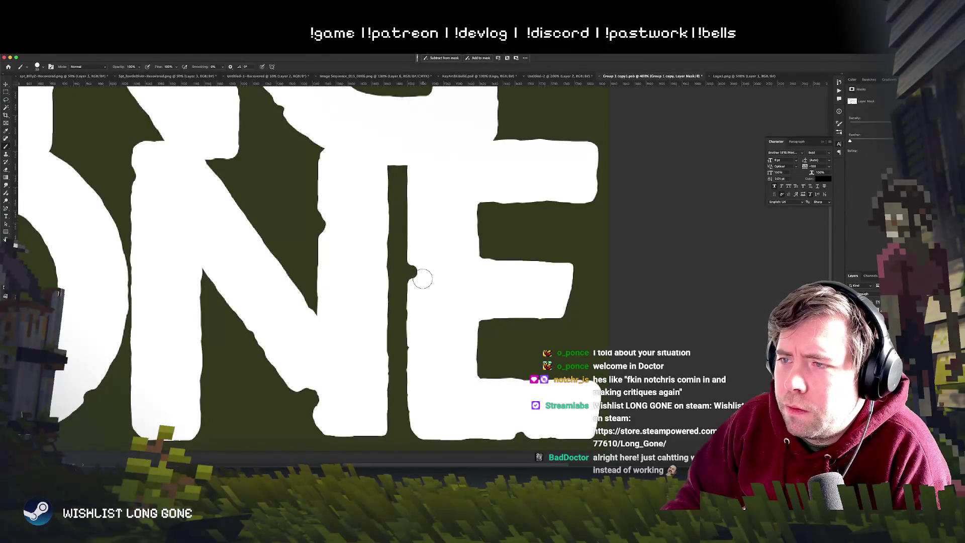
key("super+minus")
key("super+minus")
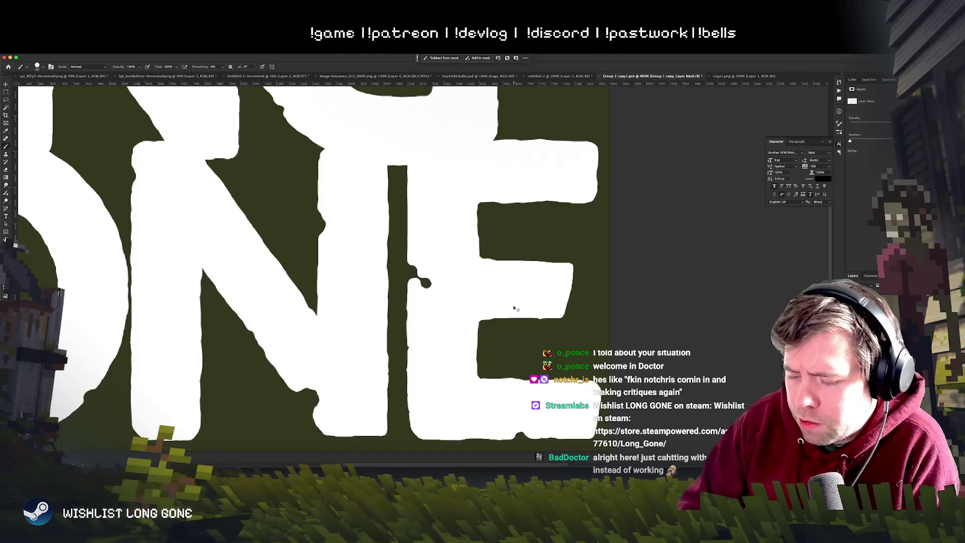
key("super+minus")
key("super+minus")
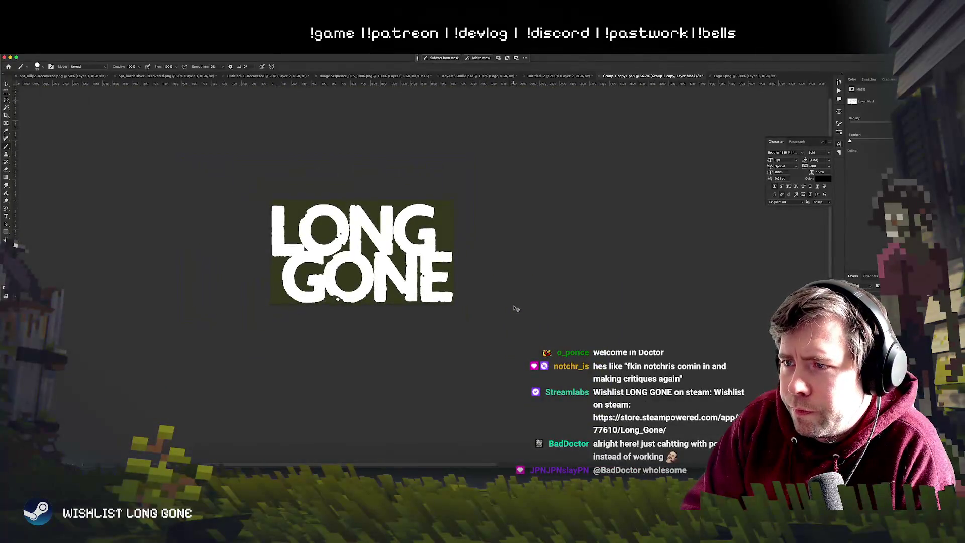
key("super+plus")
key("super+plus")
key("super+minus")
key("super+minus")
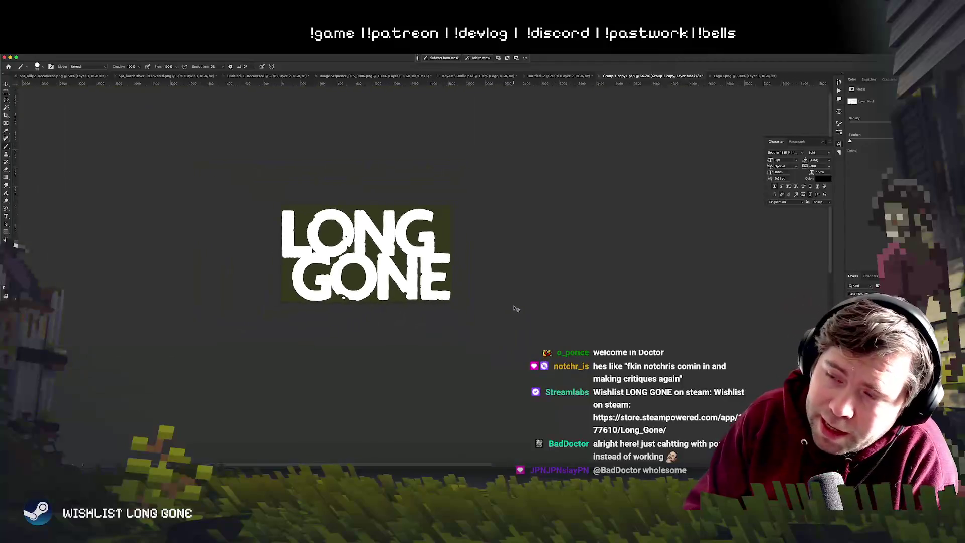
key("super+plus")
key("super+plus")
key("super+plus")
key("super+plus")
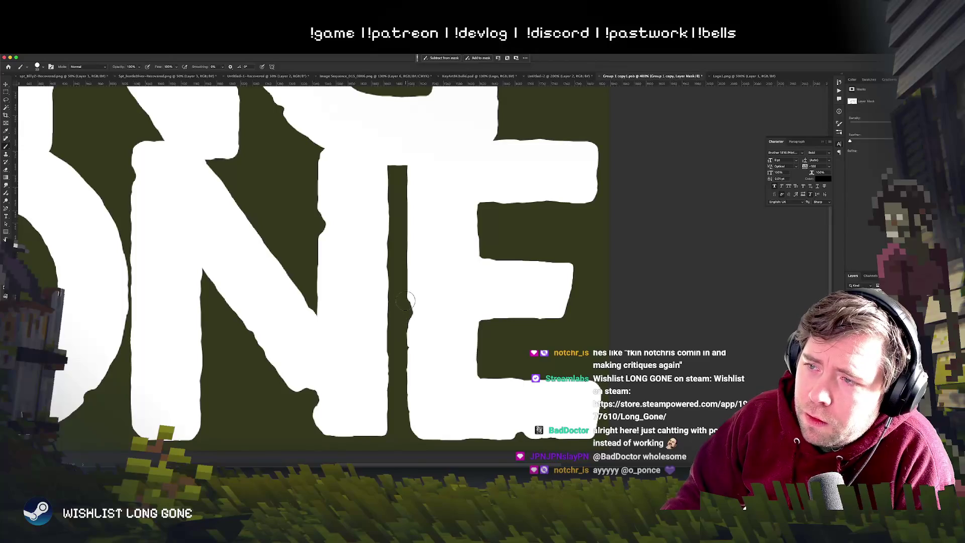
key("super+minus")
key("super+minus")
key("super+minus")
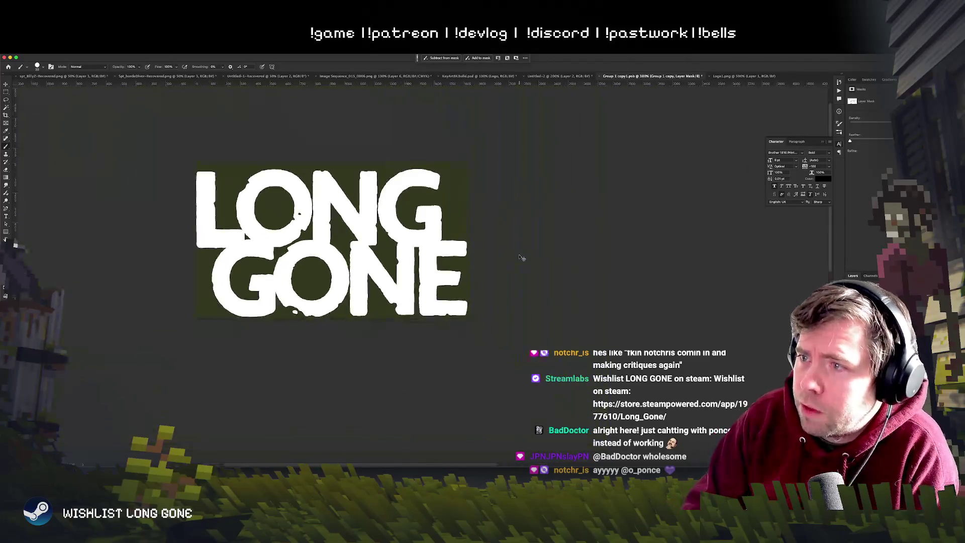
key("super+minus")
key("super+minus")
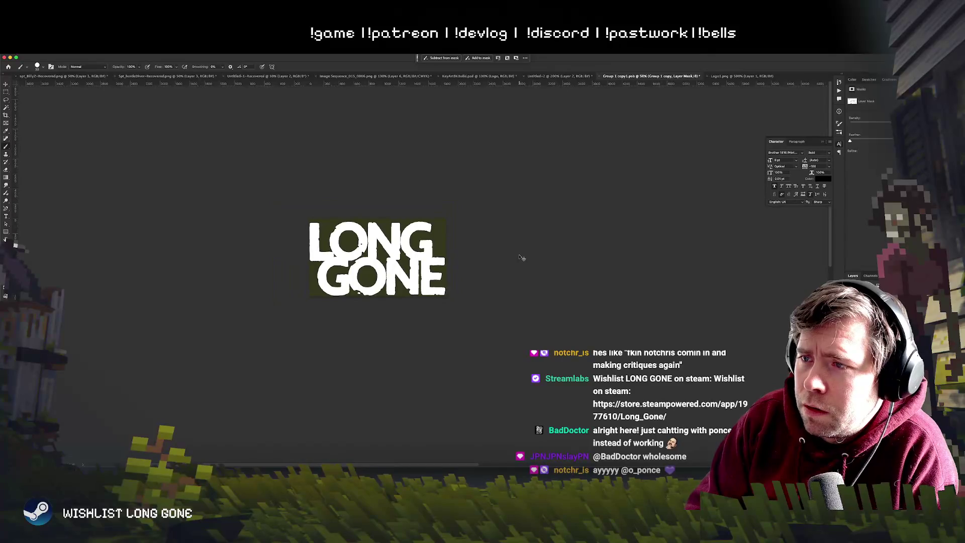
key("super+plus")
key("super+plus")
key("super+plus")
key("super+plus")
key("super+plus")
Step: Paint a thin curved crack across the E of GONE up to its middle bar
left_click_drag(404, 262, 543, 392)
key("super+z")
mouse_move(502, 352)
left_mouse_down()
mouse_move(408, 256)
mouse_move(456, 312)
left_mouse_up()
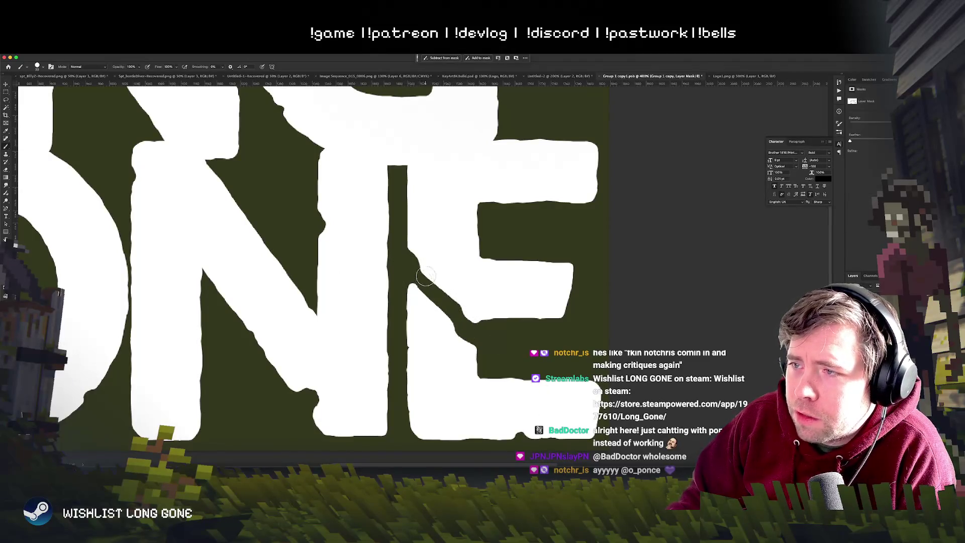
left_click_drag(425, 275, 463, 253)
Step: Shrink the brush to 25 px and dab a chip into the E's inner corner
scroll(506, 252, "down", 3)
scroll(507, 251, "down", 3)
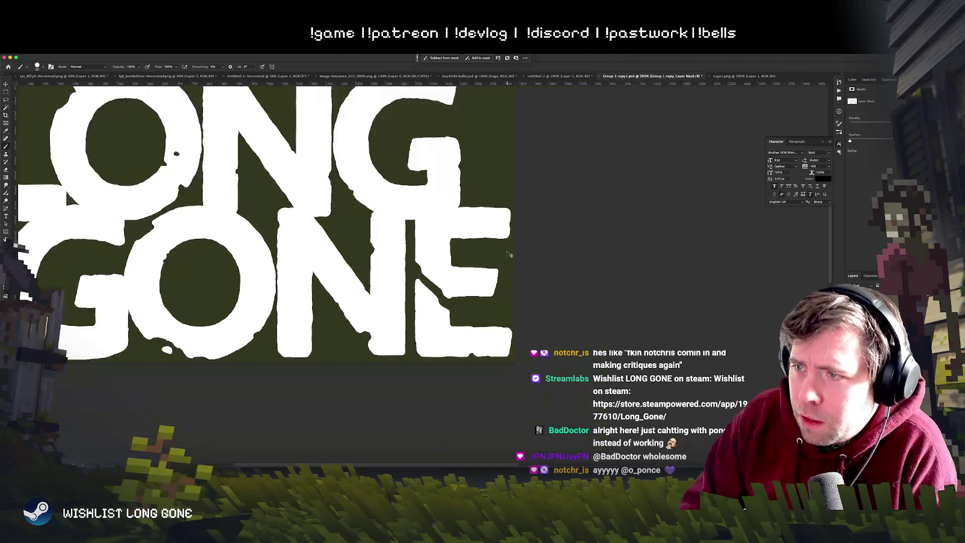
scroll(508, 252, "down", 3)
scroll(509, 254, "down", 1)
scroll(508, 253, "down", 1)
scroll(507, 252, "up", 1)
scroll(507, 251, "up", 2)
scroll(507, 251, "down", 1)
scroll(506, 251, "up", 1)
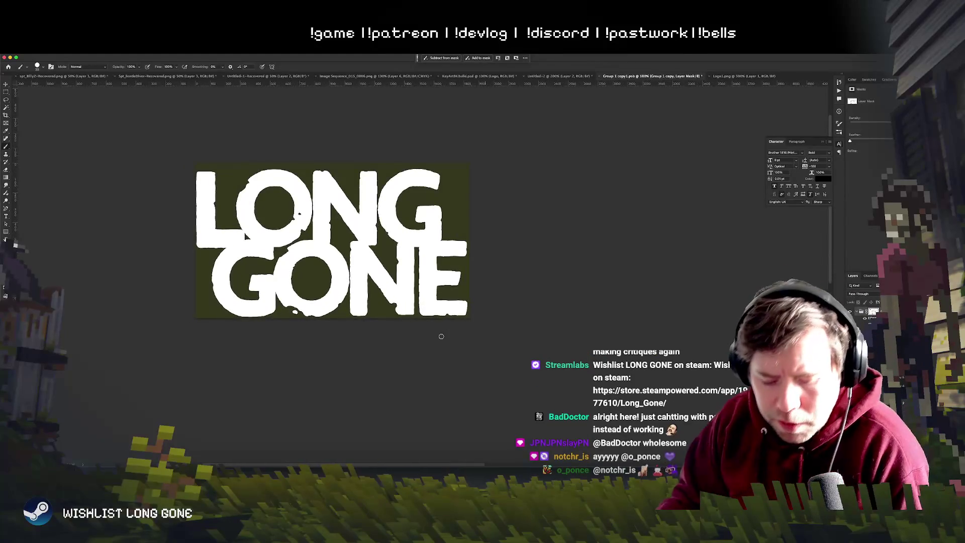
right_click(460, 288)
left_click_drag(478, 300, 476, 301)
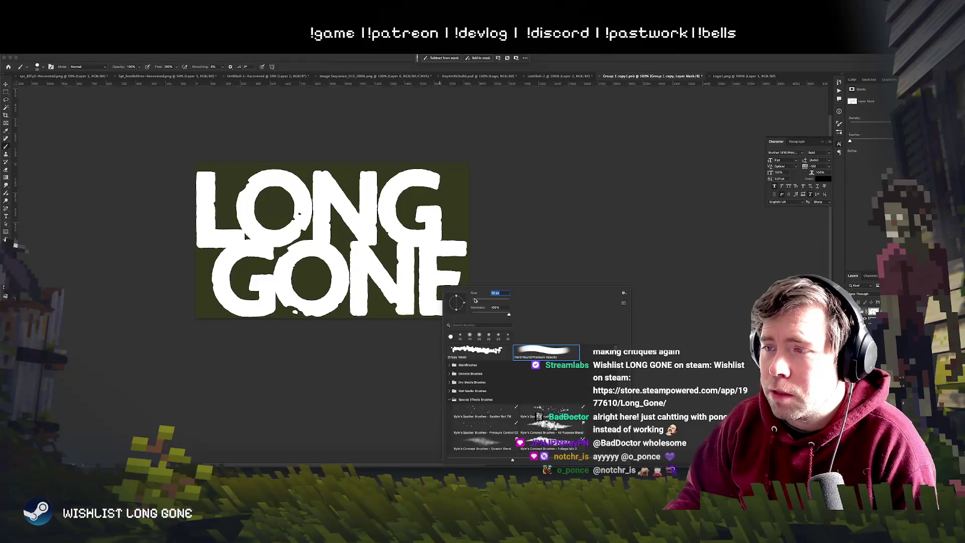
key("Return")
scroll(447, 278, "up", 2)
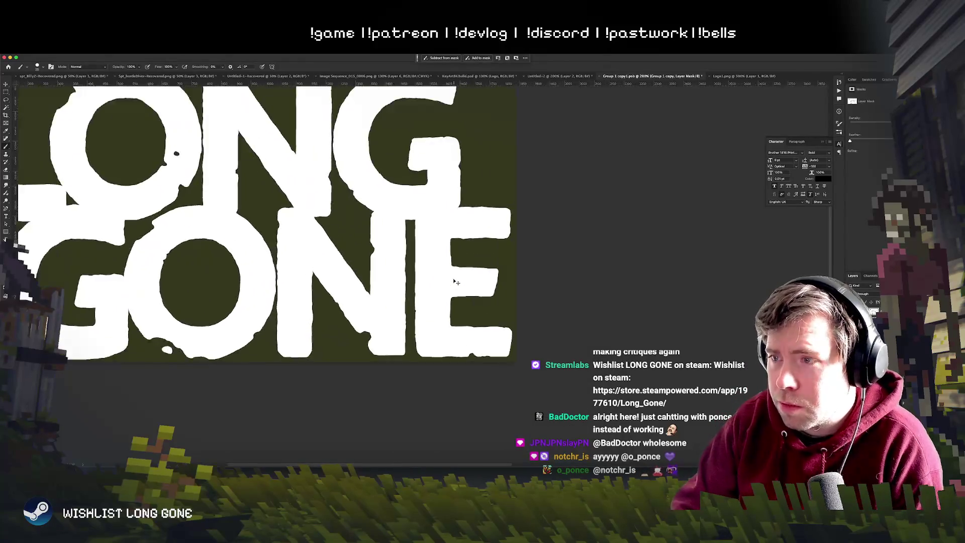
left_click(457, 264)
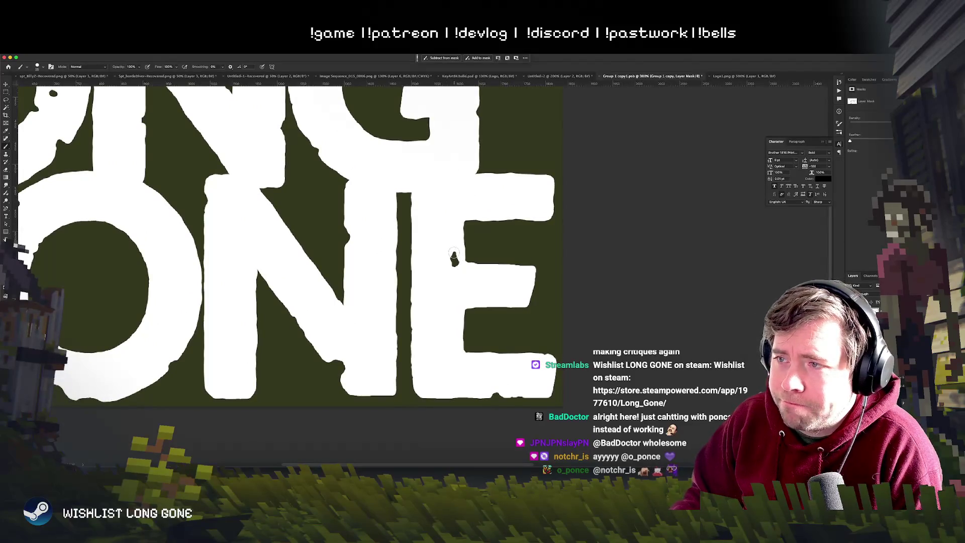
Step: Zoom out to check the whole logo, then return the view to 100% on ONE
scroll(490, 284, "up", 2)
scroll(495, 261, "up", 2)
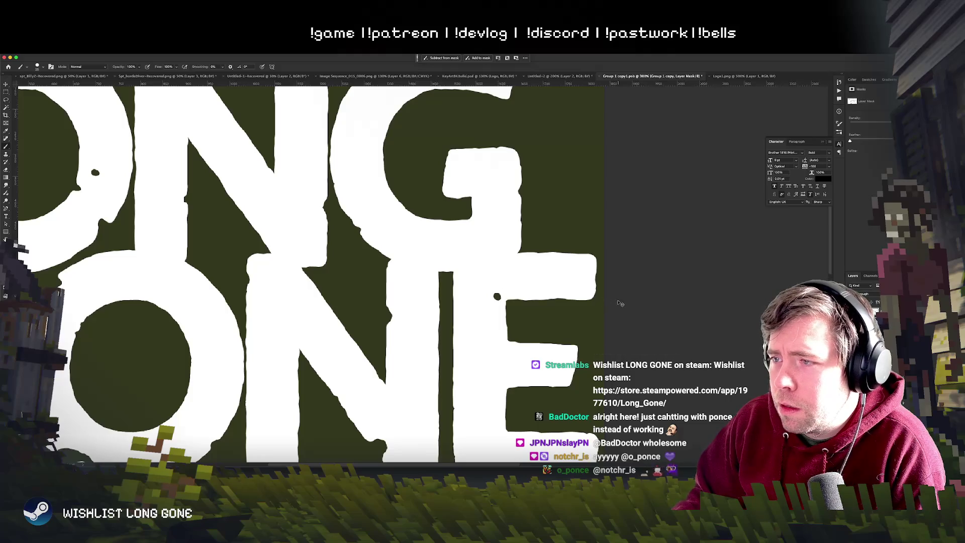
key("super+minus")
key("super+minus")
key("super+minus")
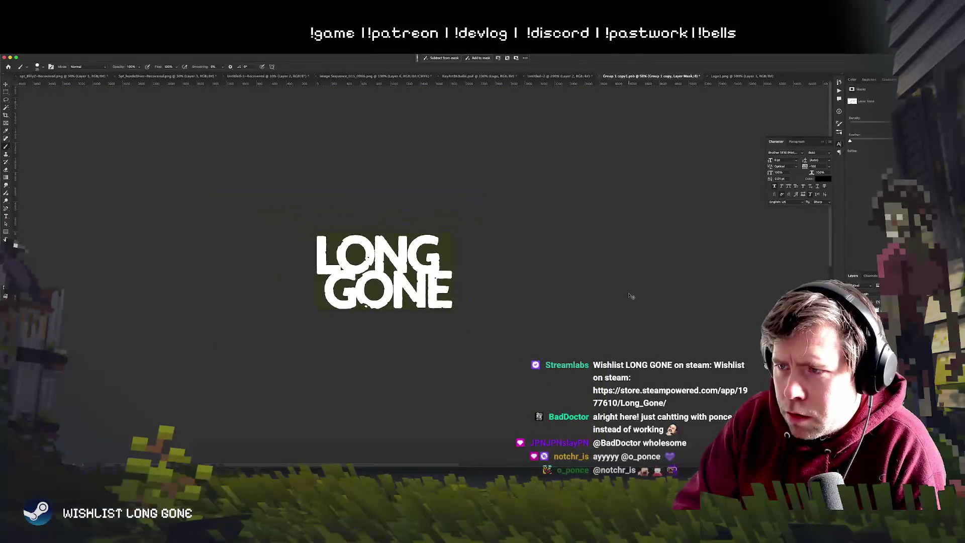
key("super+equal")
key("super+equal")
key("super+equal")
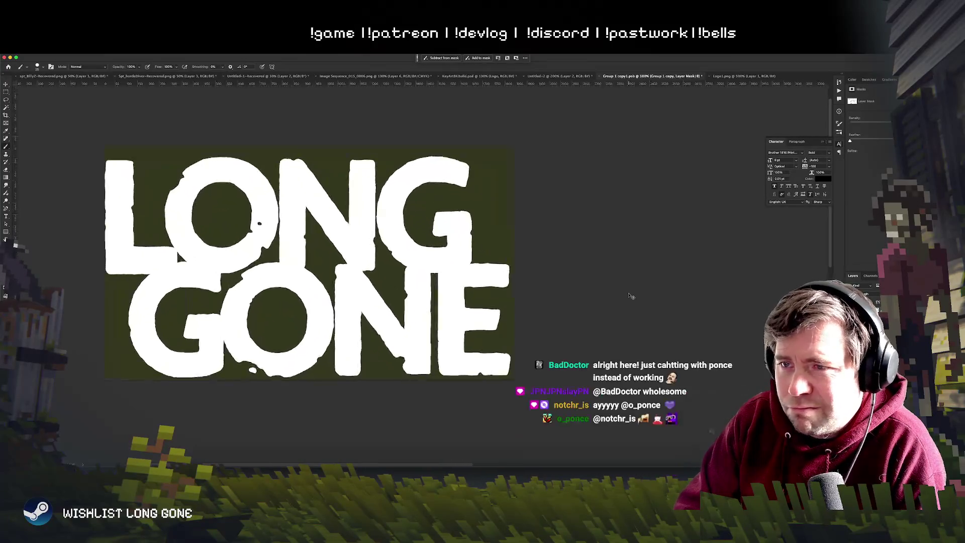
left_click_drag(481, 408, 482, 276)
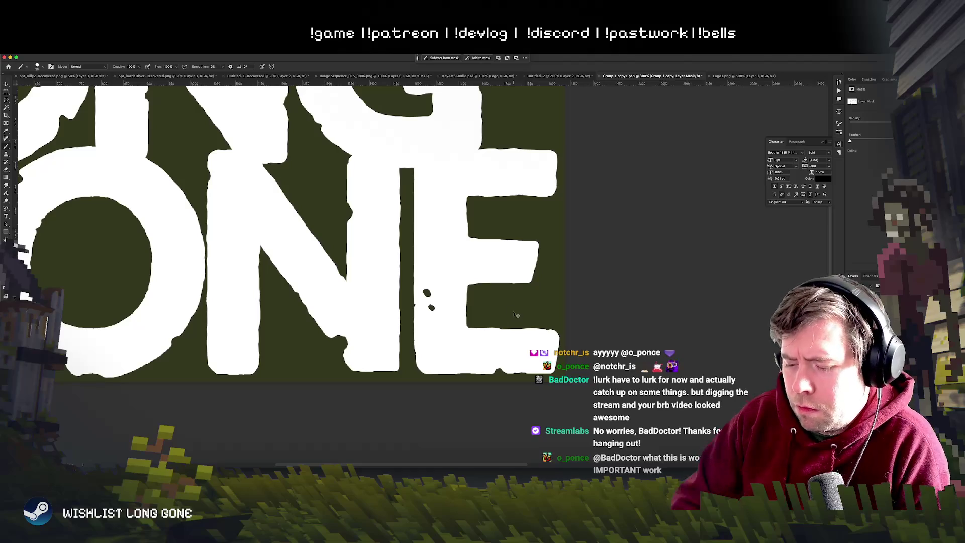
key("super+minus")
key("super+minus")
key("super+minus")
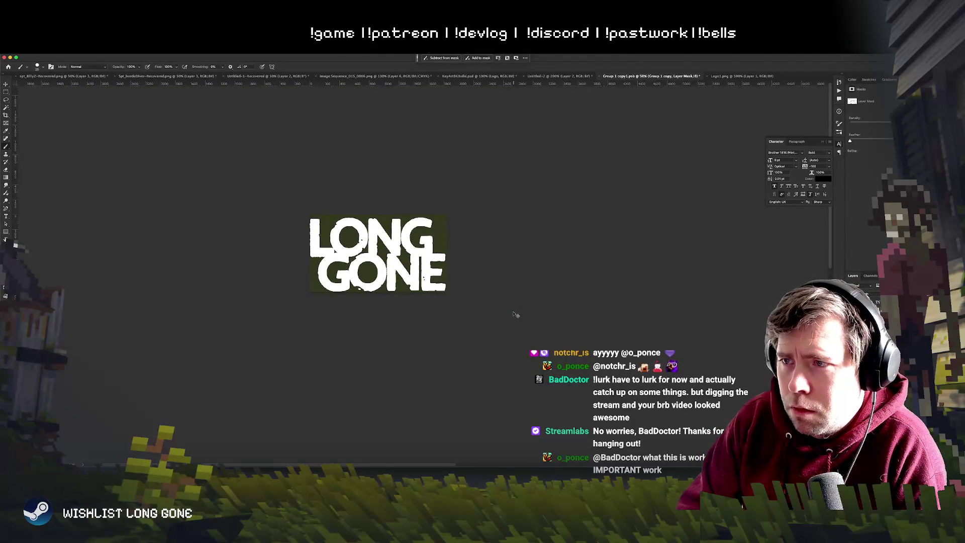
key("super+equal")
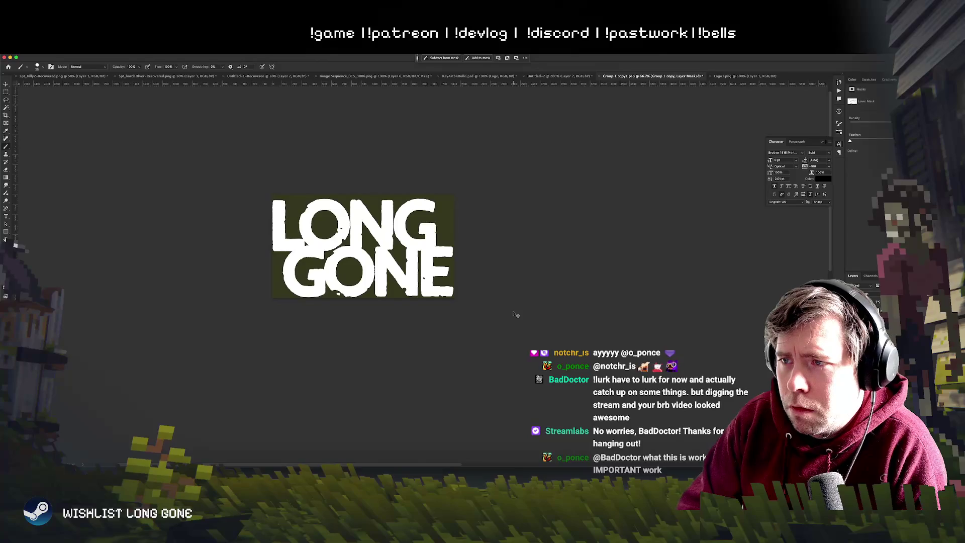
key("super+equal")
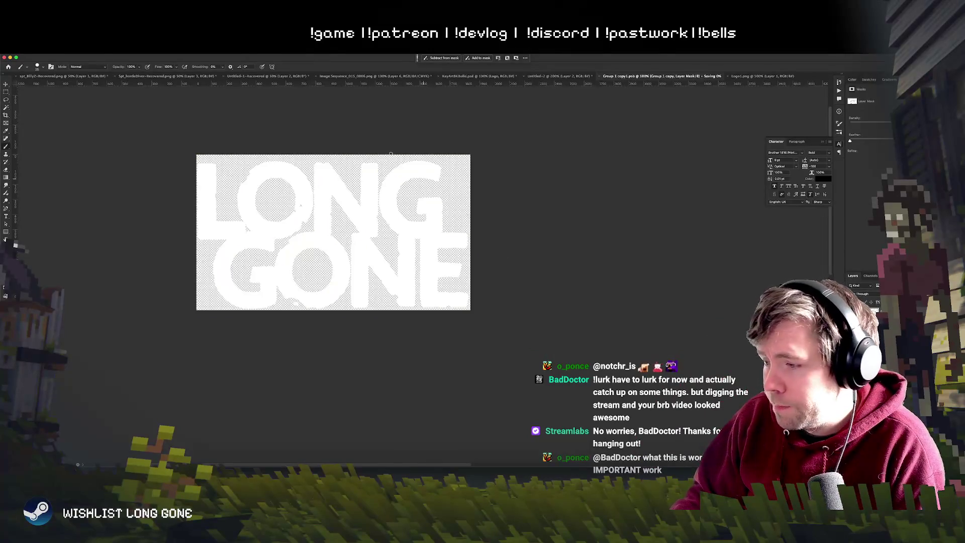
Step: Bring up the KeyArt8KBuild.psd document and zoom out to see the whole key art
key("ctrl+shift+Tab")
key("ctrl+shift+Tab")
key("ctrl+shift+Tab")
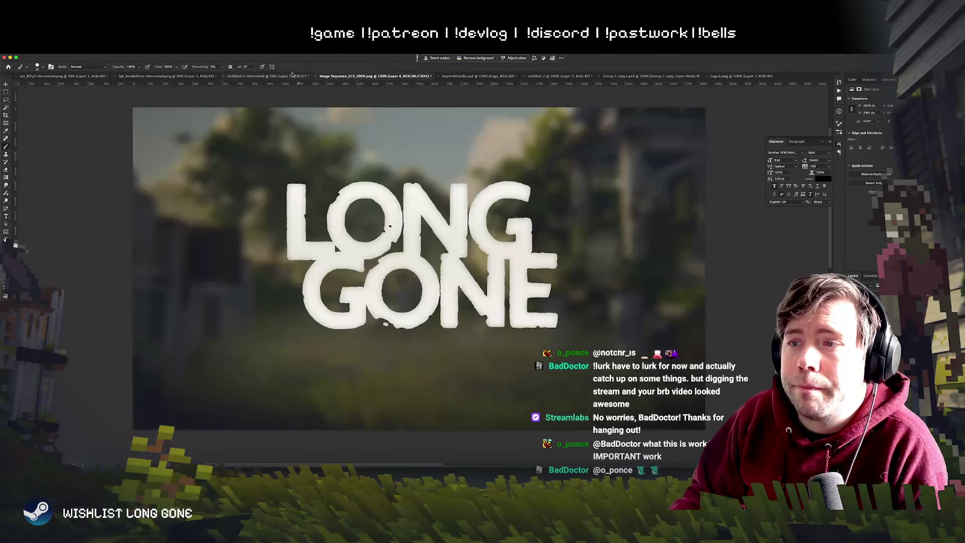
scroll(541, 283, "up", 1)
scroll(541, 282, "right", 1)
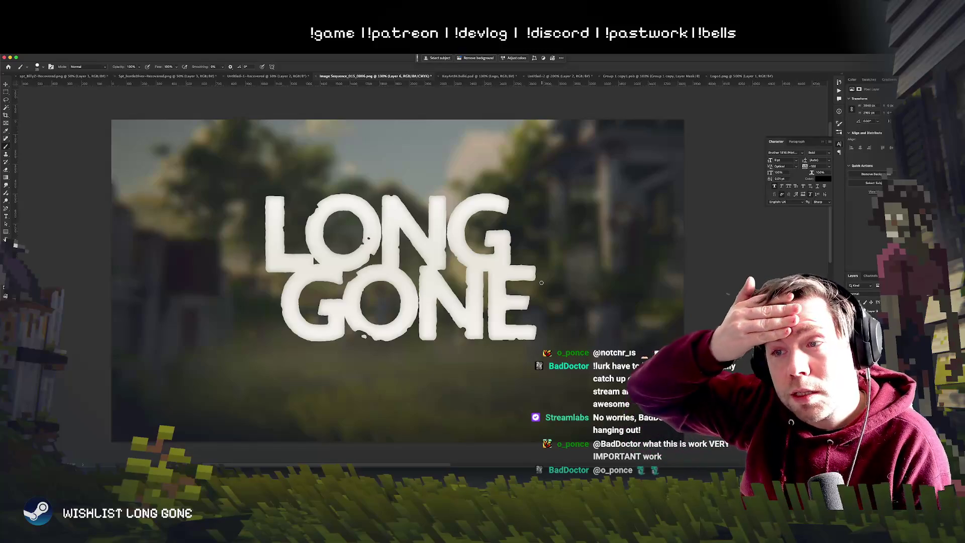
left_click(478, 76)
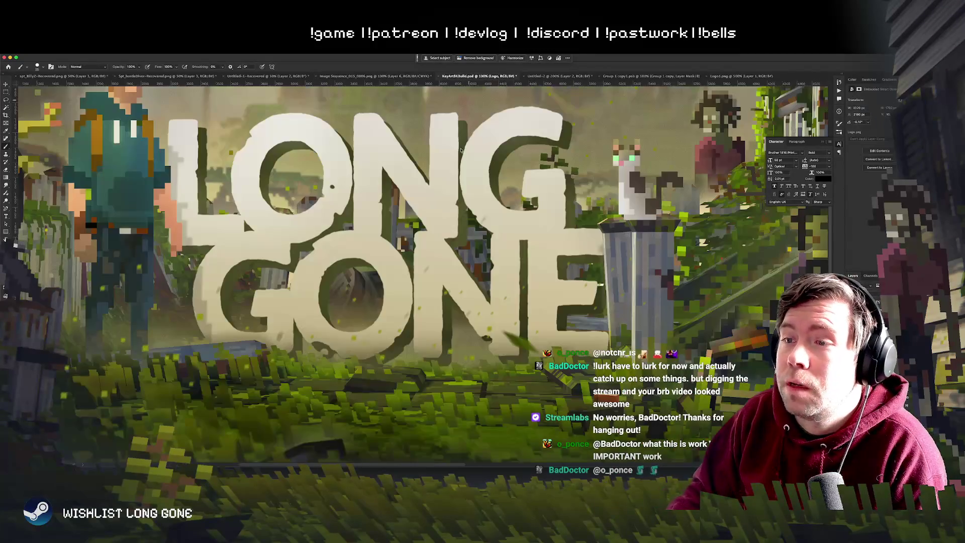
key("super+minus")
key("super+minus")
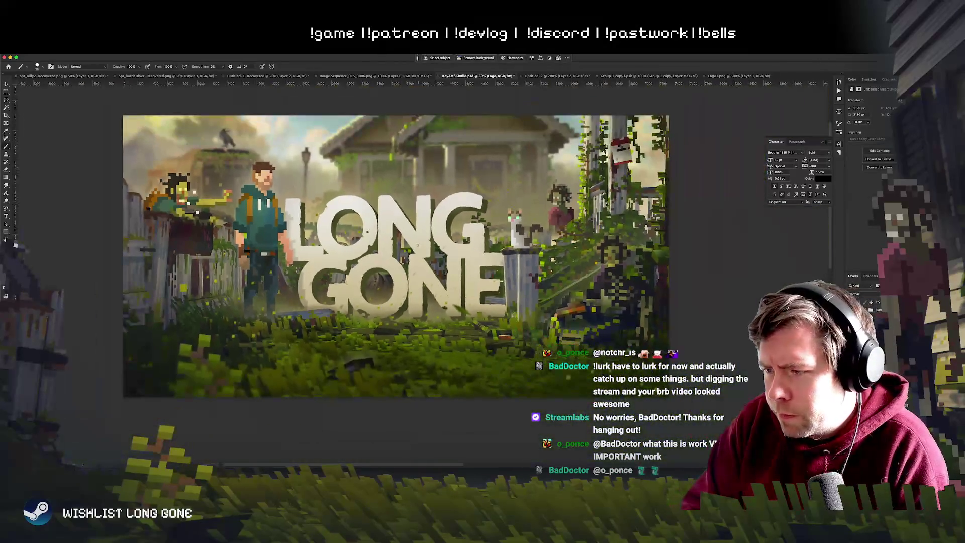
key("super+plus")
Step: Reframe the key art, make MasterPlates the active layer, and select the entire canvas
left_click_drag(411, 246, 432, 284)
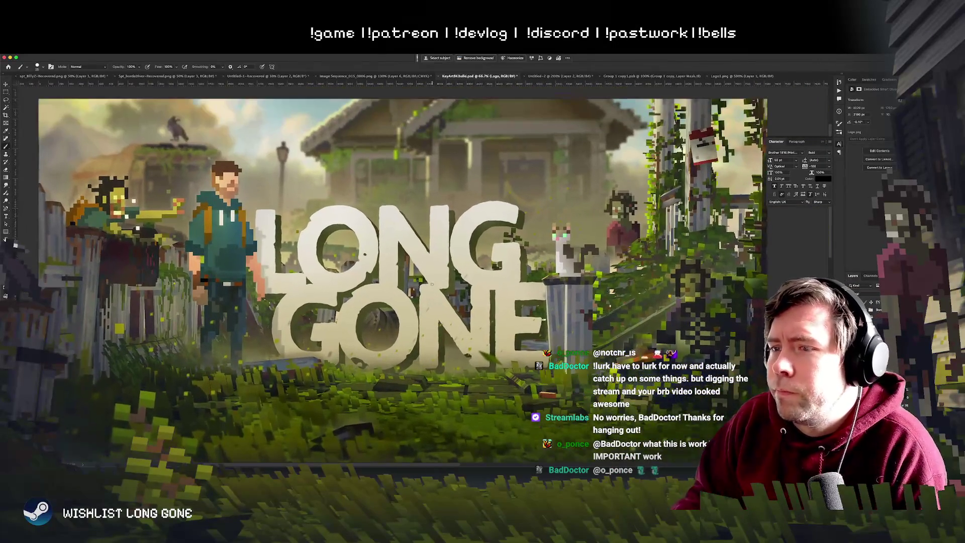
key("super+minus")
key("super+minus")
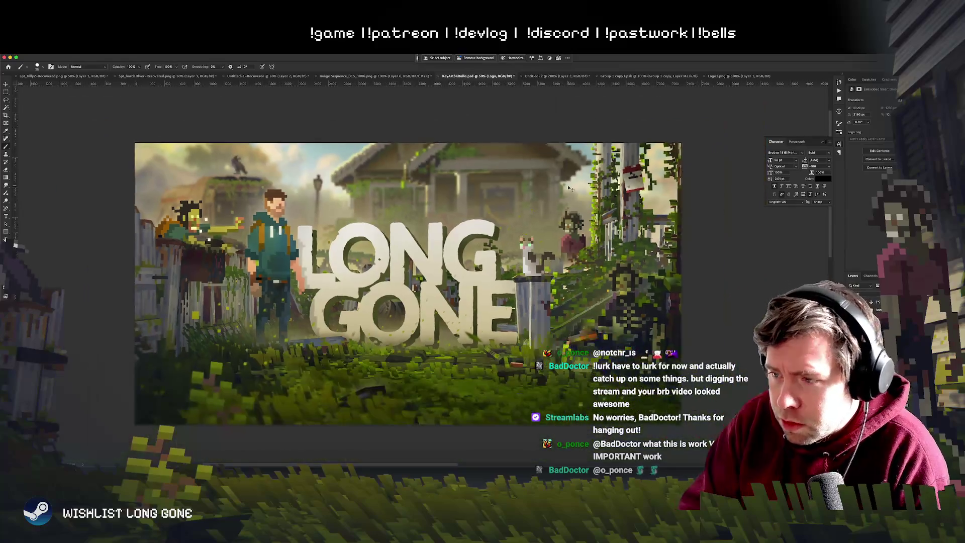
key("super+minus")
key("super+minus")
key("super+plus")
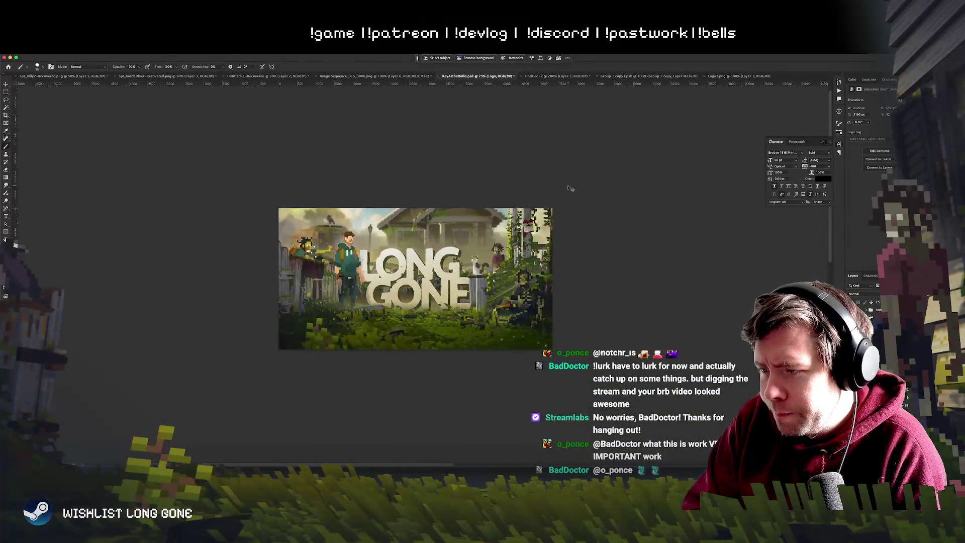
key("super+plus")
key("super+plus")
key("super+plus")
key("super+minus")
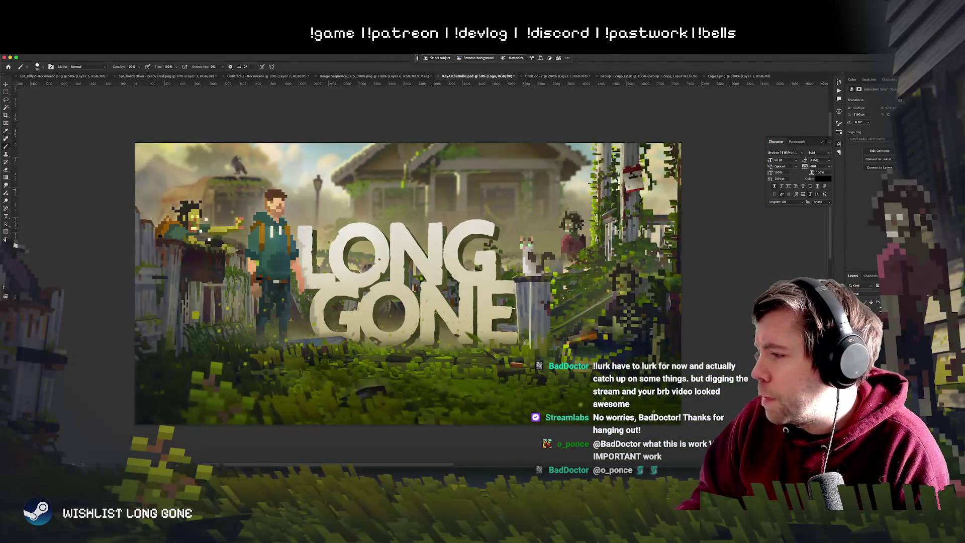
key("alt+bracketright")
key("alt+bracketright")
key("super+a")
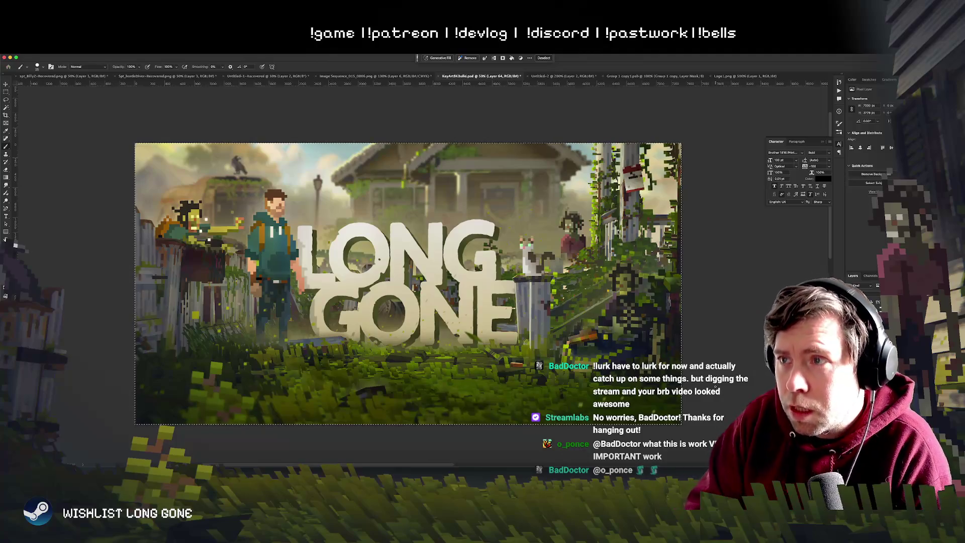
Step: Create a new 7330×3778 clipboard-sized document and darken it to grey with Lightness -56
key("super+n")
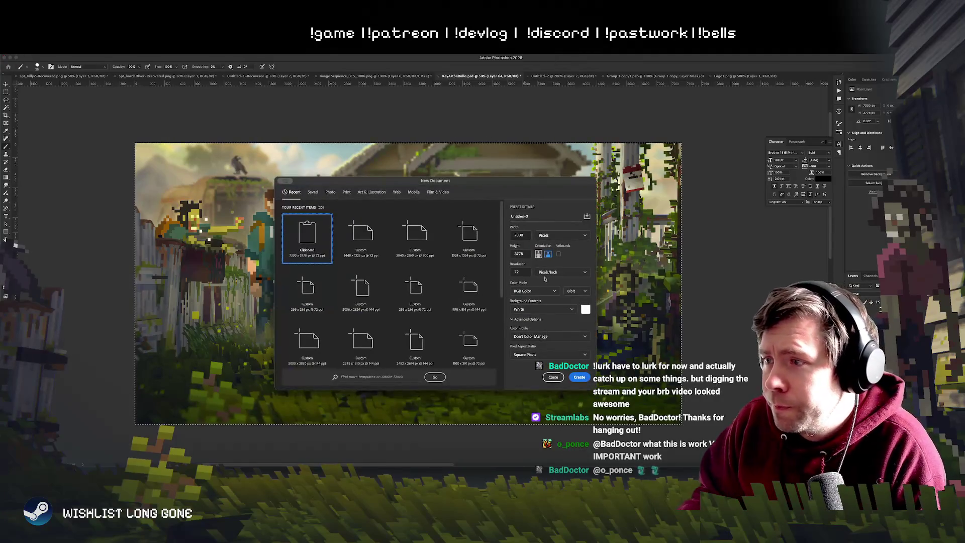
type("300")
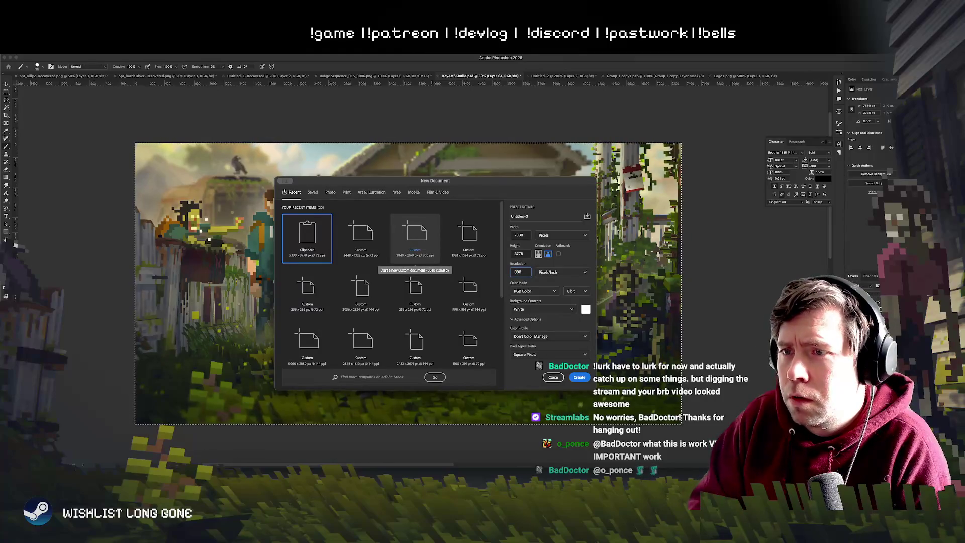
key("Return")
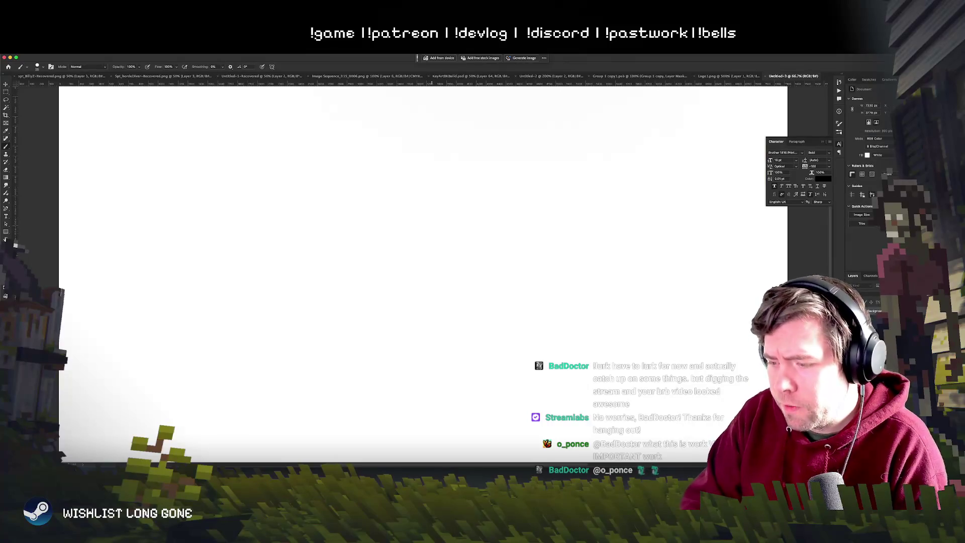
key("super+minus")
key("super+minus")
key("super+u")
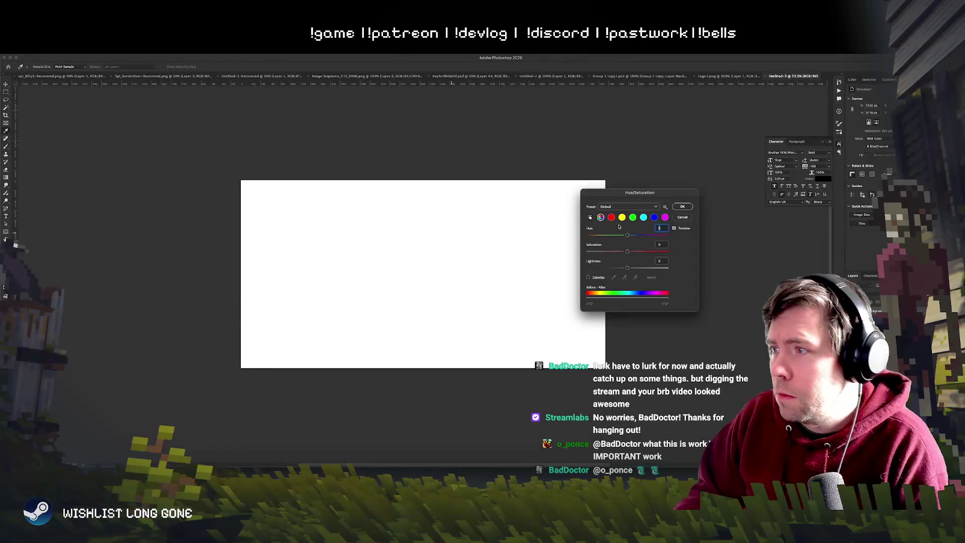
left_click(605, 269)
left_click(683, 208)
Step: Dismiss the clipboard export warning, hide Photoshop and switch to the Unity editor
key("b")
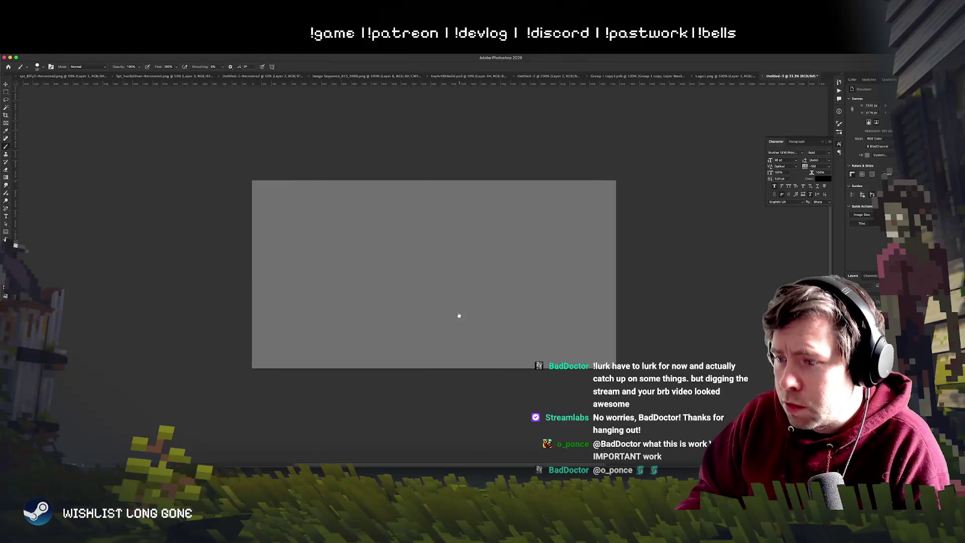
key("super+plus")
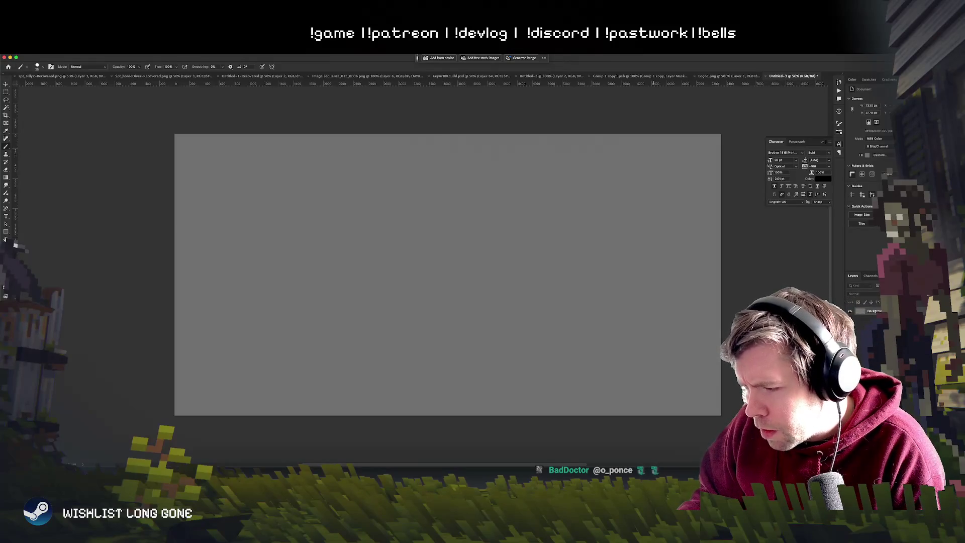
key("super+Tab")
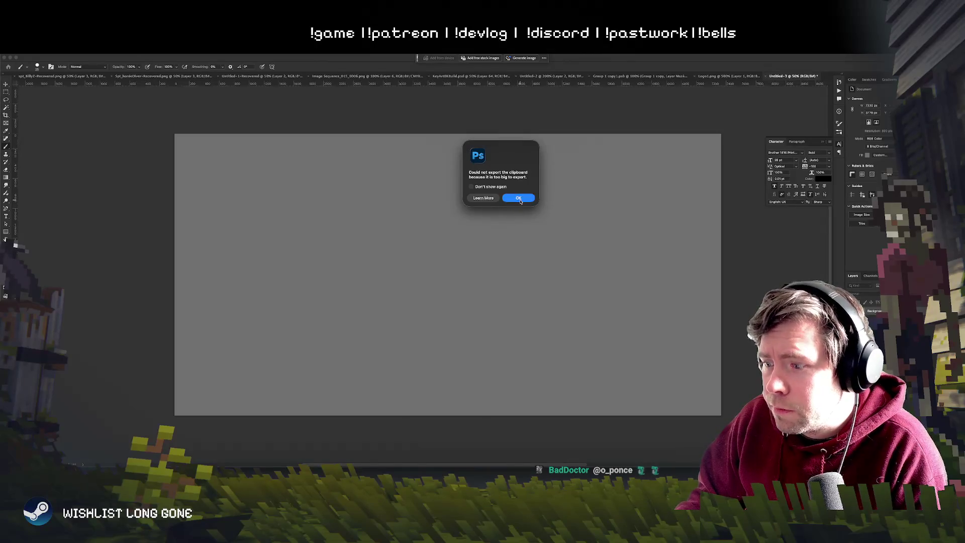
left_click(519, 199)
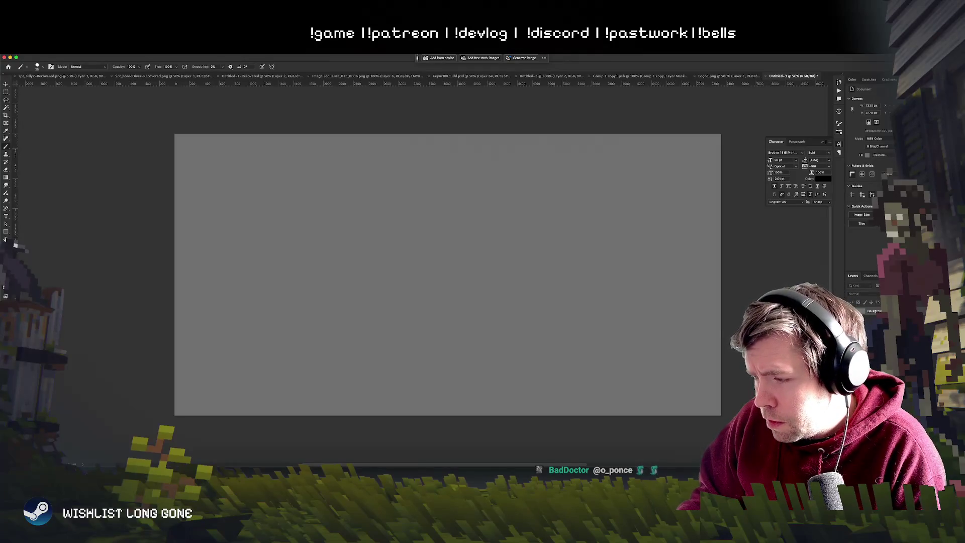
key("super+h")
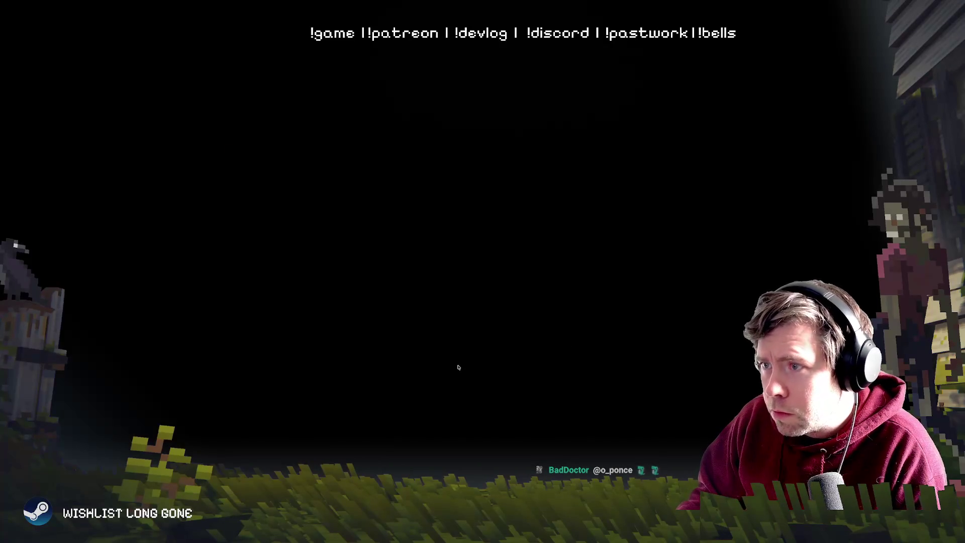
key("super+Tab")
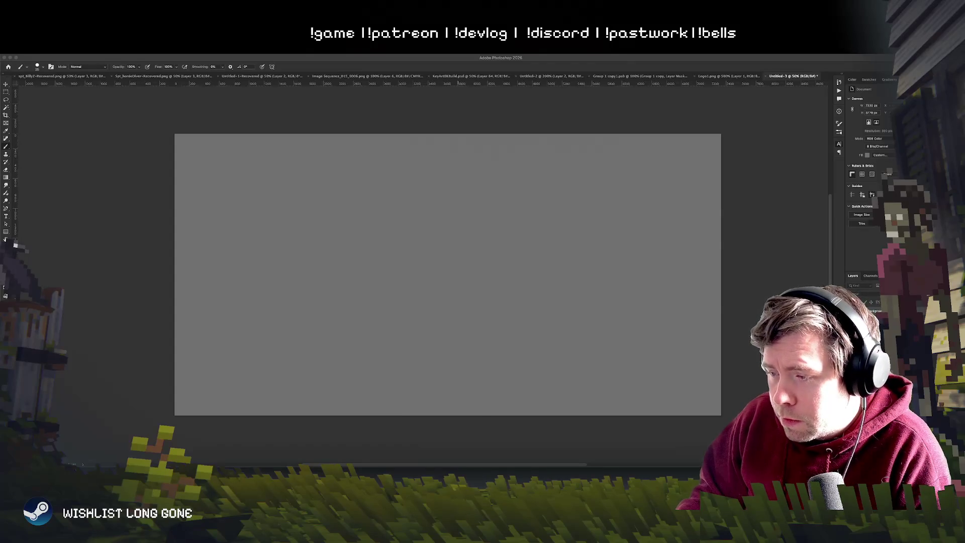
key("super+Tab")
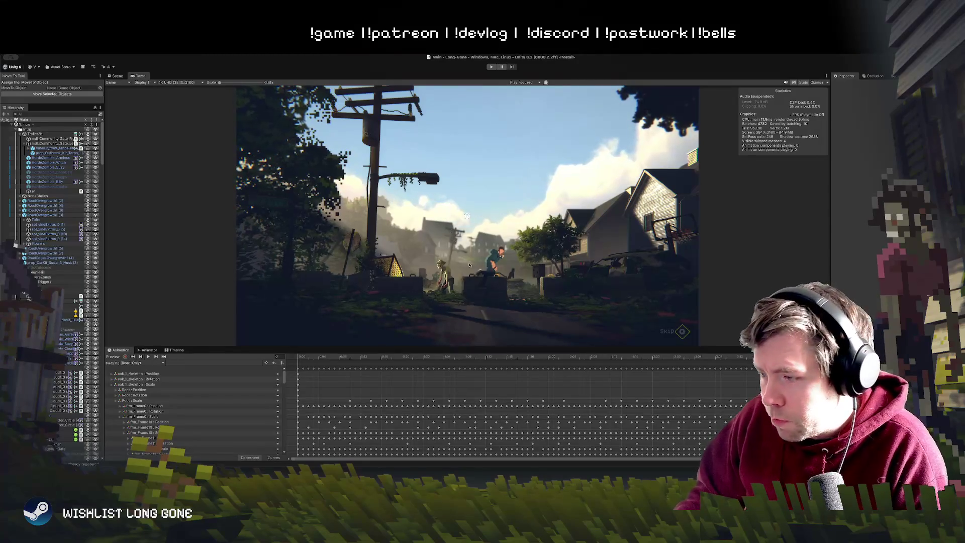
Step: Enlarge the game view and browse the Intro, CrowLane and 3b_CrowLn_Garage objects
left_click_drag(510, 347, 510, 423)
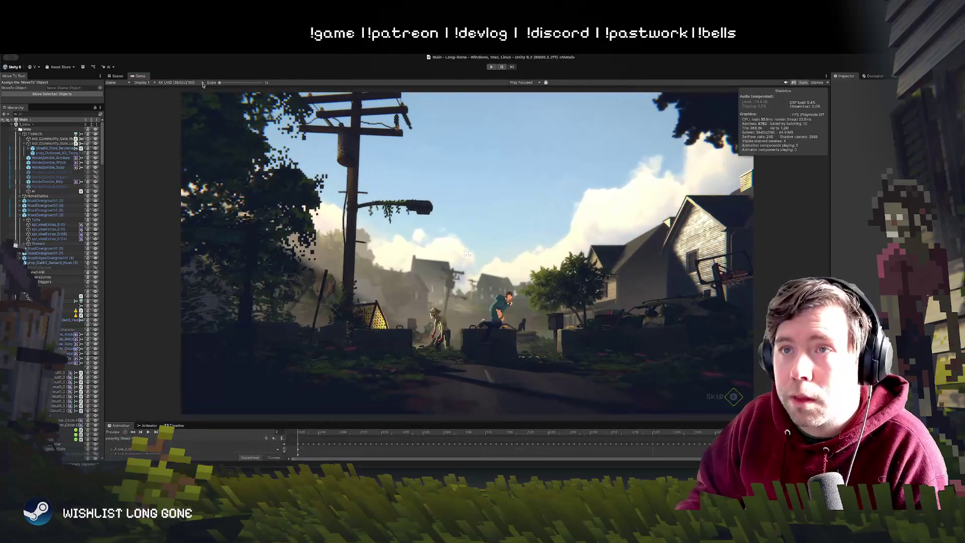
left_click(43, 278)
left_click(34, 130)
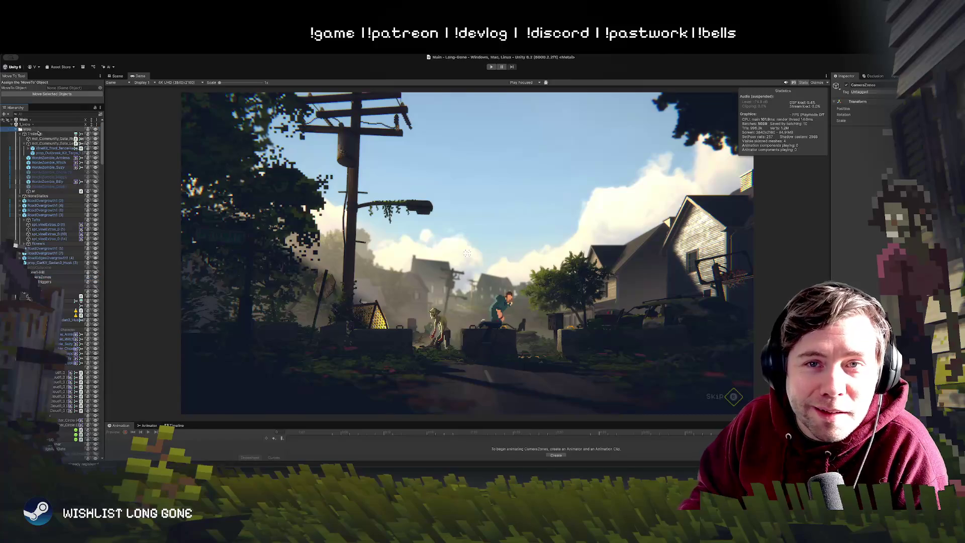
left_click(16, 130)
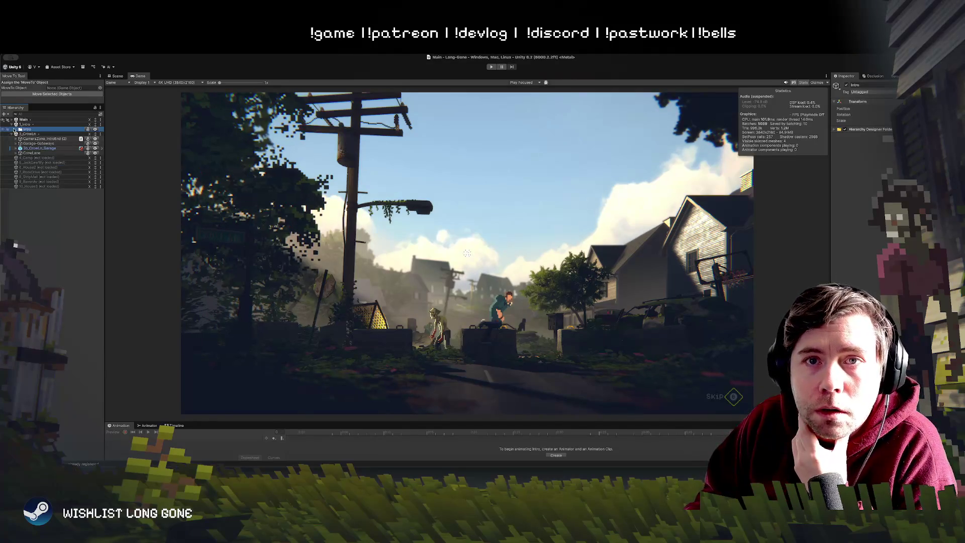
left_click(29, 153)
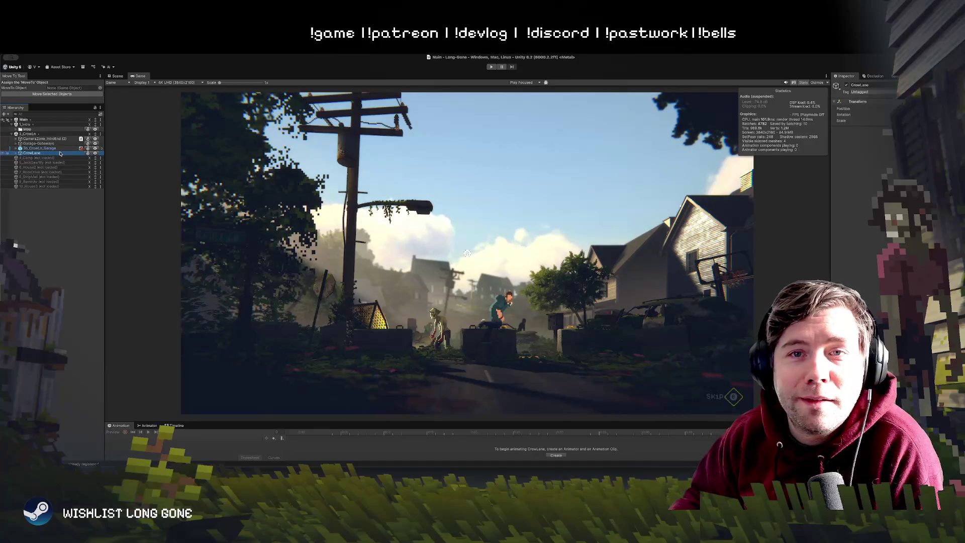
left_click(40, 148)
left_click(11, 119)
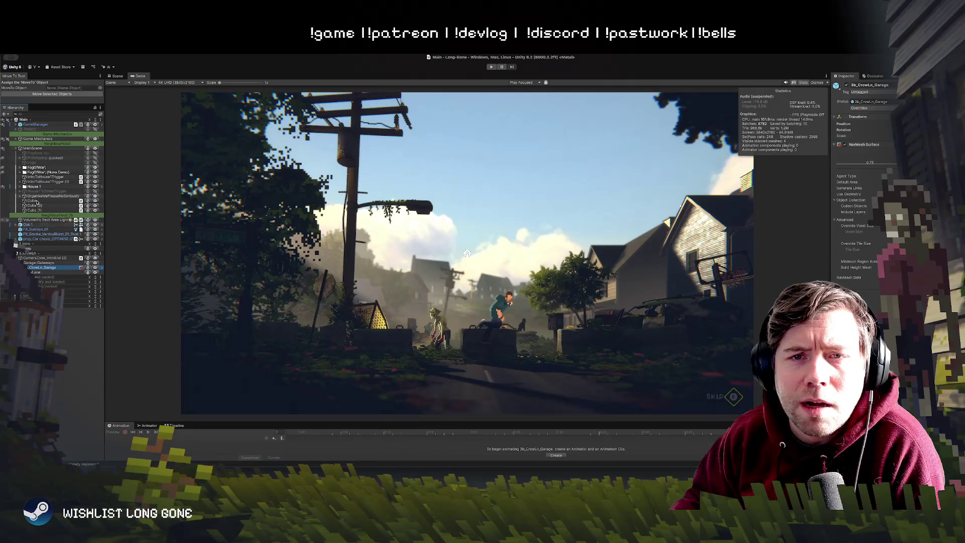
Step: Select LightingManager under Game Mechanics, then show the Scene view framed on the house
left_click(16, 138)
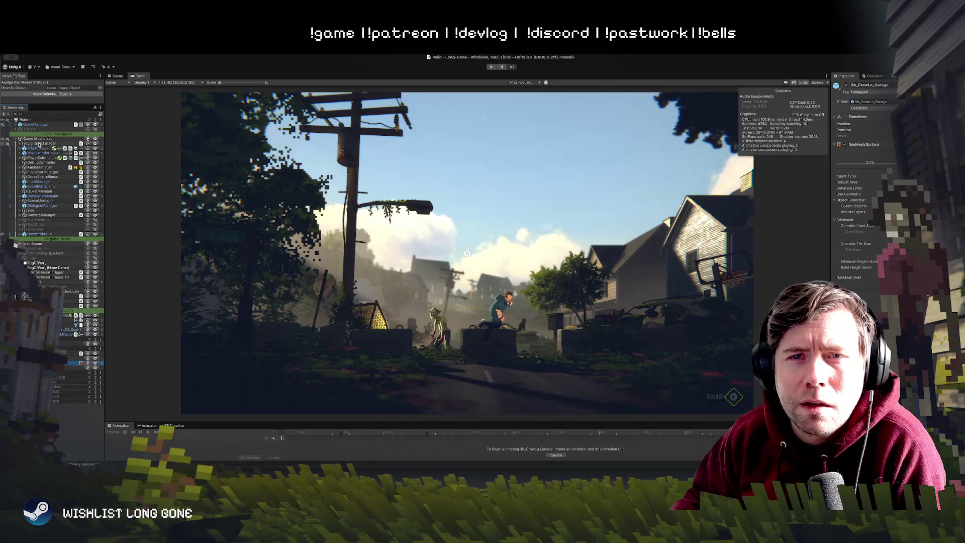
left_click(40, 144)
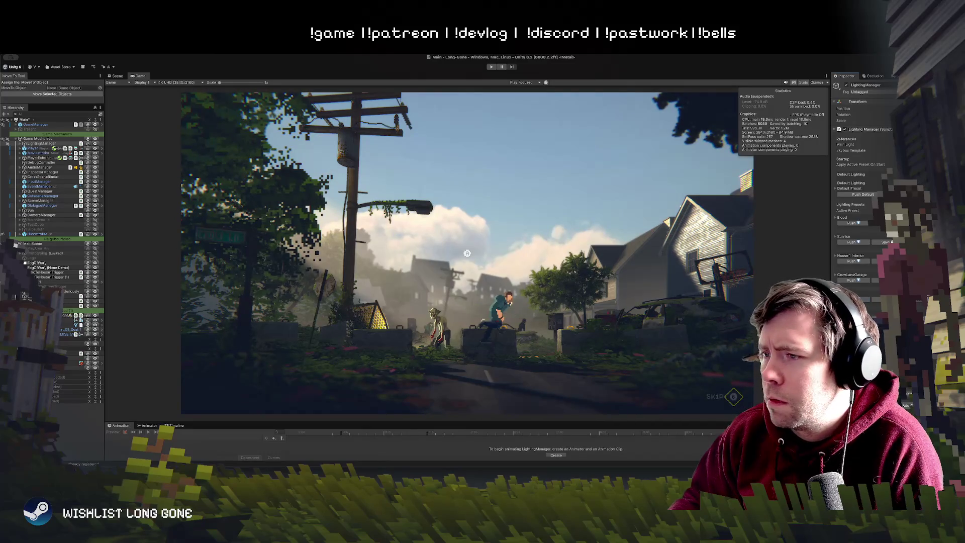
left_click(117, 76)
key("f")
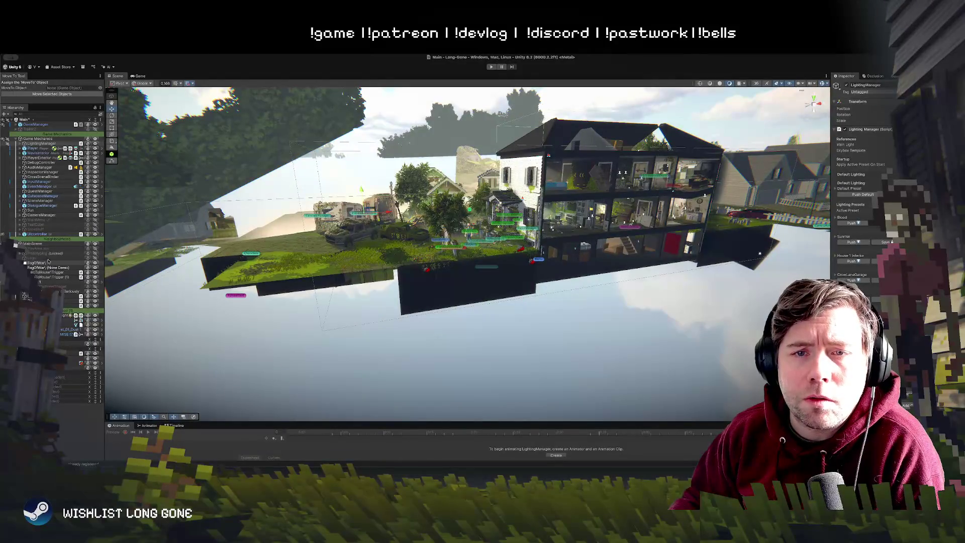
Step: Collapse Game Mechanics, expand Trailer2, select NoneStatics (1) and fly to the wrecked-car bridge
left_click(35, 144)
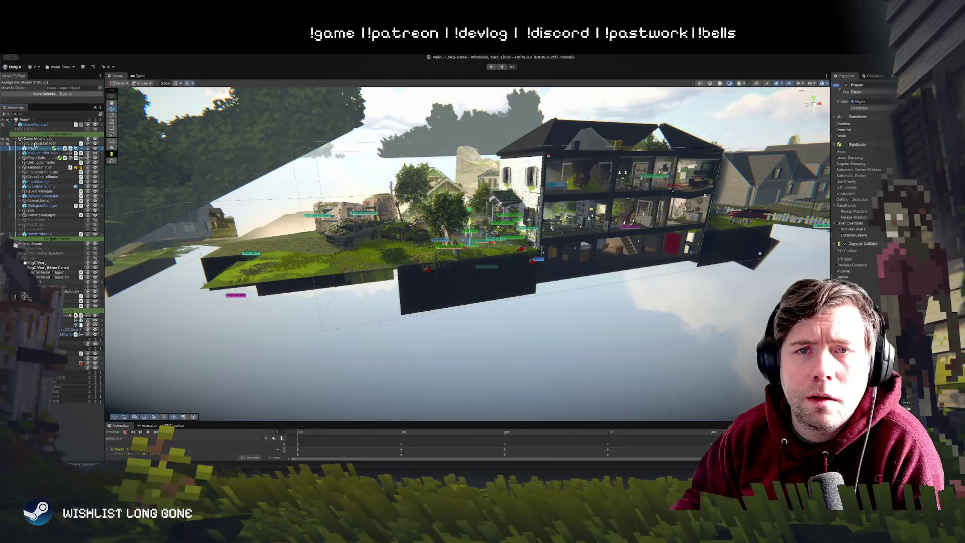
left_click(18, 139)
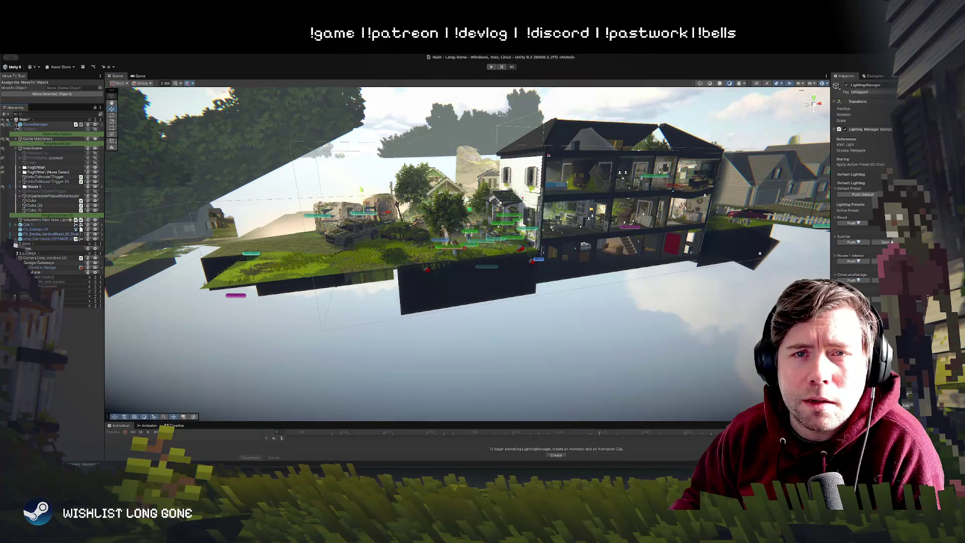
left_click(25, 133)
left_click(30, 129)
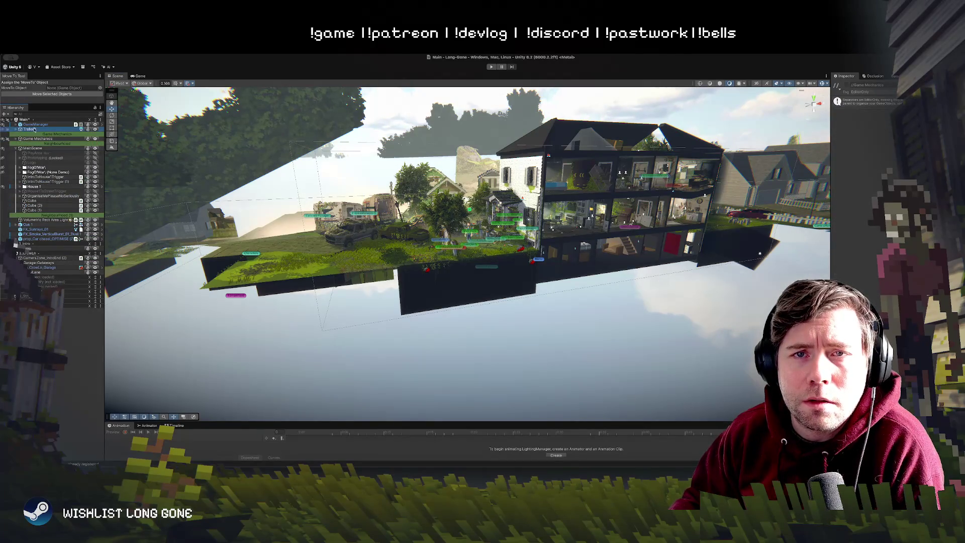
left_click(16, 129)
left_click(40, 138)
mouse_move(465, 257)
left_mouse_down()
mouse_move(345, 233)
mouse_move(408, 244)
mouse_move(421, 225)
left_mouse_up()
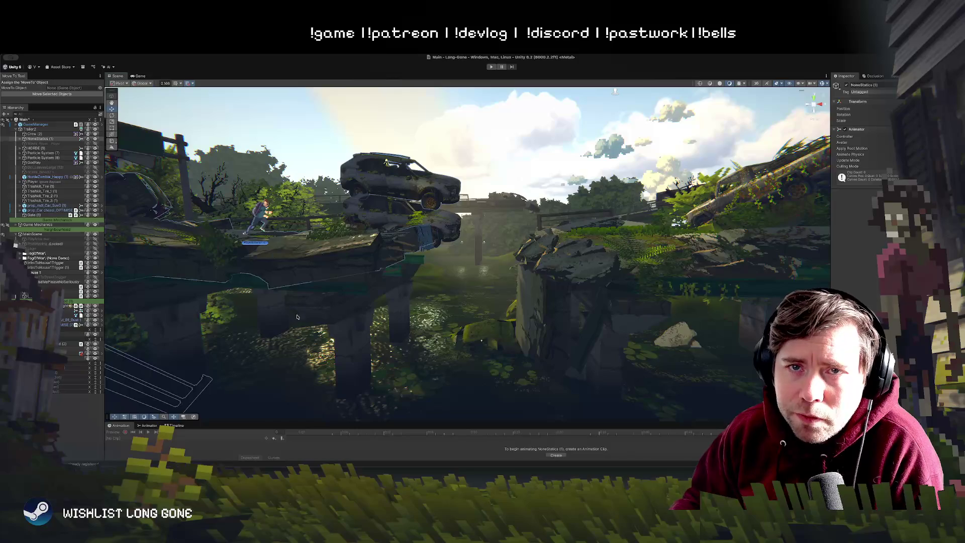
Step: Select the Trailer2b sequence object while flying the camera closer to the bridge
left_click(37, 138)
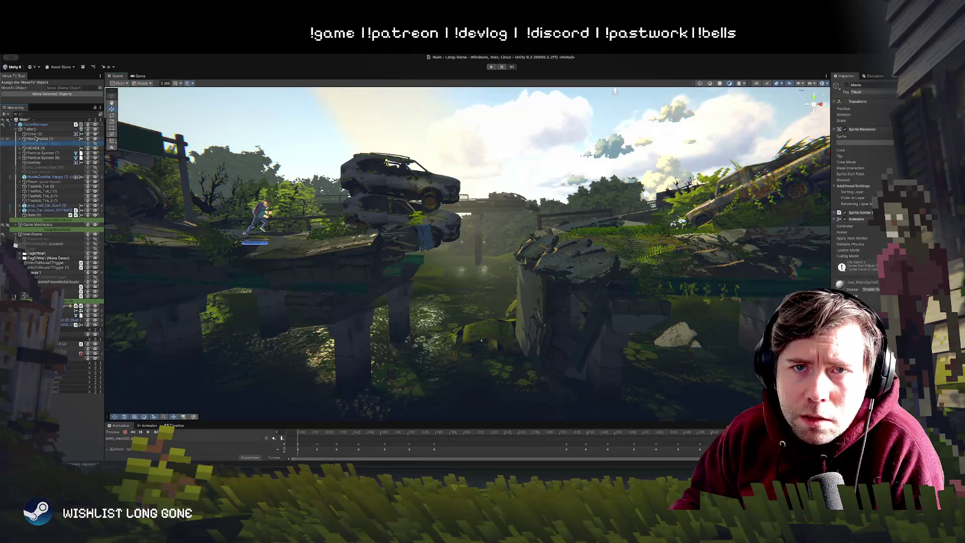
left_click(40, 235)
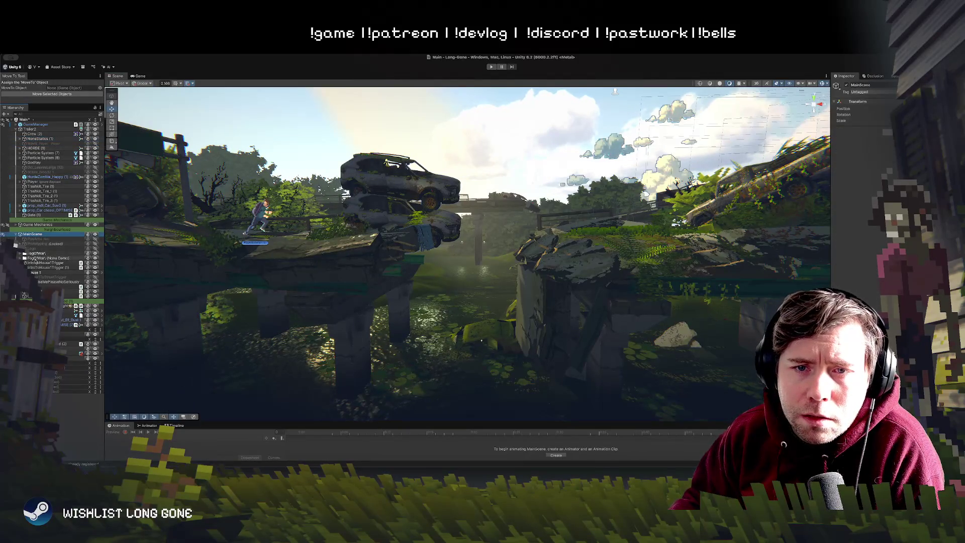
mouse_move(144, 186)
left_mouse_down()
mouse_move(289, 166)
mouse_move(265, 200)
left_mouse_up()
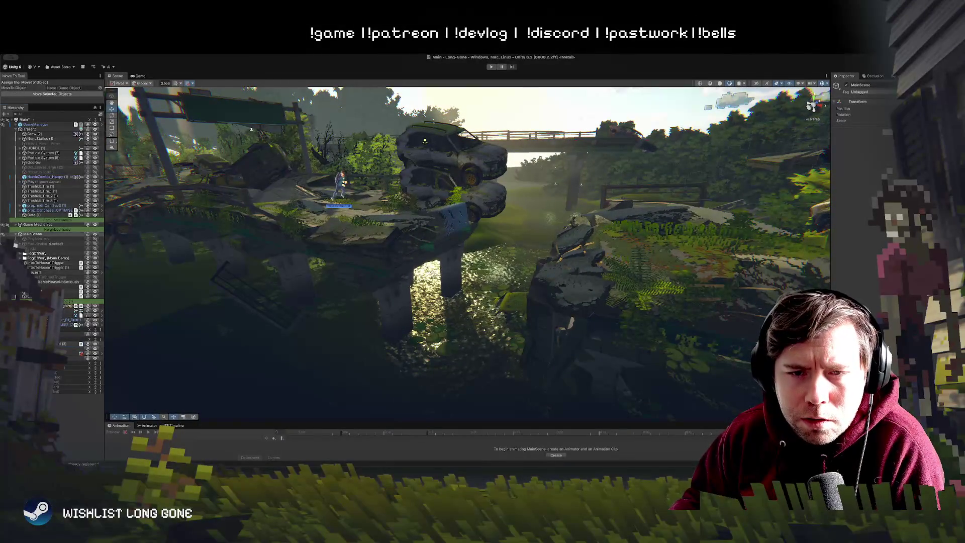
left_click(63, 344)
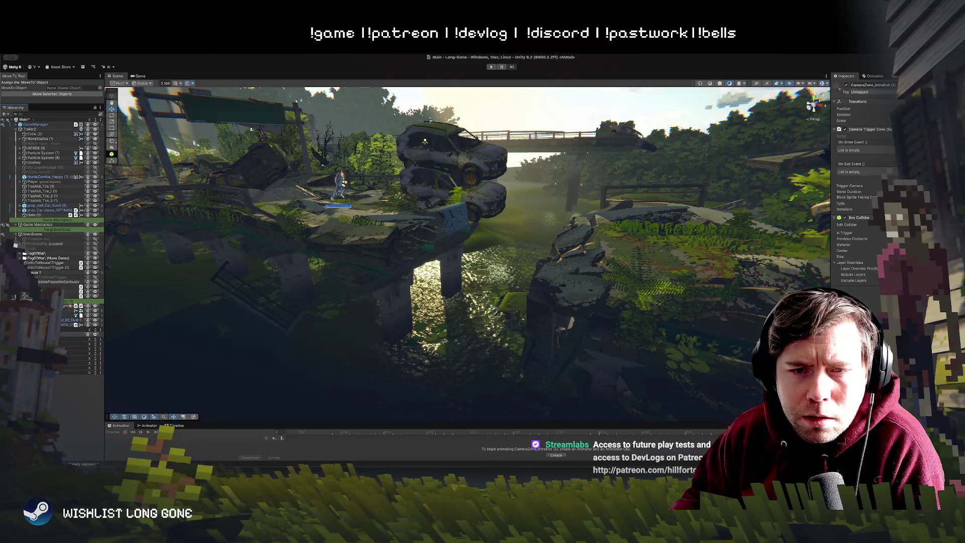
left_click(68, 339)
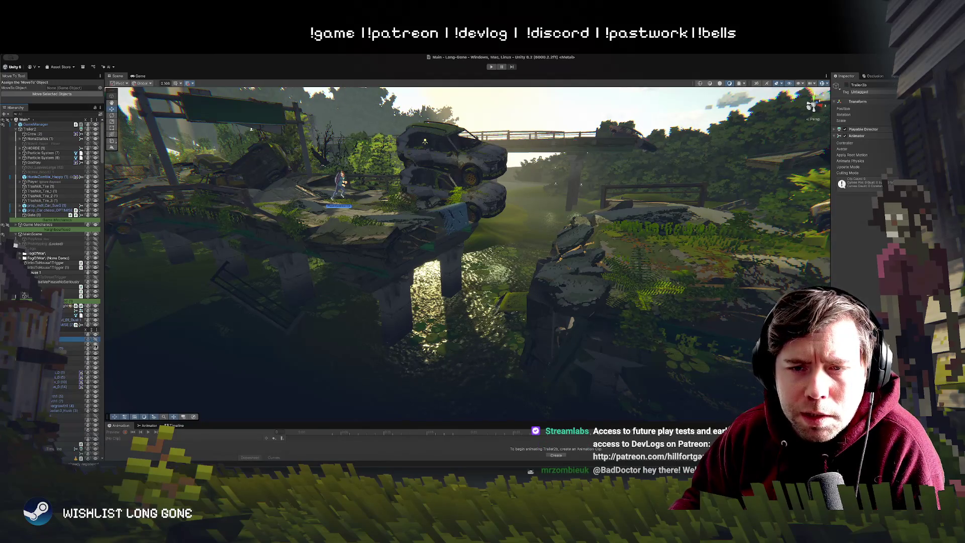
mouse_move(352, 241)
left_mouse_down()
mouse_move(342, 231)
mouse_move(302, 302)
left_mouse_up()
Step: Preview Trailer2b in the Timeline, then switch to Trailer2 and enlarge the Timeline panel
left_click(176, 426)
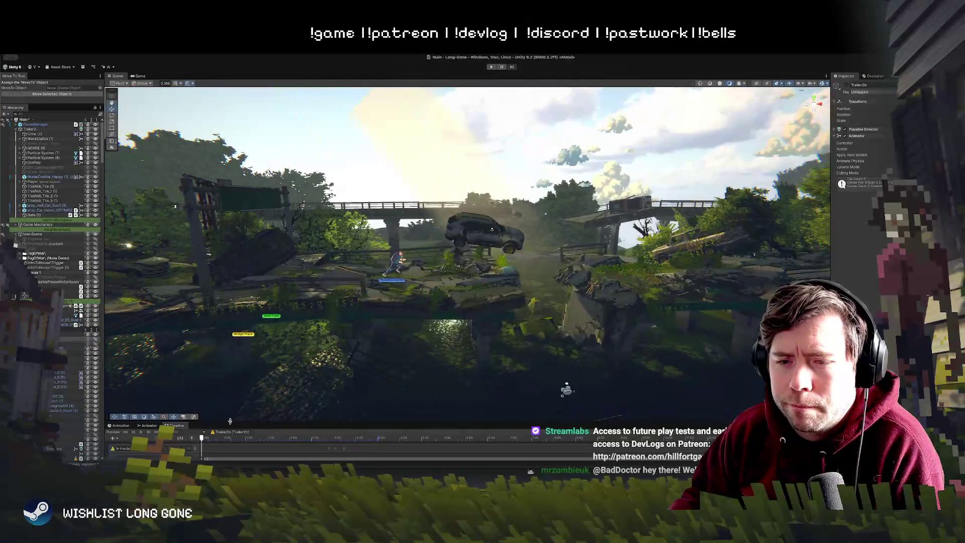
key("space")
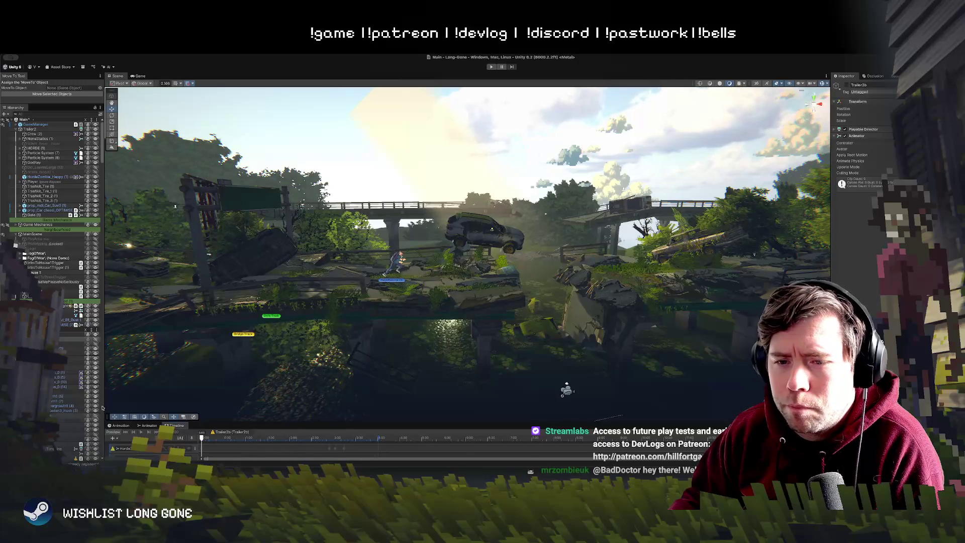
left_click(30, 129)
left_click(245, 438)
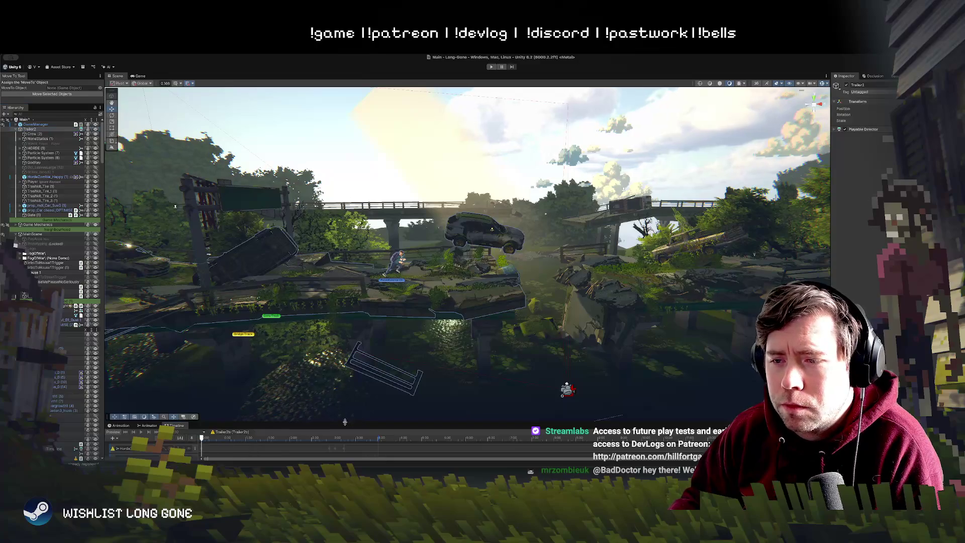
mouse_move(252, 422)
left_mouse_down()
mouse_move(252, 340)
mouse_move(421, 369)
left_mouse_up()
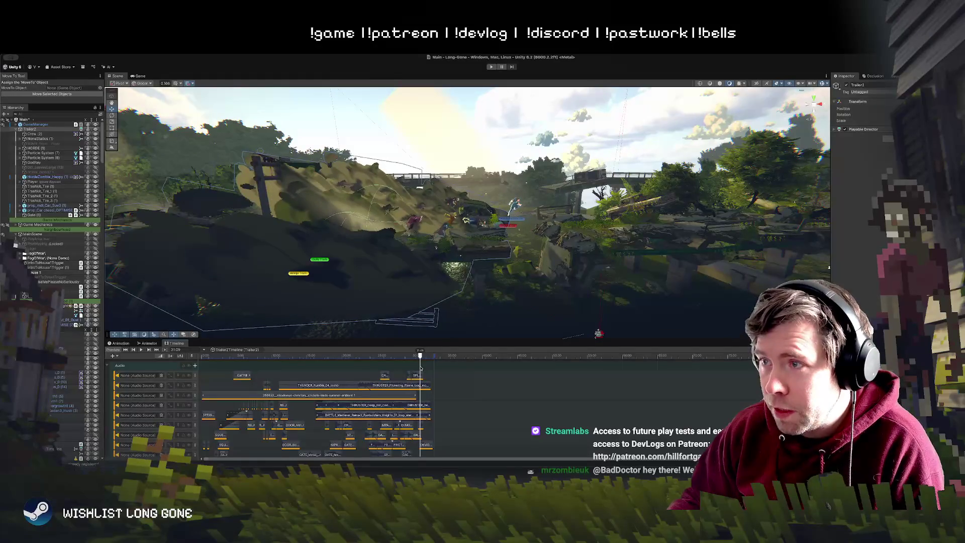
Step: Orbit the Scene view around the car and bridge, enlarge it, and enter Play mode
mouse_move(420, 313)
left_mouse_down()
mouse_move(387, 220)
mouse_move(374, 213)
mouse_move(379, 232)
left_mouse_up()
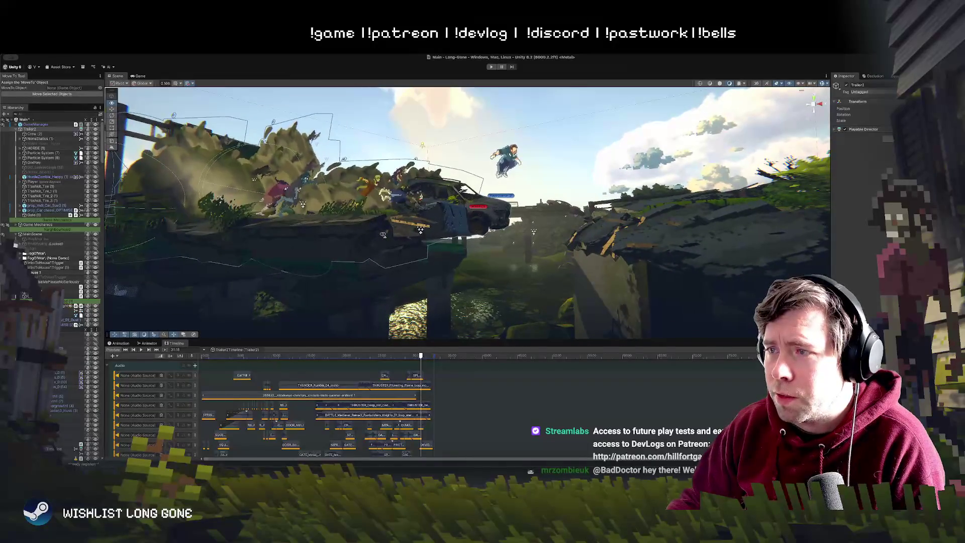
left_click_drag(380, 231, 383, 236)
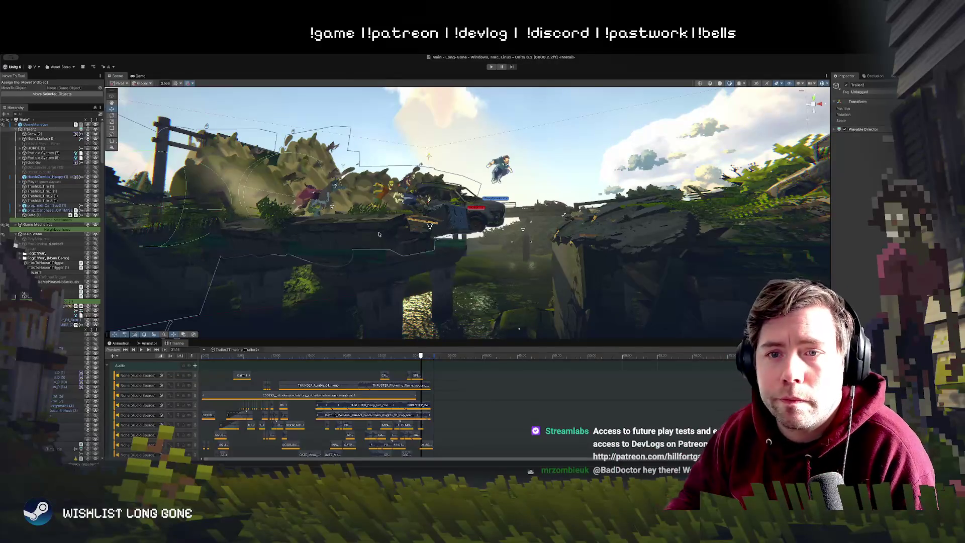
left_click_drag(470, 343, 472, 429)
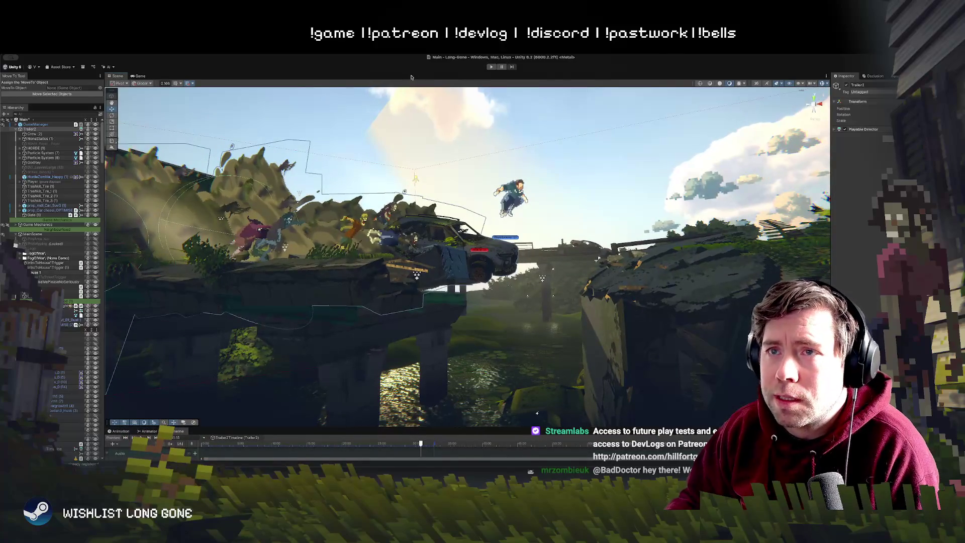
left_click(491, 67)
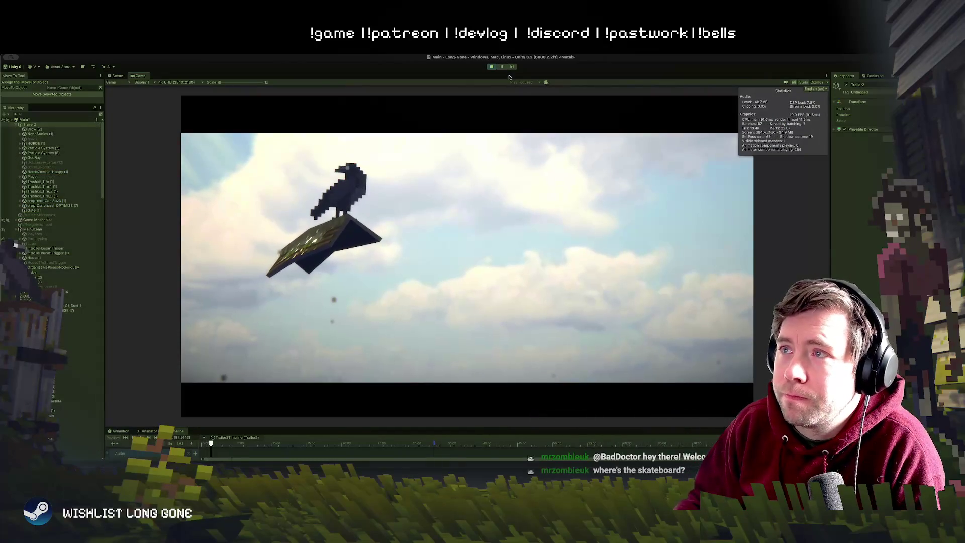
Step: Exit Play mode and collapse the Trailer2 children in the Hierarchy
left_click(493, 67)
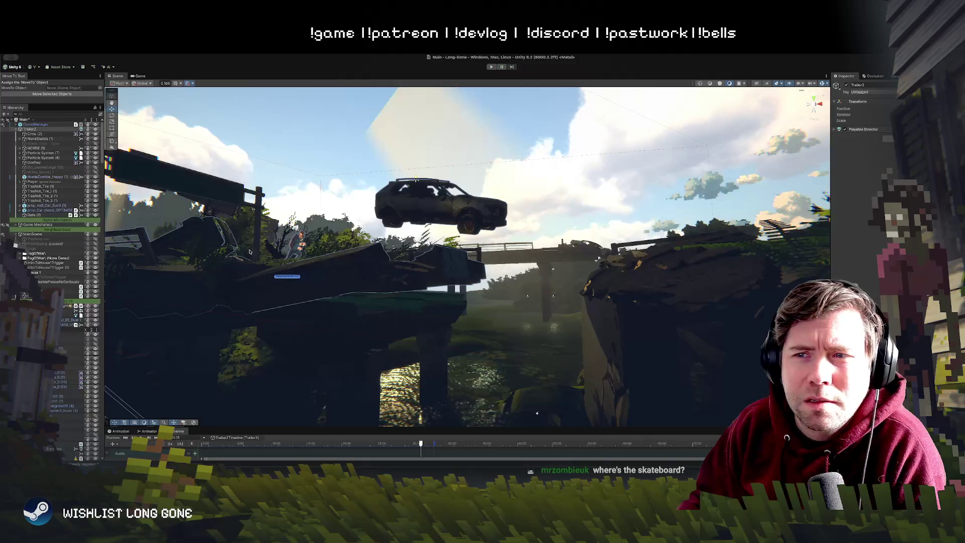
left_click(31, 124)
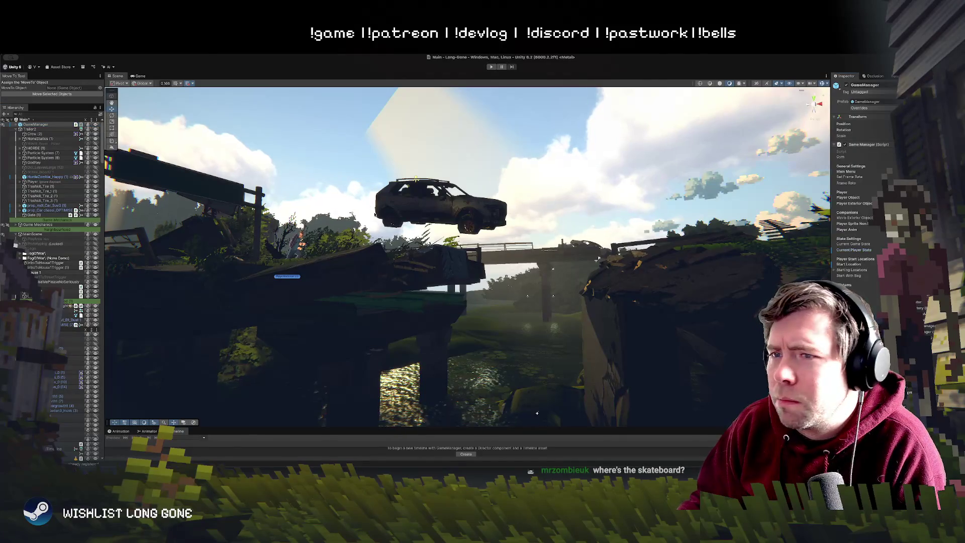
left_click_drag(342, 289, 342, 230)
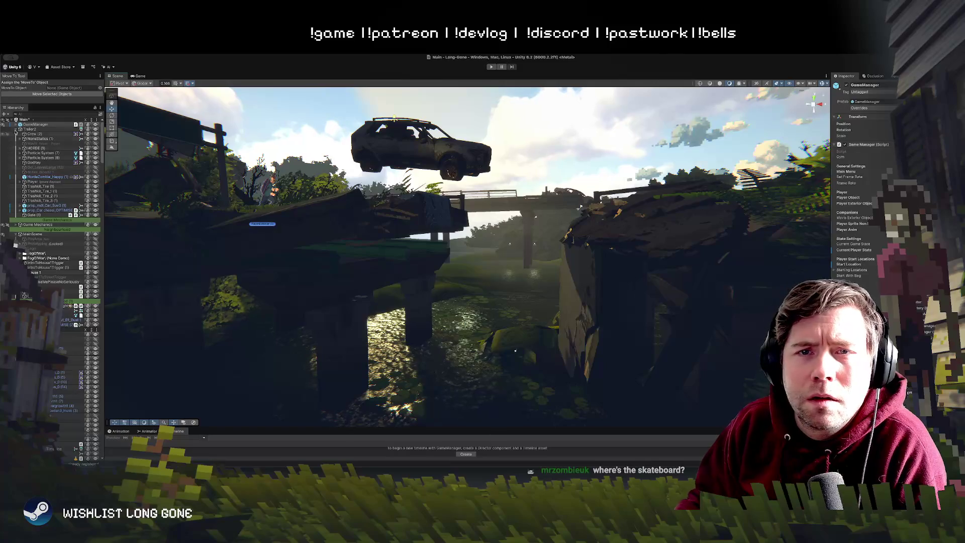
left_click(17, 130)
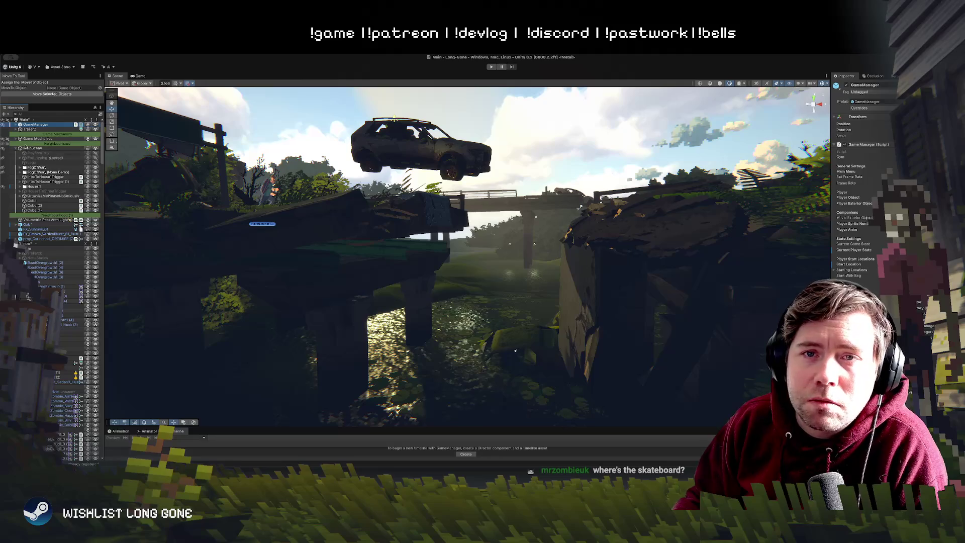
left_click(25, 146)
Step: Expand GameManager and Game Mechanics, frame PlayerExterior, and pull back over the floating island
left_click(19, 125)
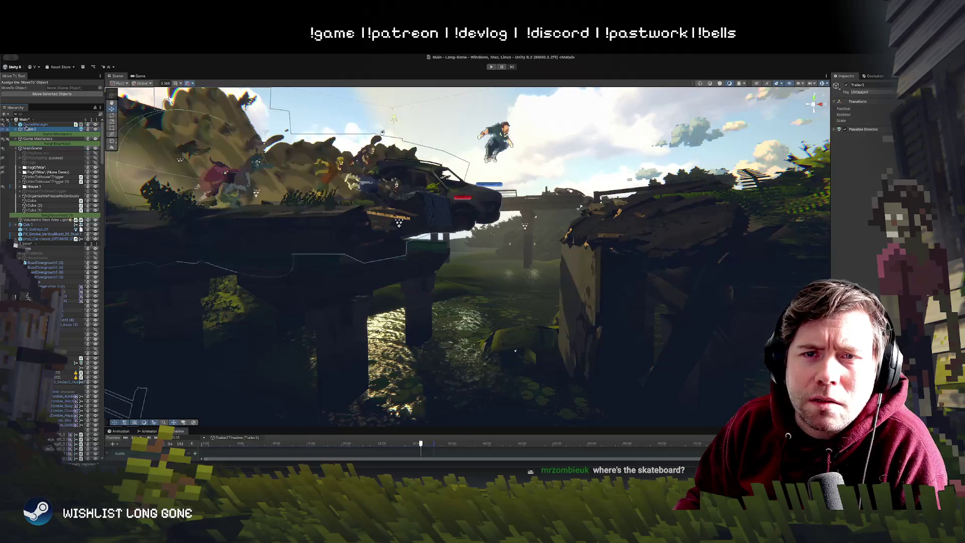
left_click(16, 125)
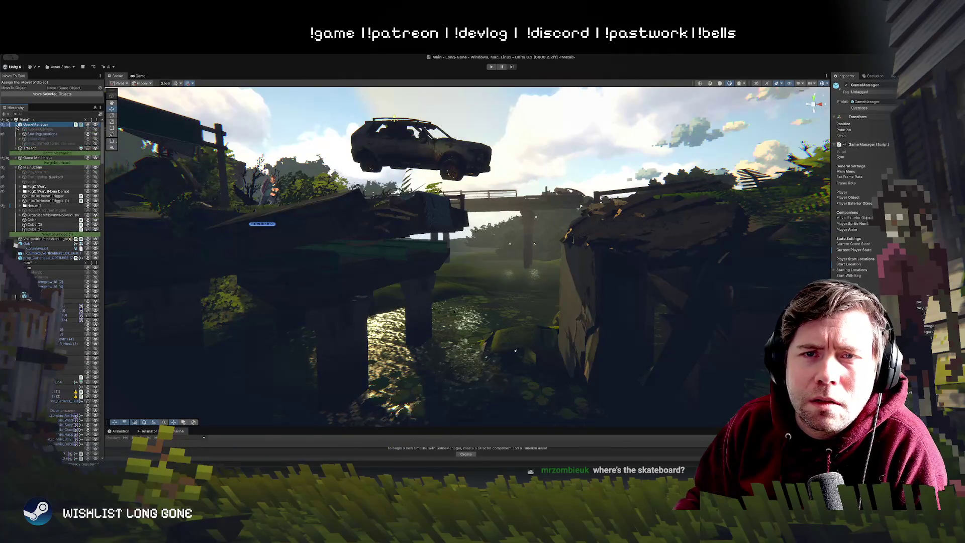
left_click(16, 125)
left_click(35, 139)
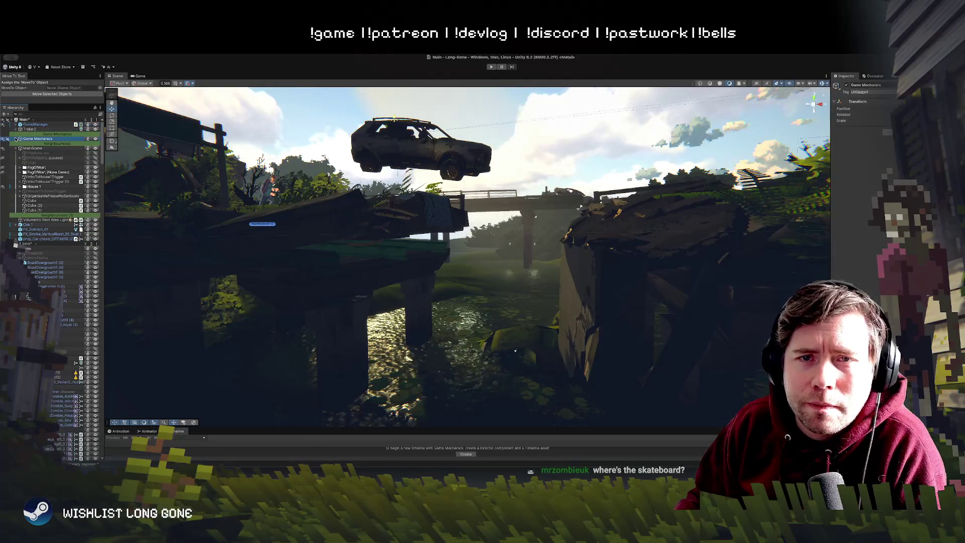
left_click(17, 139)
double_click(39, 158)
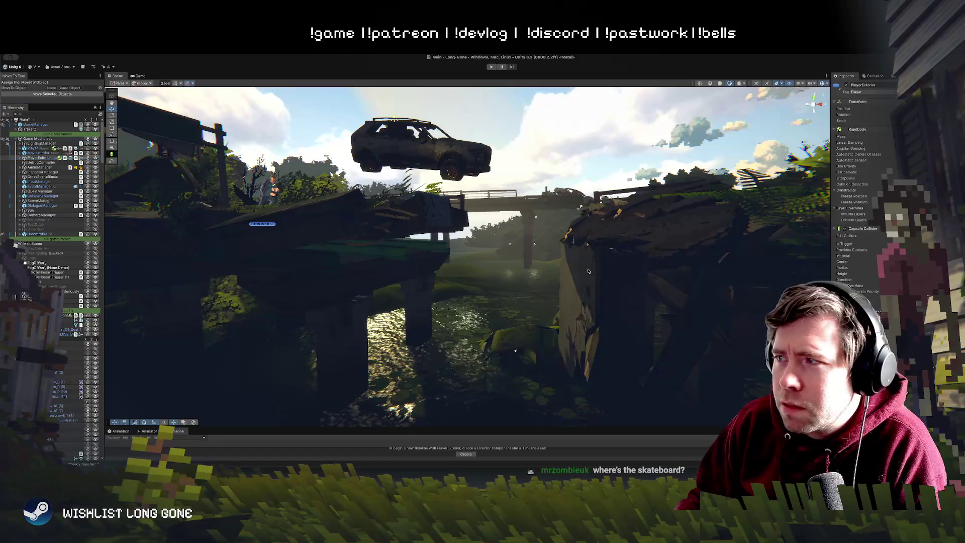
left_click_drag(569, 250, 453, 239)
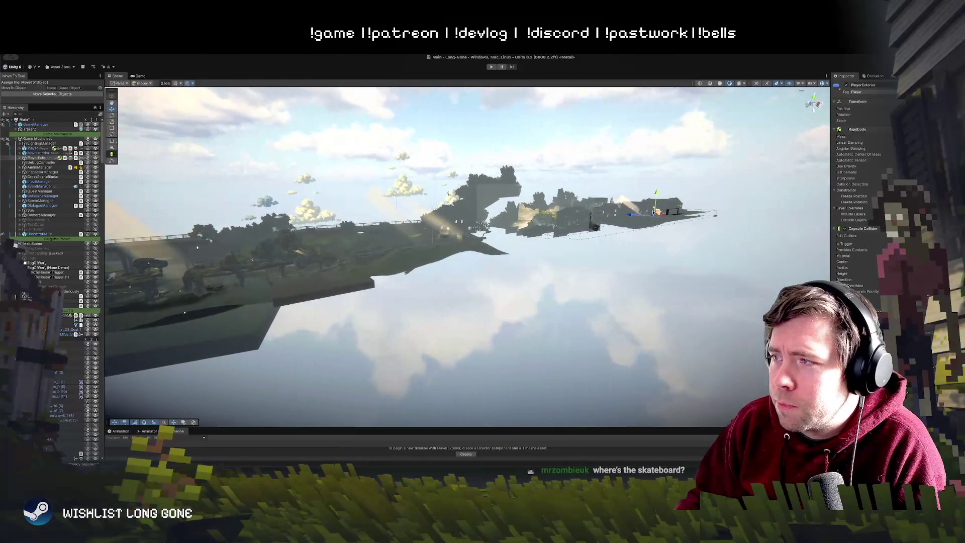
Step: Frame the PlayerExterior, drag it to a new position, and start Play mode to test
mouse_move(114, 287)
left_mouse_down()
mouse_move(228, 294)
mouse_move(592, 259)
mouse_move(394, 217)
mouse_move(136, 184)
left_mouse_up()
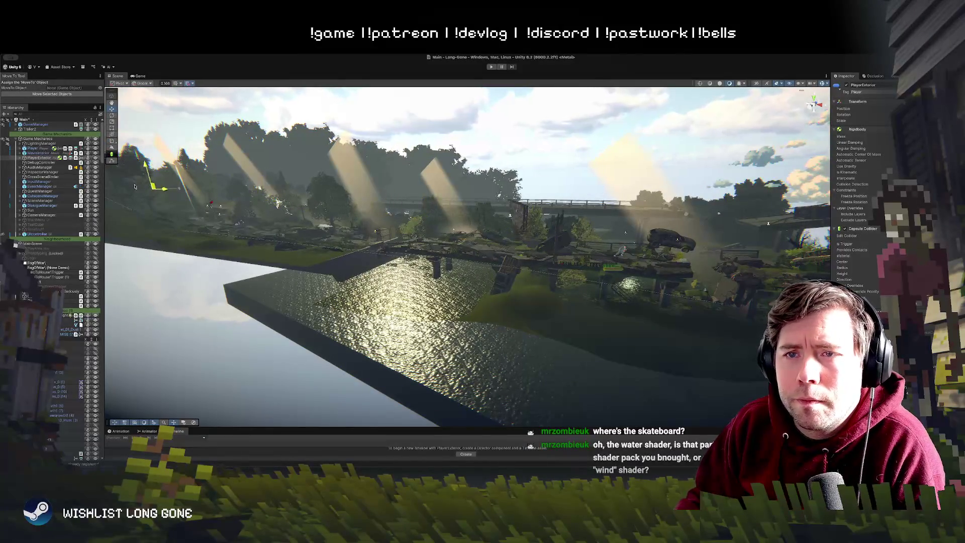
key("f")
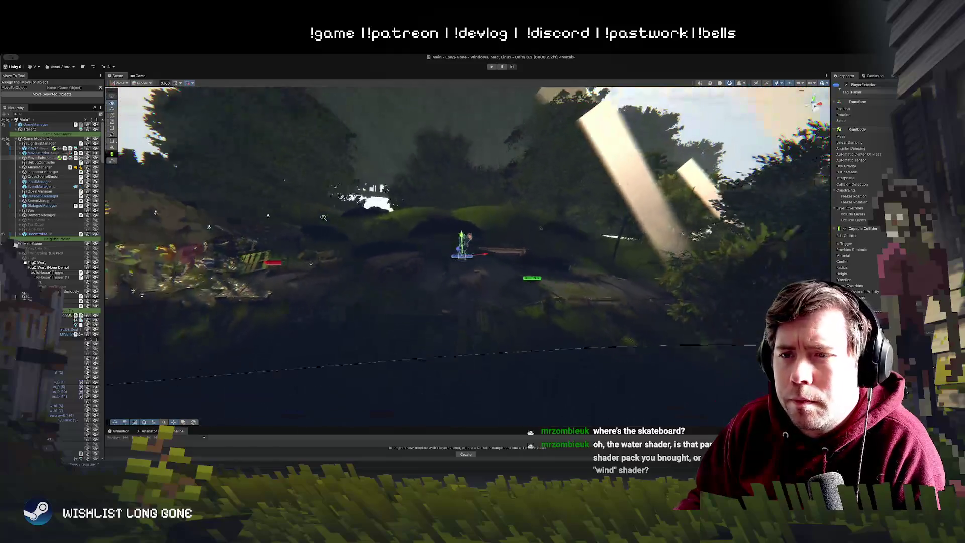
left_click_drag(408, 231, 351, 90)
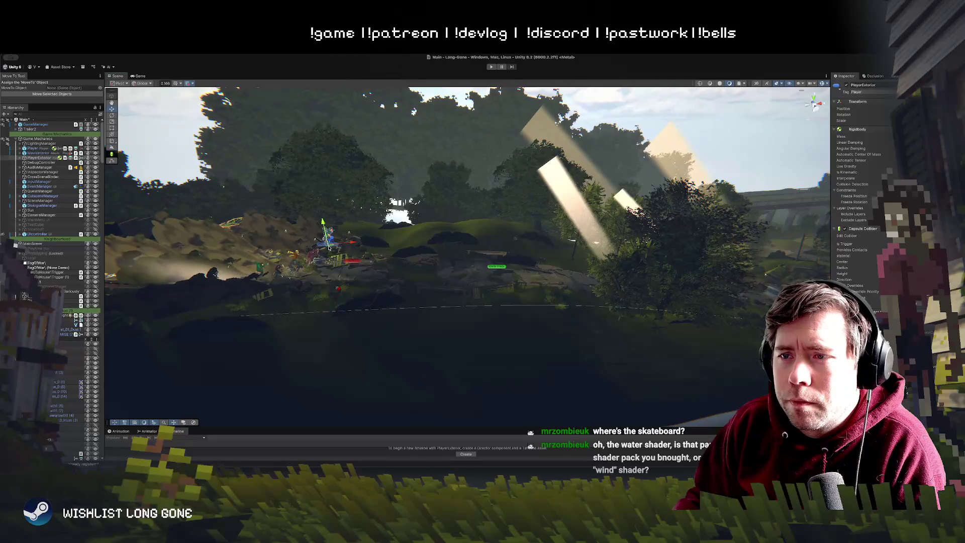
left_click_drag(330, 243, 434, 249)
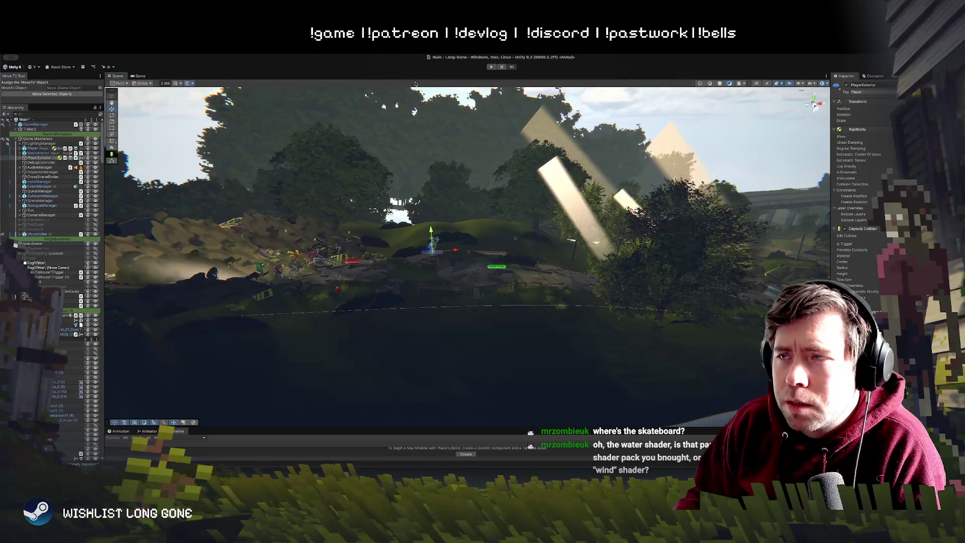
left_click(491, 67)
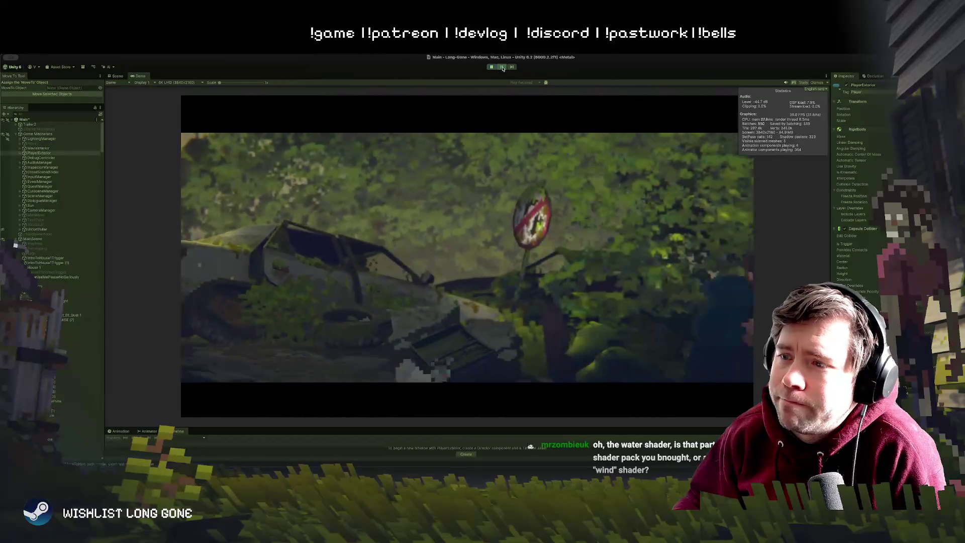
Step: Orbit the Scene view over the level and dock it to the right of the Game view
key("ctrl+1")
mouse_move(442, 227)
left_mouse_down()
mouse_move(458, 229)
mouse_move(62, 204)
left_mouse_up()
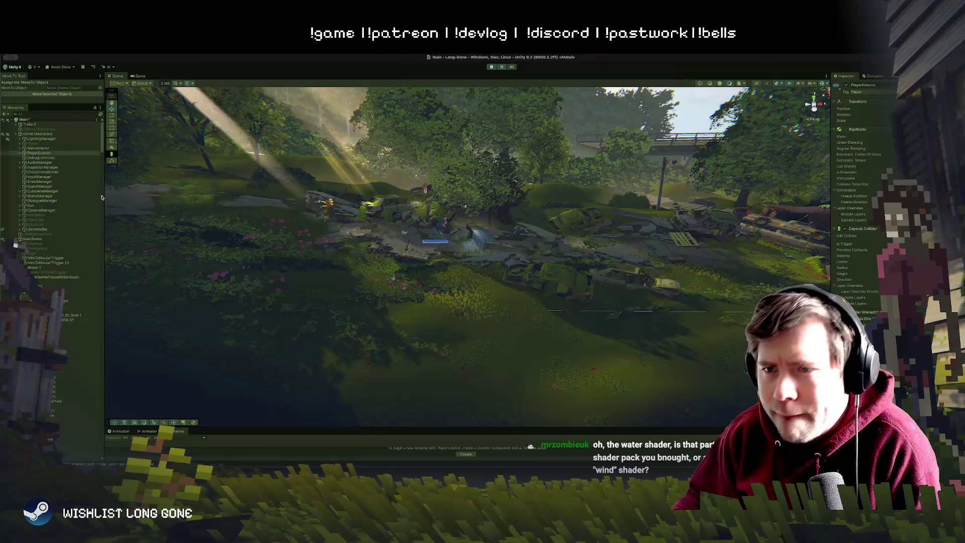
left_click(504, 67)
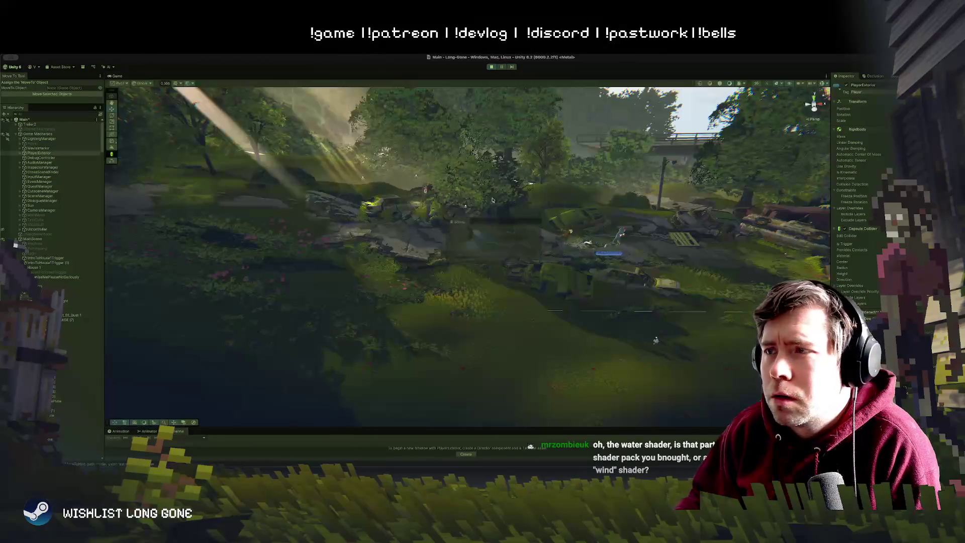
left_click_drag(117, 76, 634, 210)
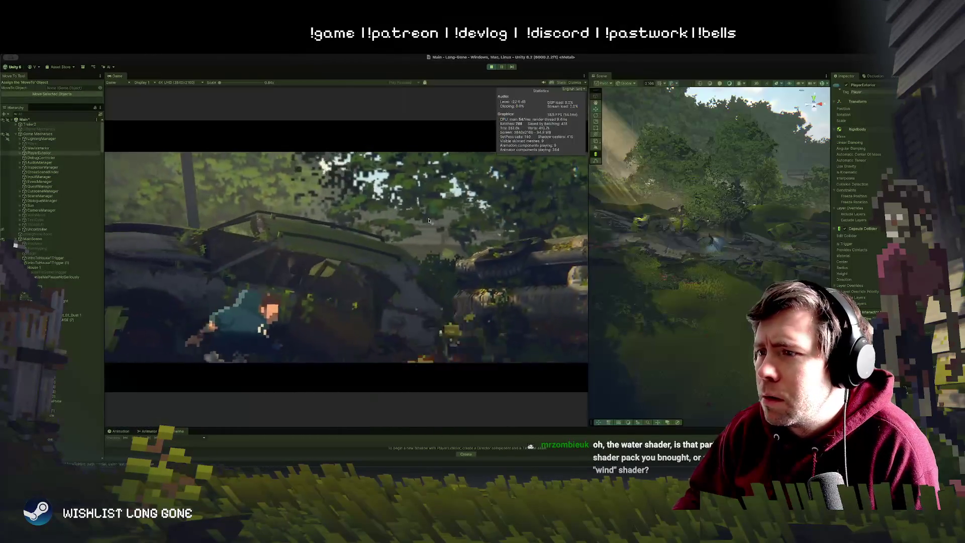
Step: Swing the Scene view toward the road, bridge and water, and make the timeline area taller
mouse_move(718, 290)
left_mouse_down()
mouse_move(788, 260)
mouse_move(805, 160)
left_mouse_up()
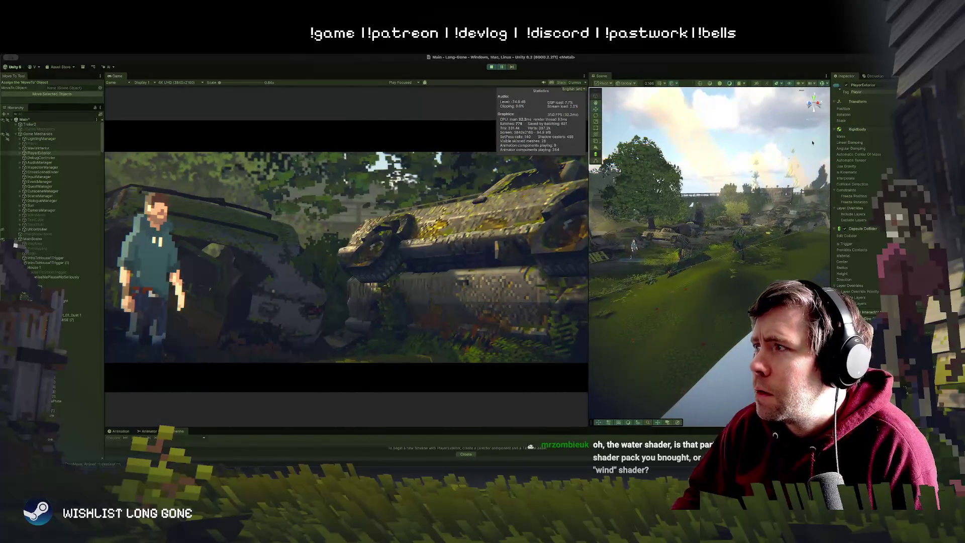
mouse_move(823, 86)
left_mouse_down()
mouse_move(681, 250)
mouse_move(732, 256)
mouse_move(692, 255)
left_mouse_up()
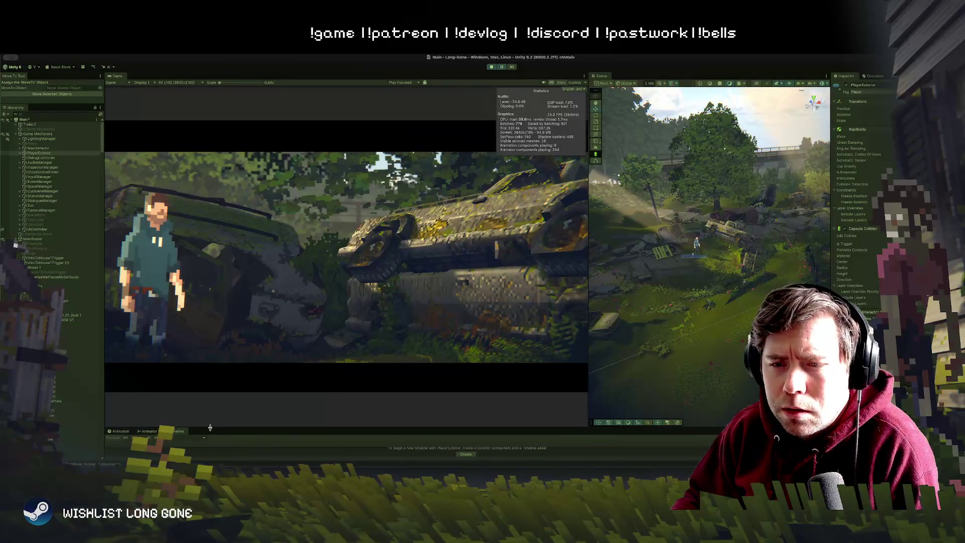
left_click_drag(210, 428, 211, 309)
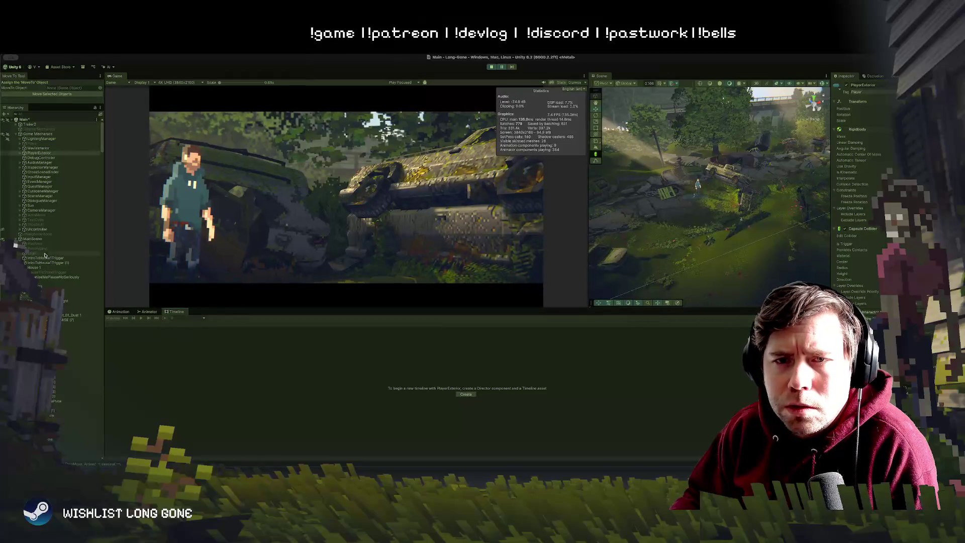
Step: Expand Trailer2 and select the Gate (1) virtual camera under NoneStatics
left_click(30, 125)
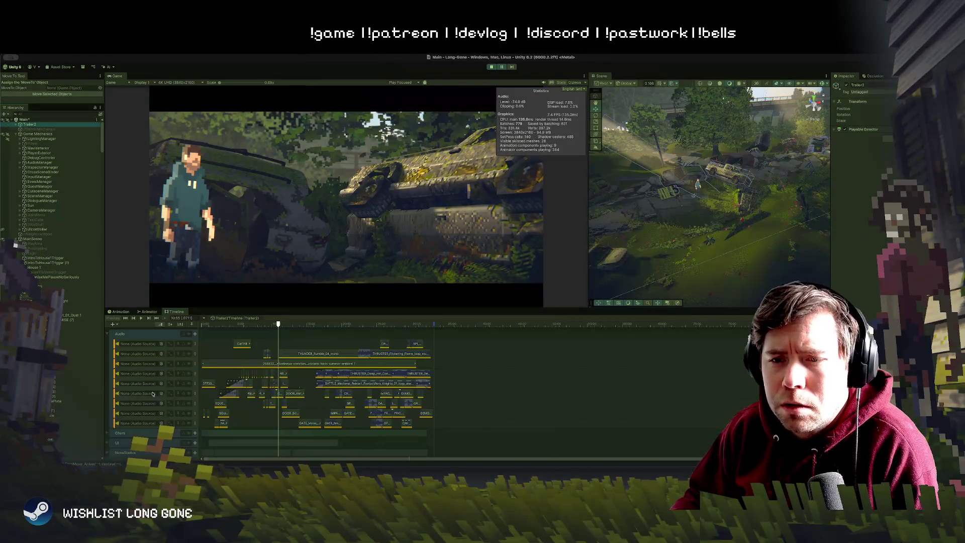
left_click(16, 125)
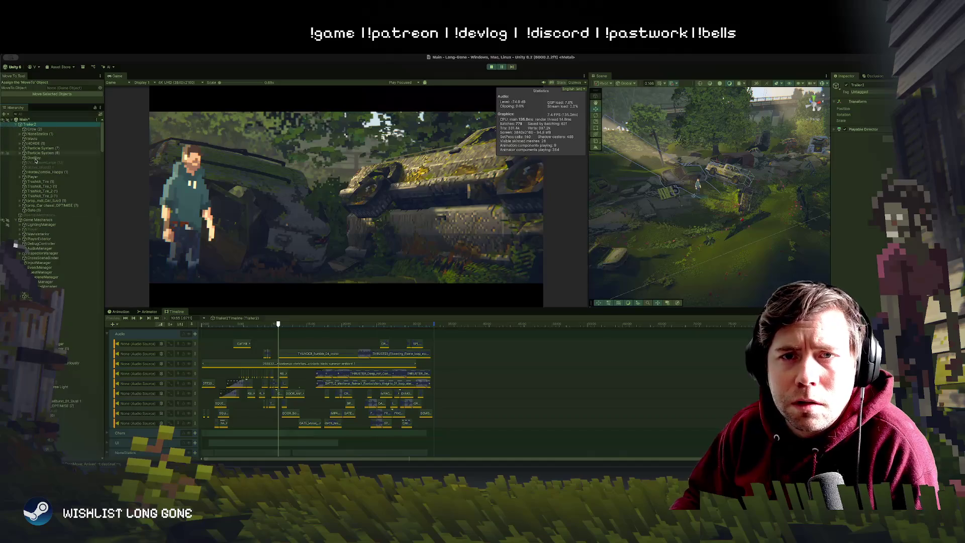
left_click(33, 135)
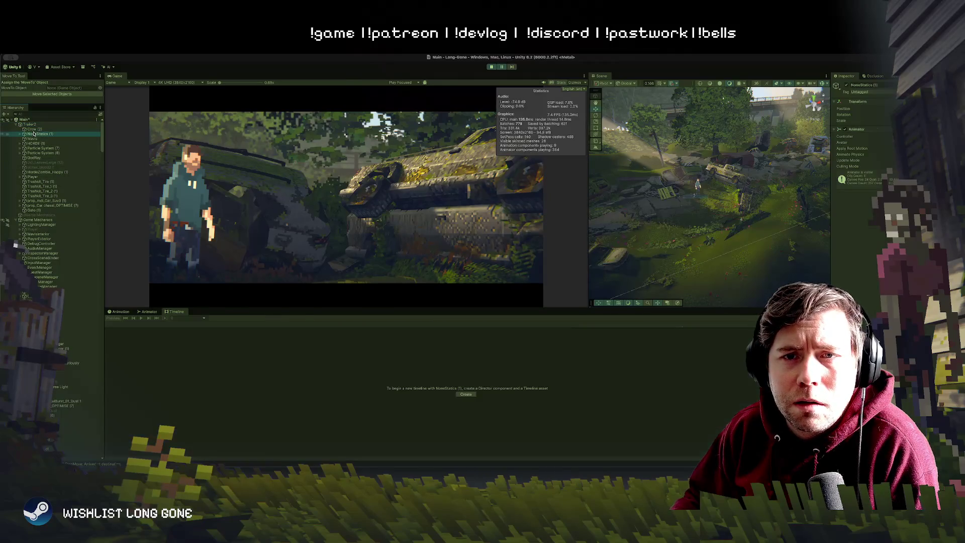
left_click(32, 210)
mouse_move(744, 252)
left_mouse_down()
mouse_move(766, 246)
mouse_move(659, 223)
left_mouse_up()
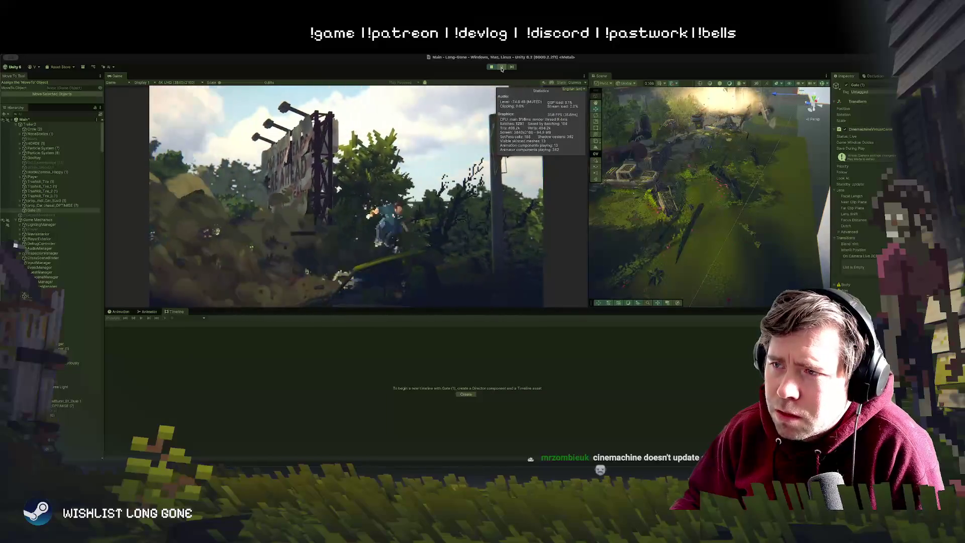
Step: Resume the paused game so the explosion plays, then reselect Trailer2 to load its timeline tracks
mouse_move(704, 201)
left_mouse_down()
mouse_move(745, 75)
mouse_move(703, 191)
mouse_move(840, 205)
left_mouse_up()
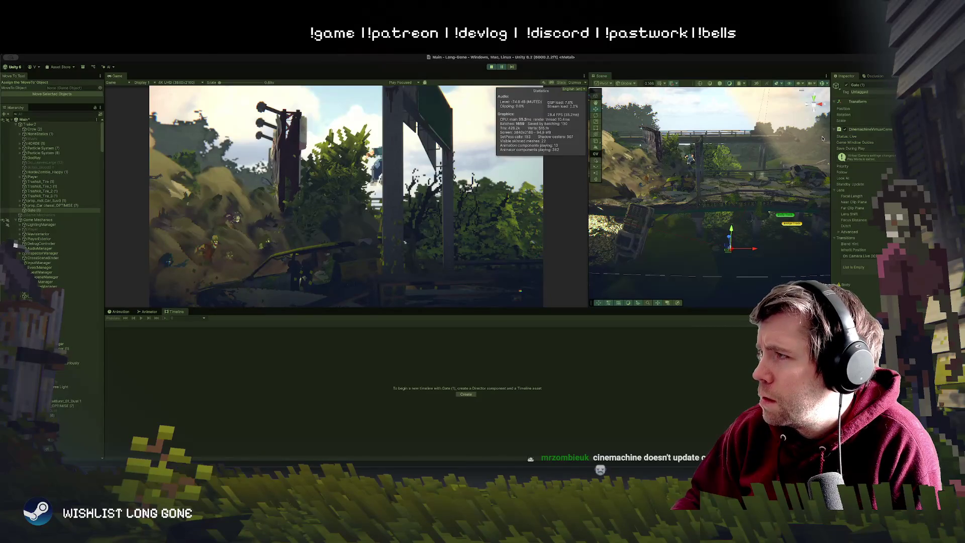
scroll(858, 222, "down", 5)
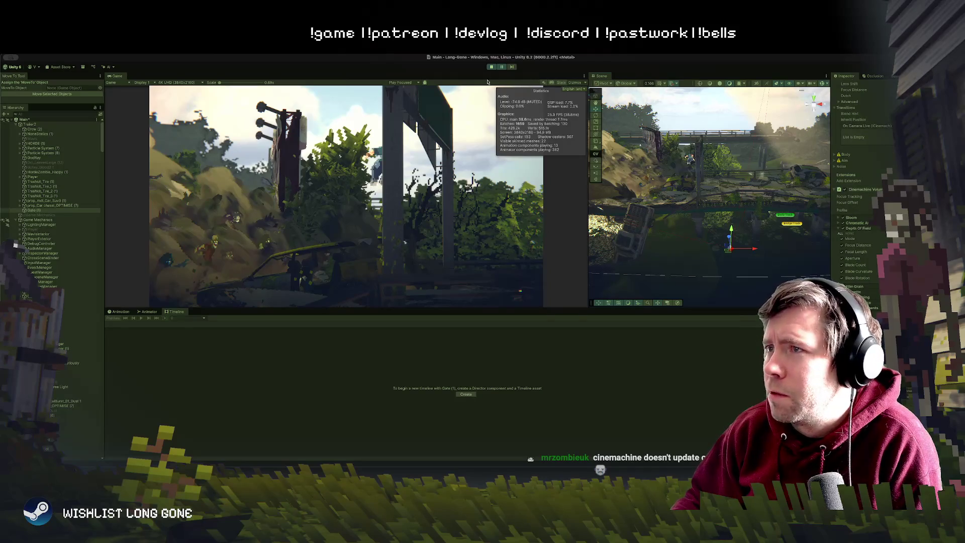
scroll(879, 307, "down", 1)
scroll(879, 307, "down", 1)
scroll(872, 306, "up", 6)
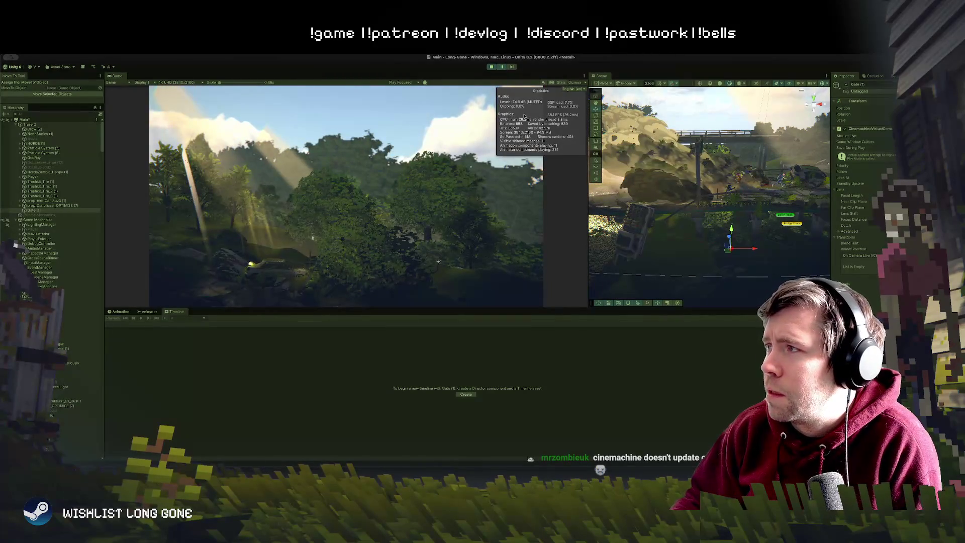
left_click(502, 68)
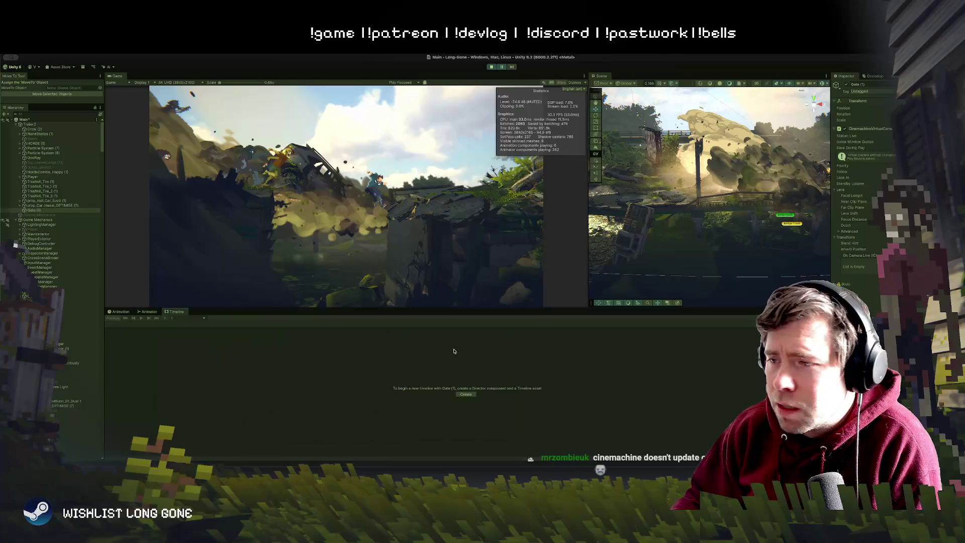
left_click(29, 125)
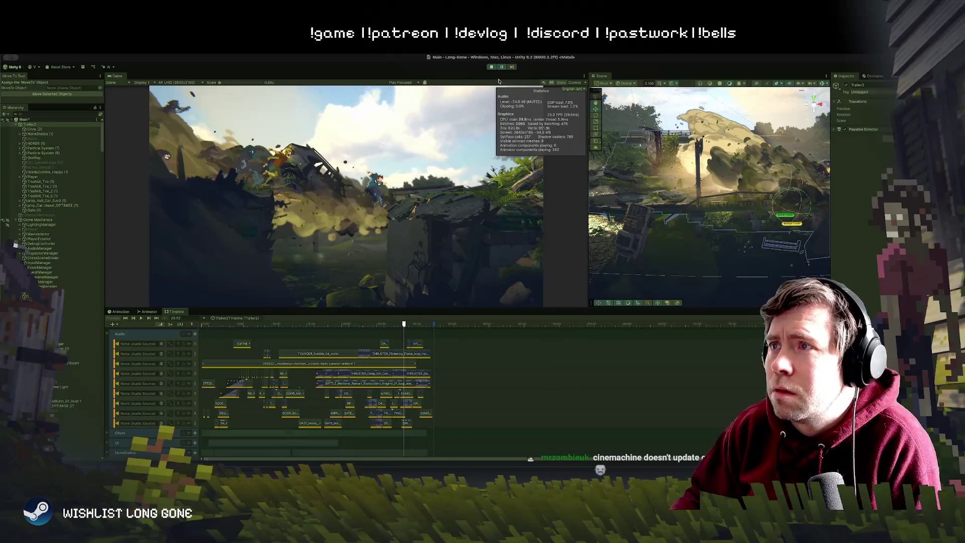
Step: Scrub the Trailer2 timeline to 24:04 and play it, then widen the Scene view
left_click(227, 324)
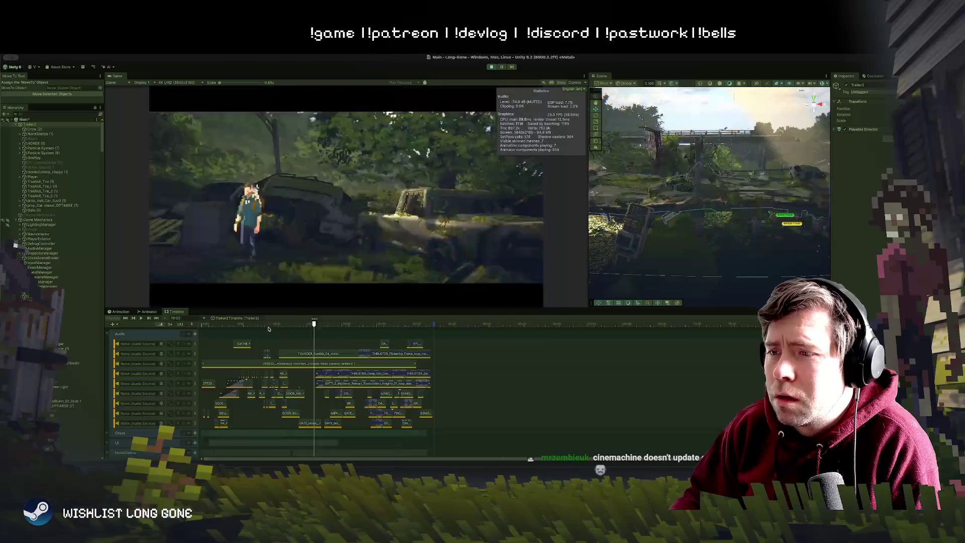
left_click(337, 324)
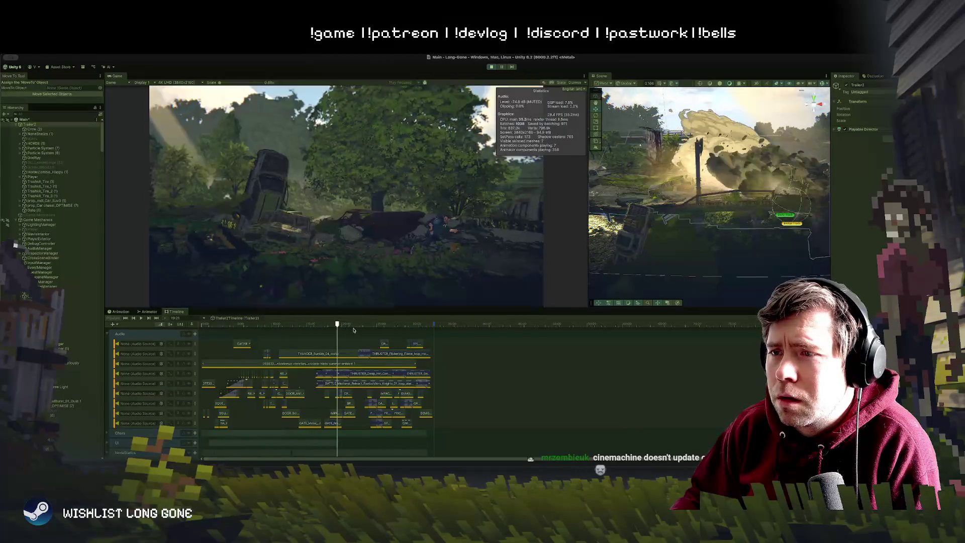
left_click_drag(346, 330, 370, 325)
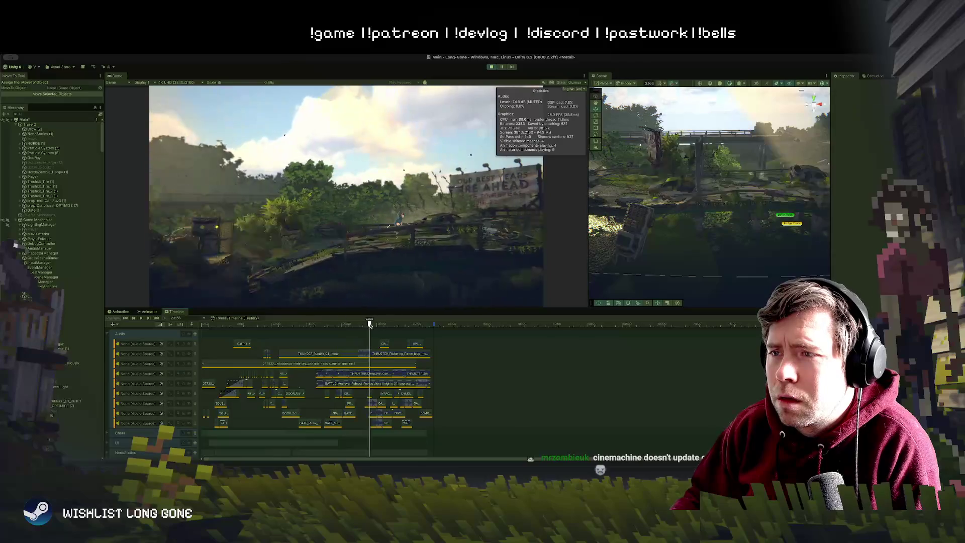
left_click(142, 318)
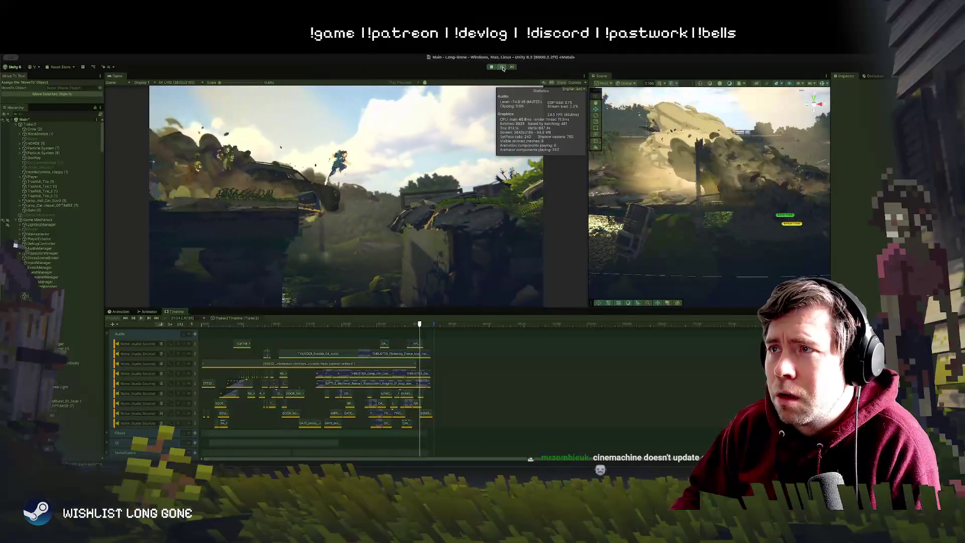
left_click_drag(587, 201, 244, 212)
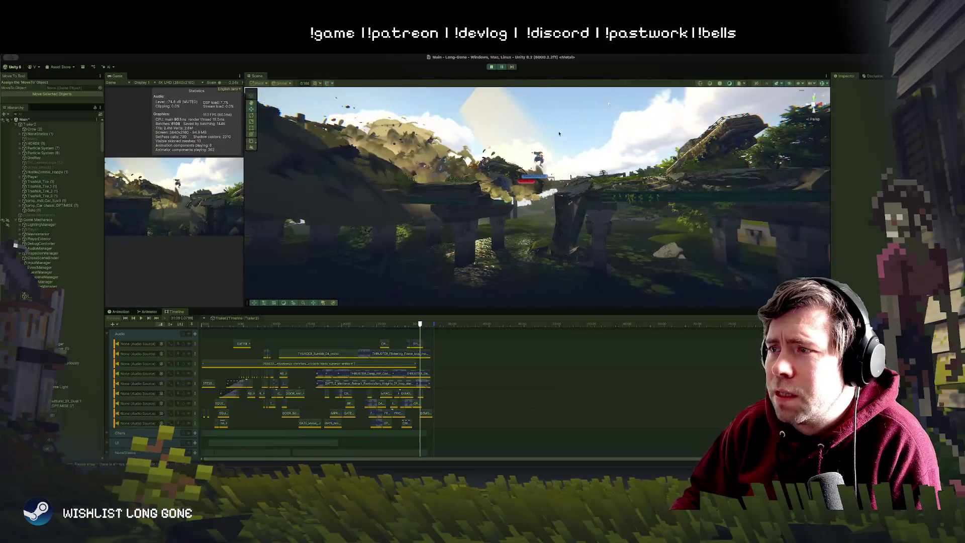
Step: Fly the Scene camera close to the bridge, select the goblin zombie, then switch to Chrome
mouse_move(597, 130)
left_mouse_down()
mouse_move(647, 160)
mouse_move(649, 145)
mouse_move(738, 205)
left_mouse_up()
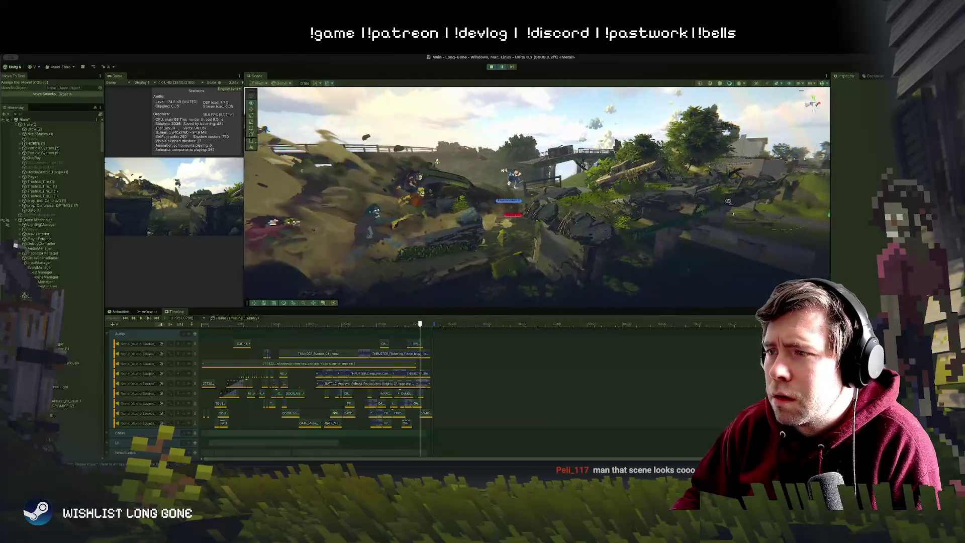
left_click_drag(738, 205, 730, 204)
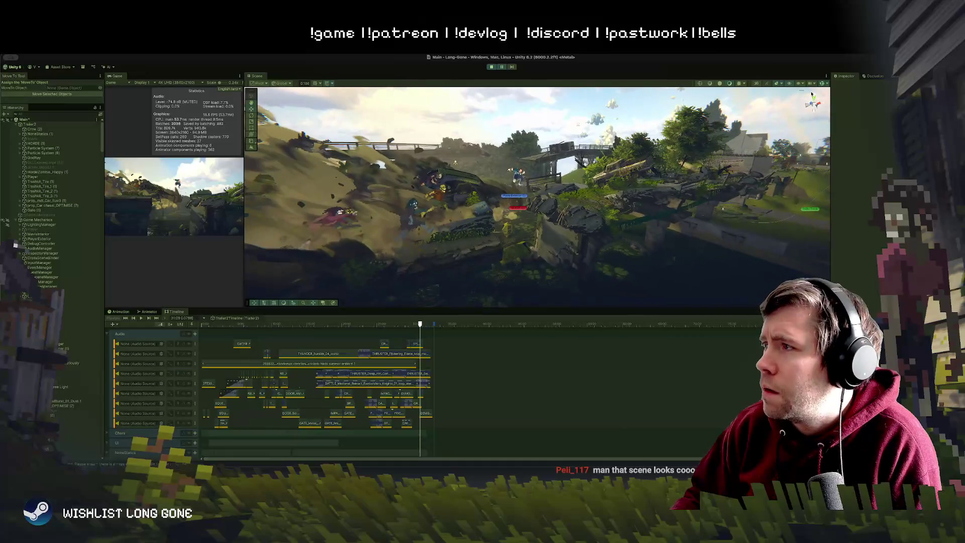
mouse_move(473, 257)
left_mouse_down()
mouse_move(467, 250)
mouse_move(495, 263)
mouse_move(410, 276)
mouse_move(192, 259)
left_mouse_up()
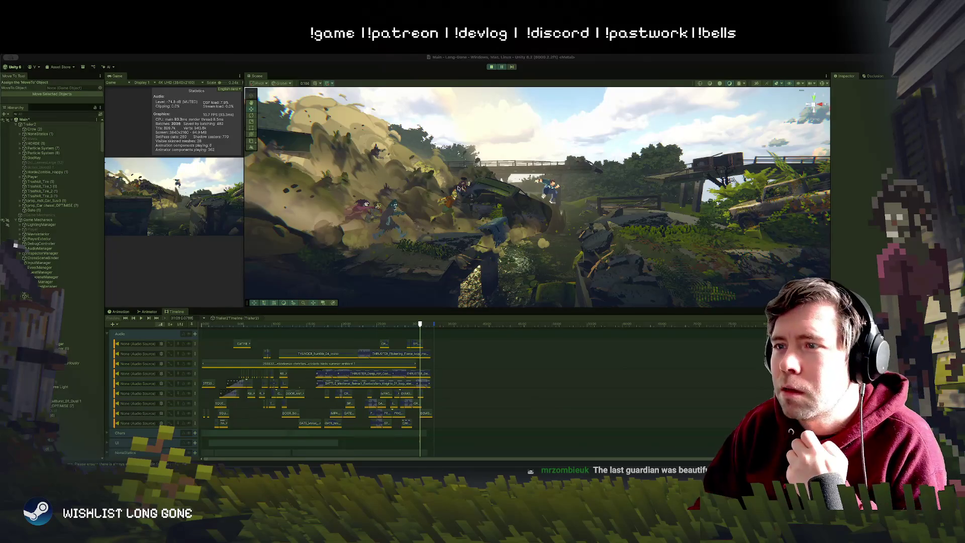
left_click(462, 191)
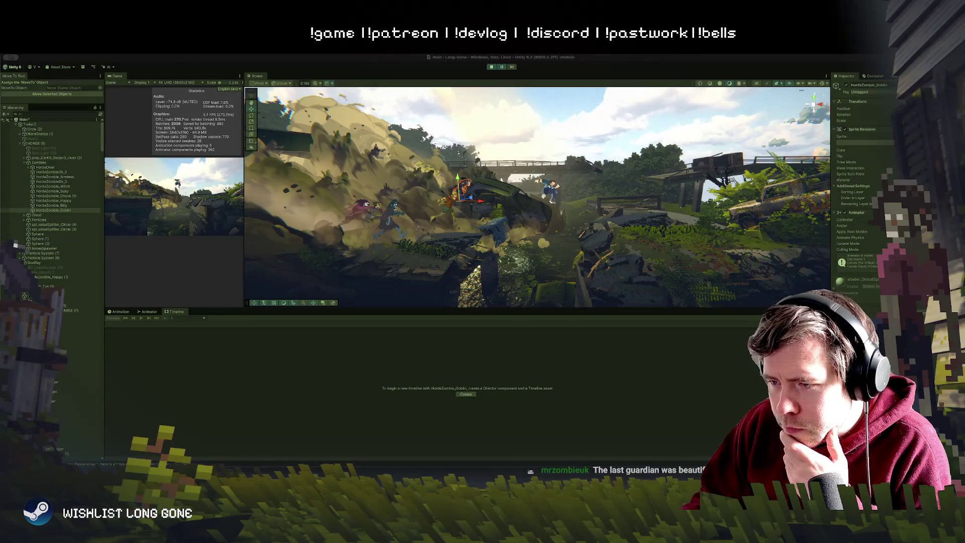
key("super+Tab")
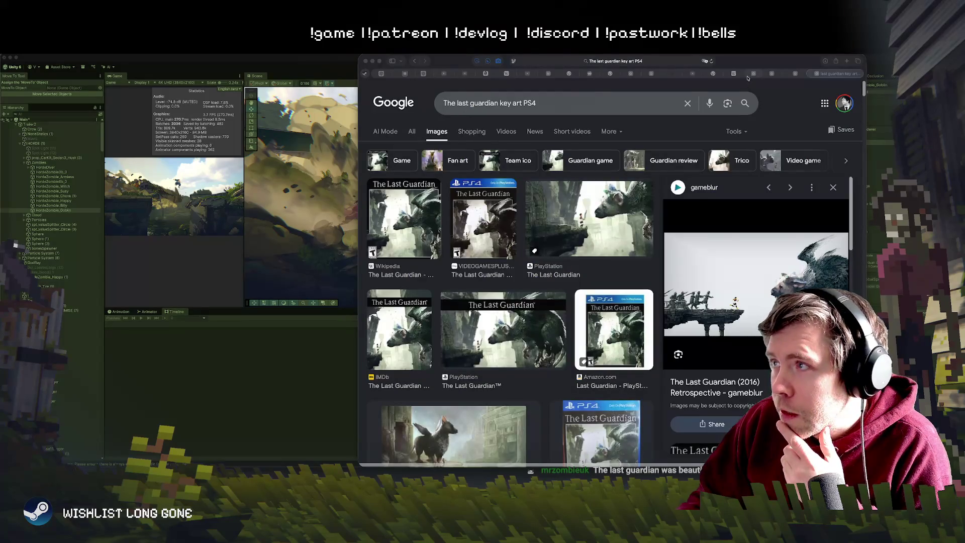
Step: Move the Chrome window left and zoom the image results in and back out
left_click_drag(766, 61, 420, 78)
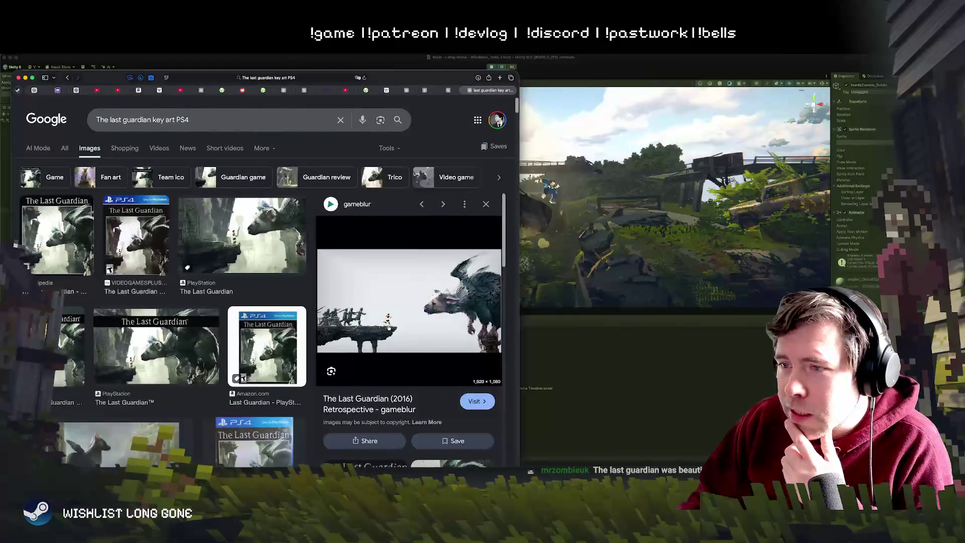
scroll(388, 328, "down", 1)
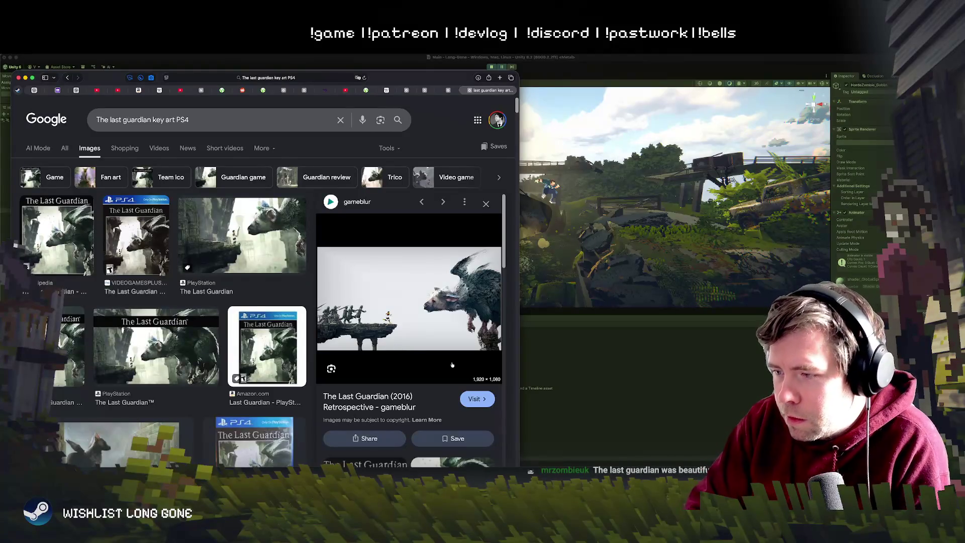
key("super+plus")
key("super+minus")
key("super+minus")
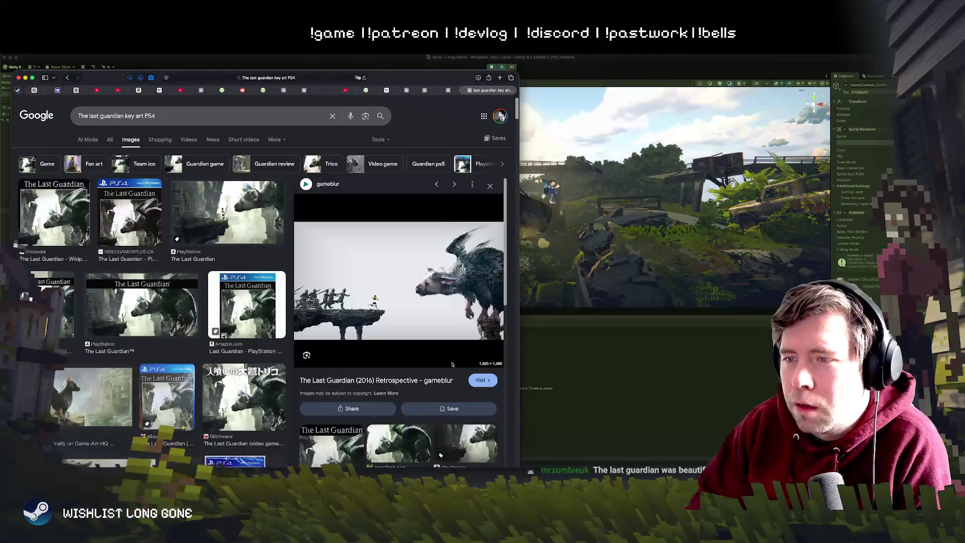
Step: Open the gameblur Last Guardian key art in a new tab, then return to Unity
right_click(397, 288)
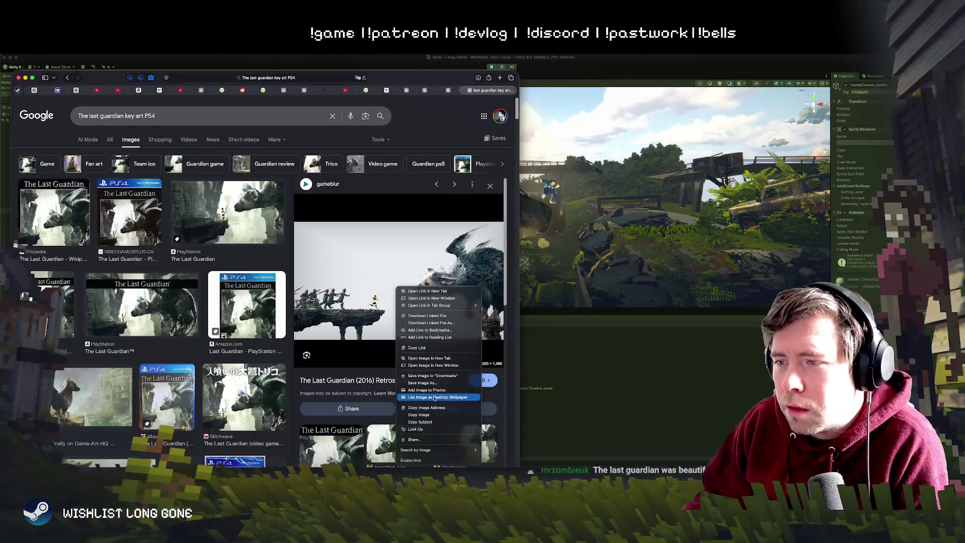
left_click(438, 357)
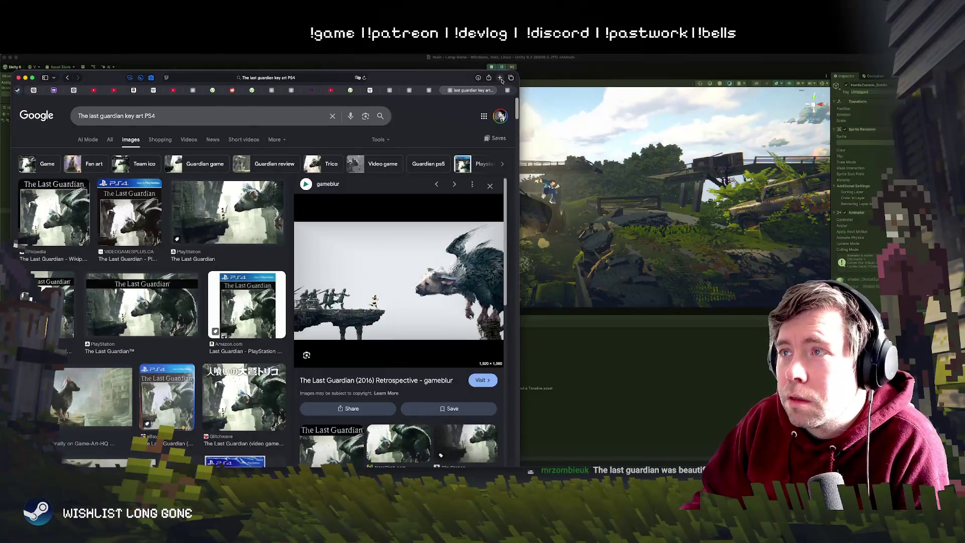
left_click(509, 90)
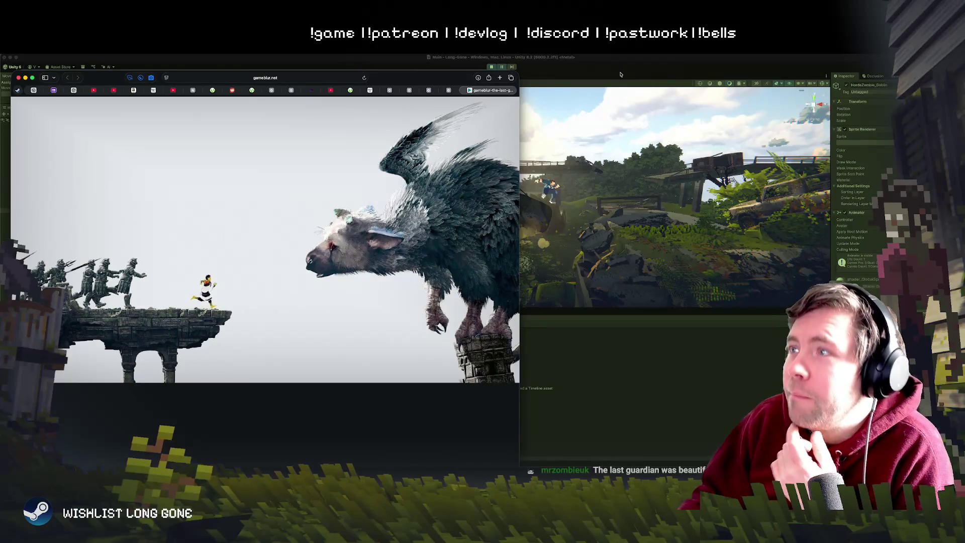
left_click(620, 70)
Step: Orbit the Scene view down onto the bridge ruins, light beam and cliff
left_click_drag(502, 151, 472, 123)
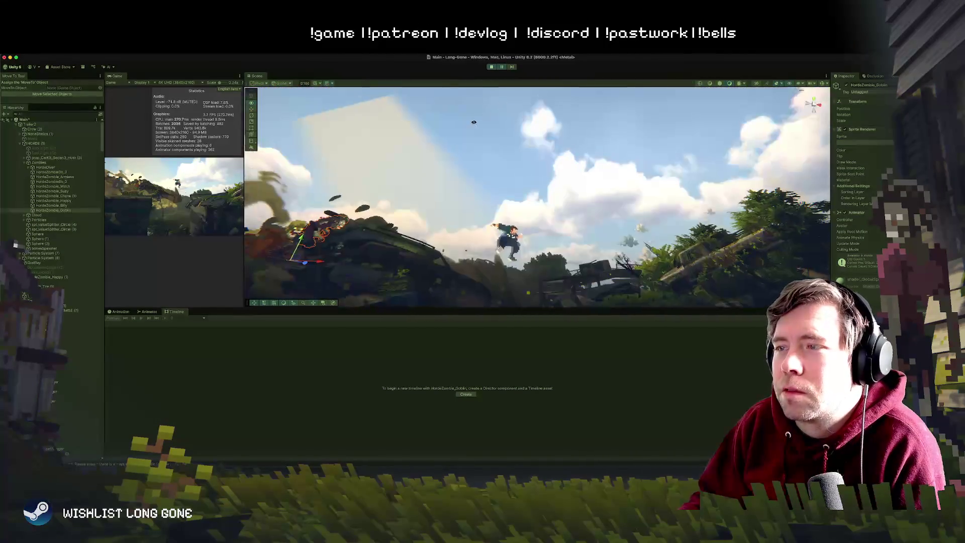
mouse_move(472, 123)
left_mouse_down()
mouse_move(471, 145)
mouse_move(472, 133)
left_mouse_up()
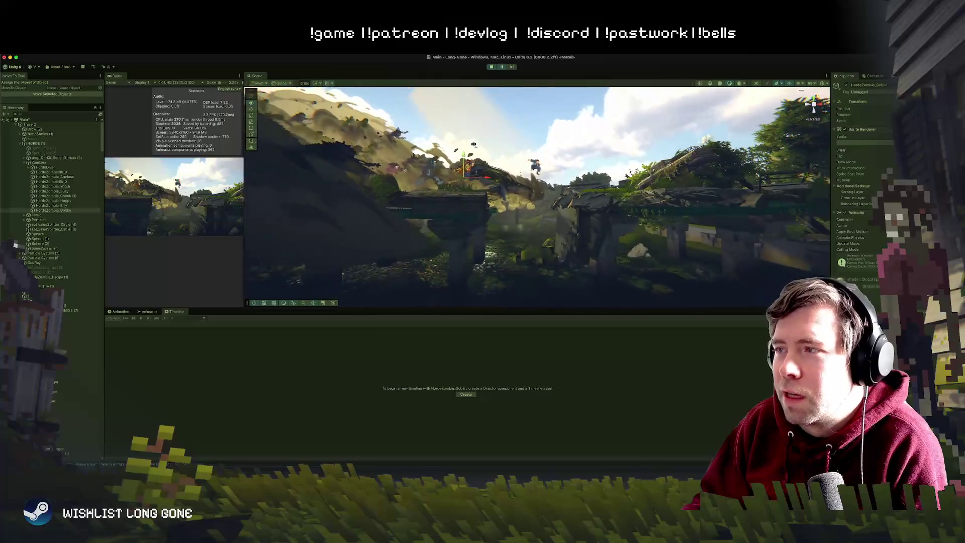
mouse_move(472, 132)
left_mouse_down()
mouse_move(464, 136)
mouse_move(533, 146)
left_mouse_up()
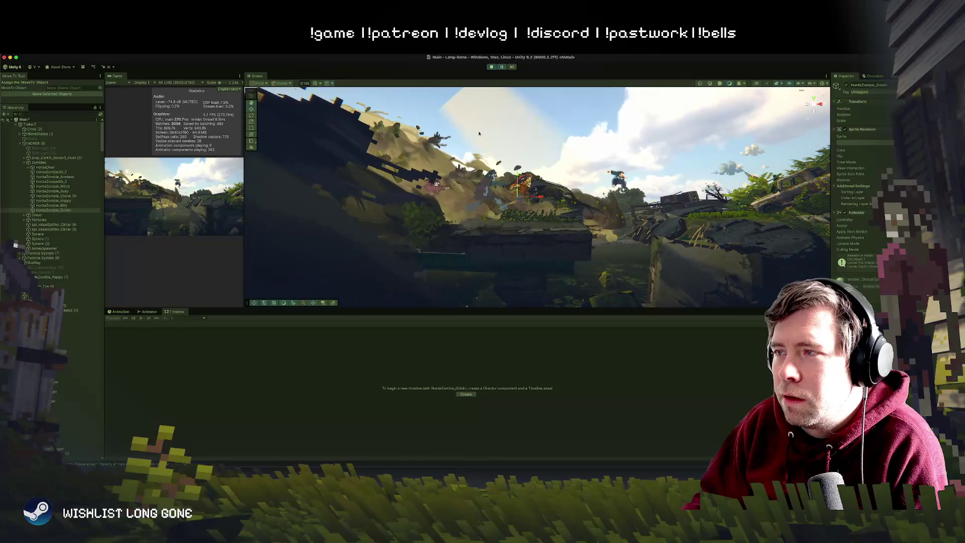
left_click(533, 146)
left_click(576, 104)
mouse_move(577, 105)
left_mouse_down()
mouse_move(585, 153)
mouse_move(578, 104)
left_mouse_up()
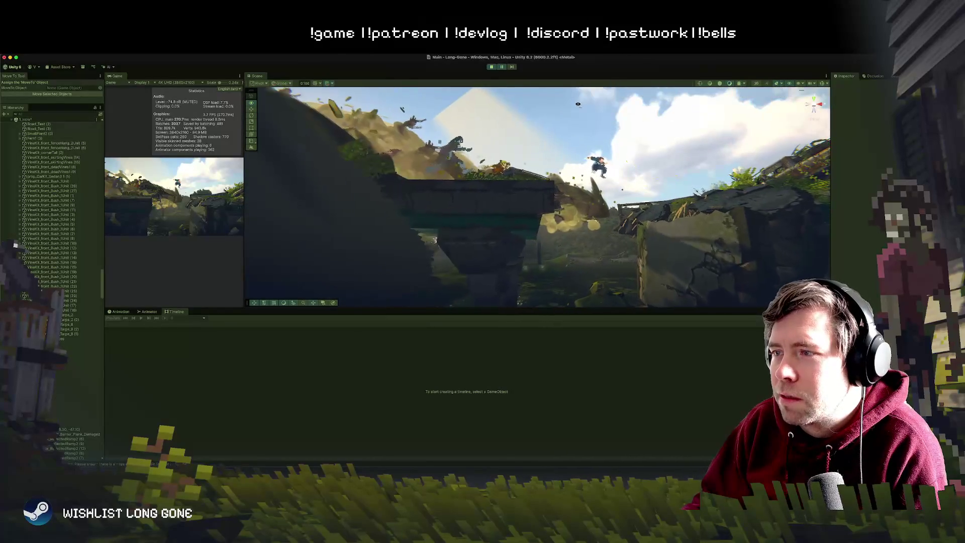
left_click_drag(579, 104, 578, 104)
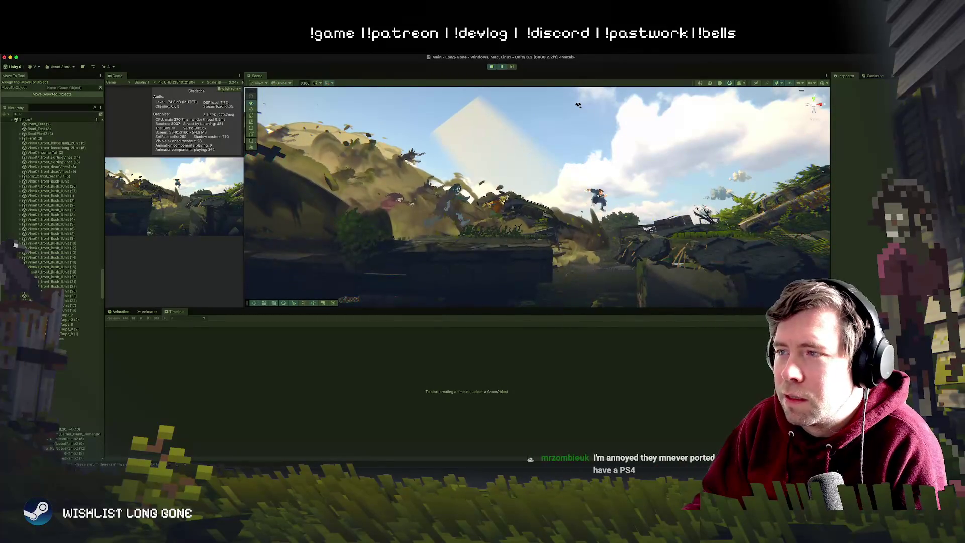
left_click_drag(578, 104, 544, 202)
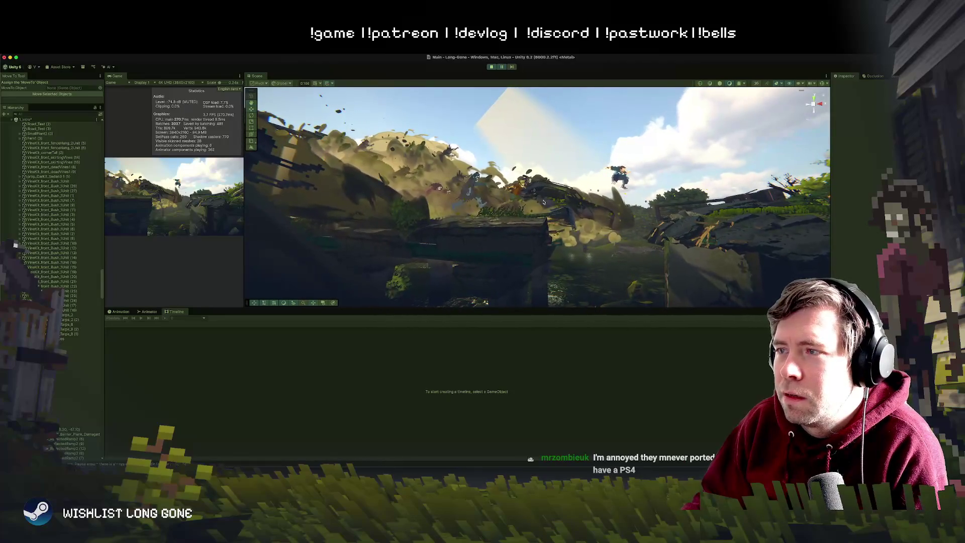
Step: Click past the smoke and cloud sprites to select the wrecked car's Chassis
left_click(547, 203)
left_click(569, 221)
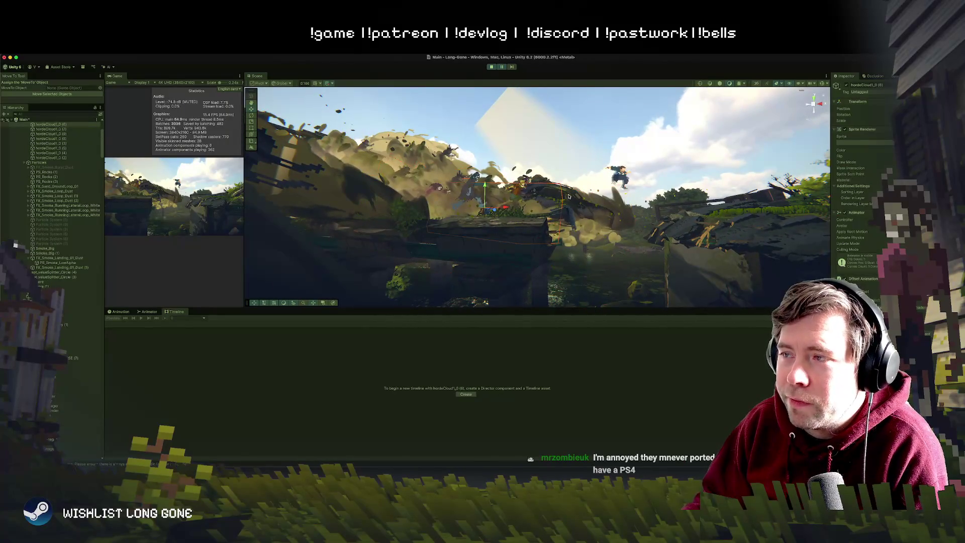
left_click(567, 196)
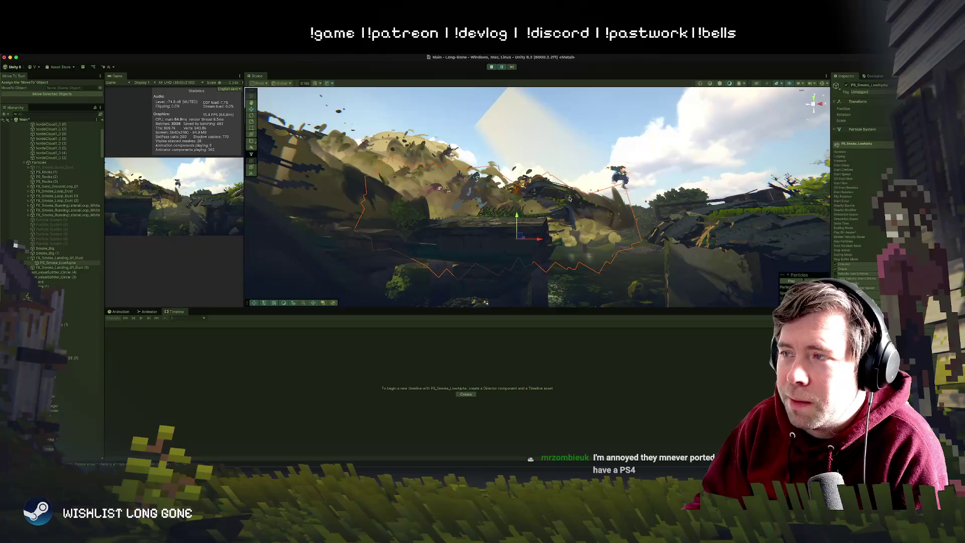
left_click(543, 185)
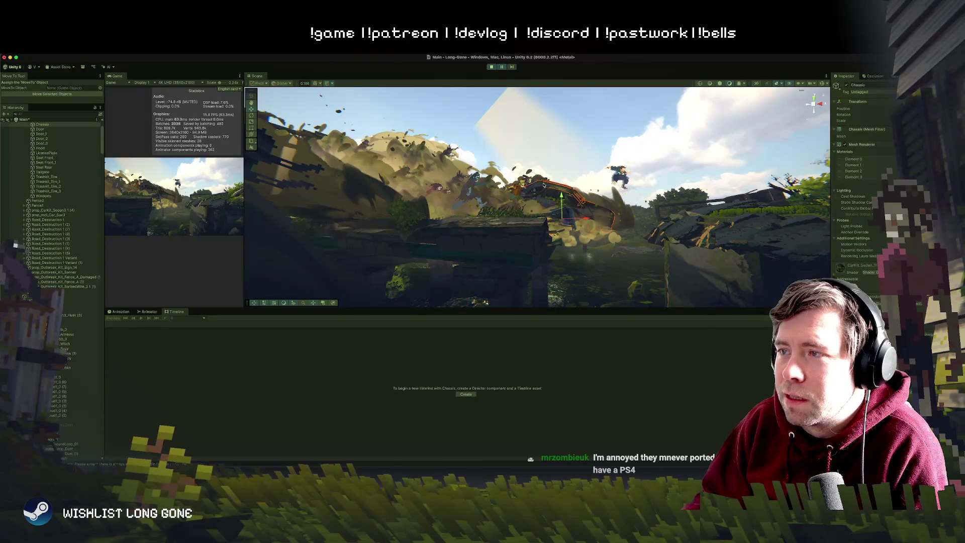
scroll(47, 182, "up", 3)
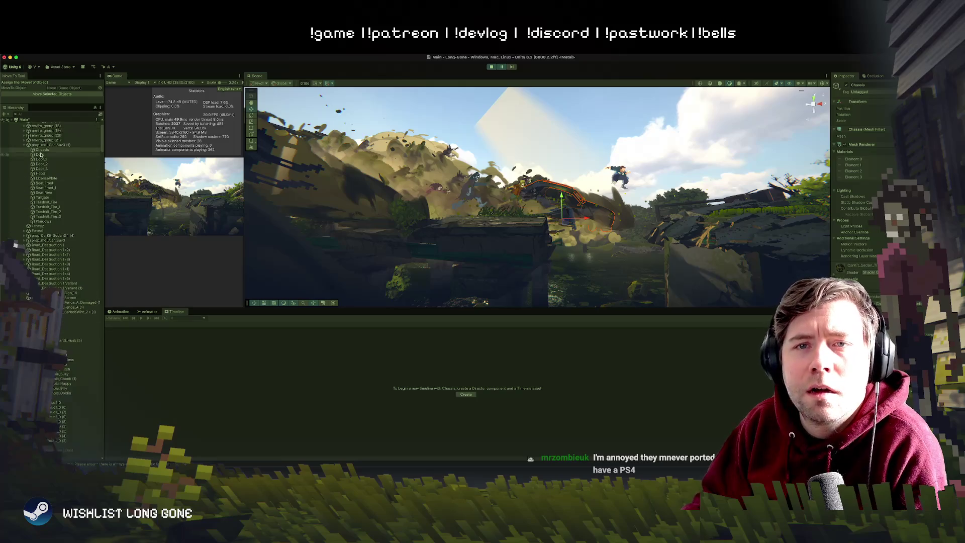
Step: Duplicate prop_mdl_Car_Suv3 (1), spin the copy about 90° and move it right
left_click(42, 145)
key("super+d")
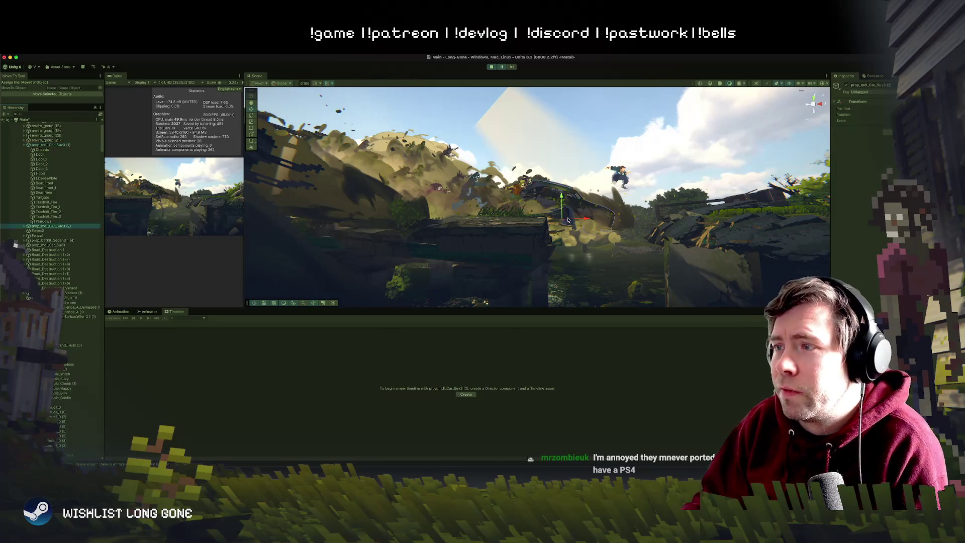
key("e")
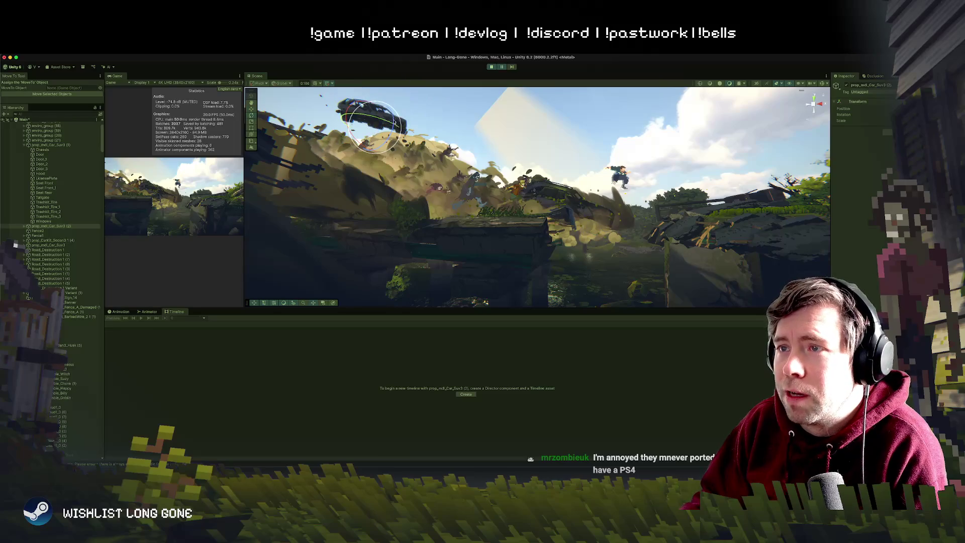
left_click_drag(394, 123, 394, 149)
key("w")
left_click_drag(379, 131, 427, 145)
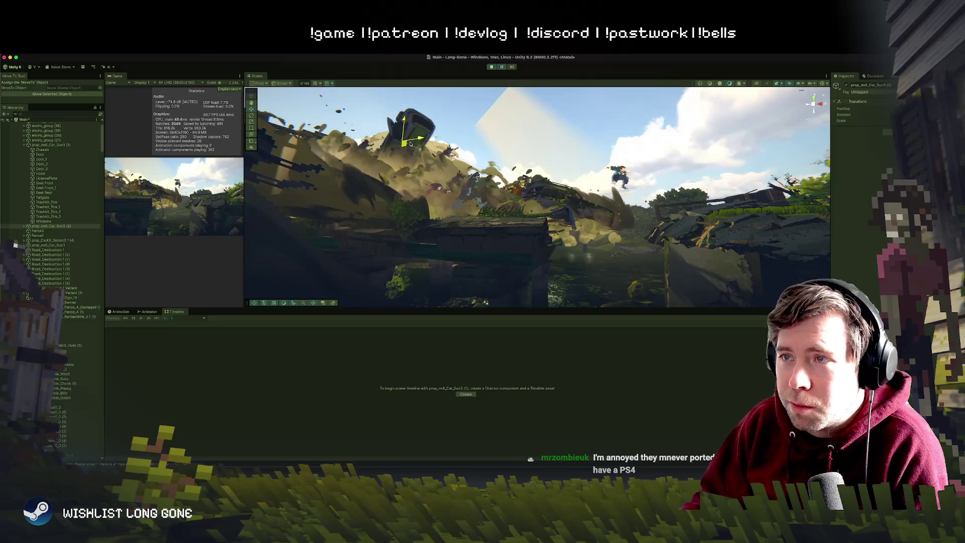
Step: Duplicate the car again and place the second copy up-left in the sky
key("super+d")
mouse_move(427, 145)
left_mouse_down()
mouse_move(245, 85)
mouse_move(330, 110)
mouse_move(314, 101)
mouse_move(330, 157)
mouse_move(520, 135)
left_mouse_up()
key("e")
key("w")
key("e")
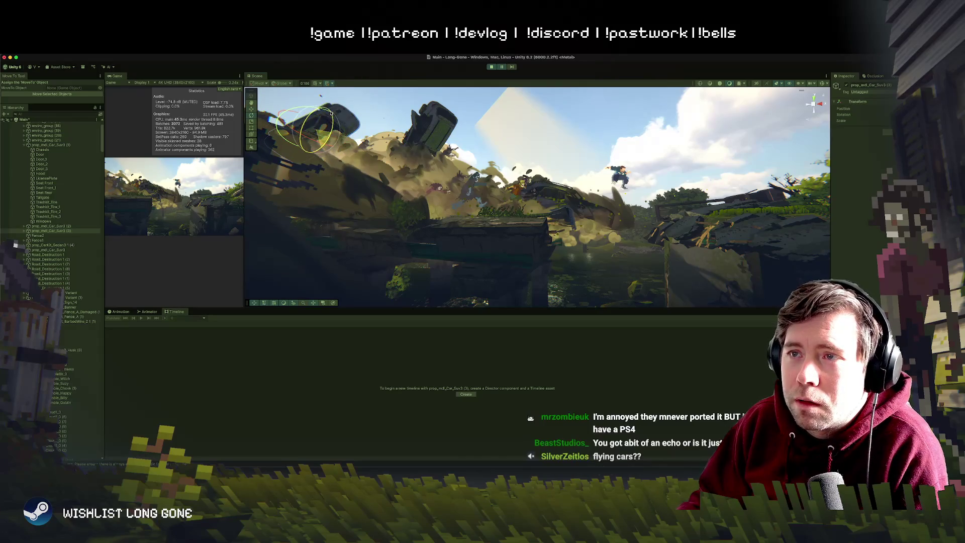
Step: Enlarge the Scene view and lower the PS_Smoke_LowAlpha smoke slightly
left_click(521, 135)
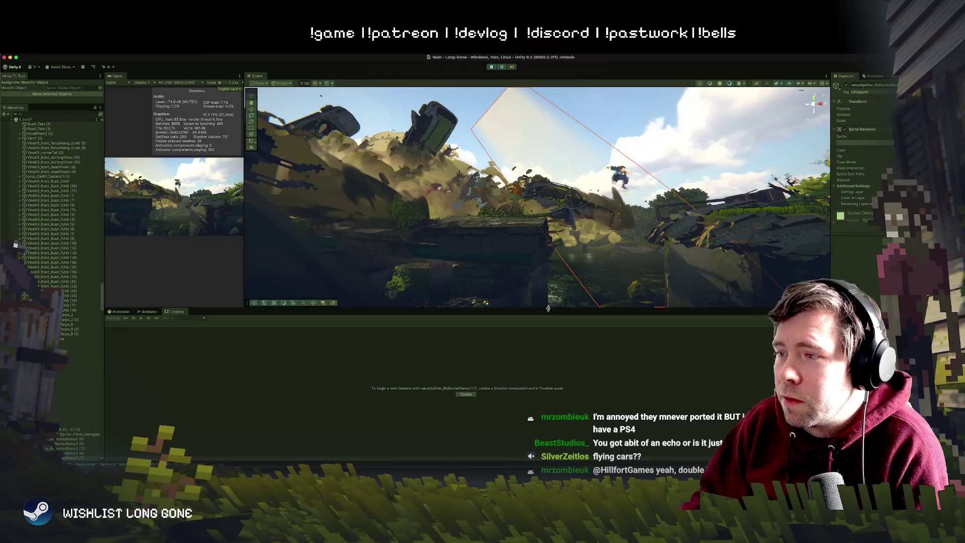
left_click_drag(548, 308, 548, 416)
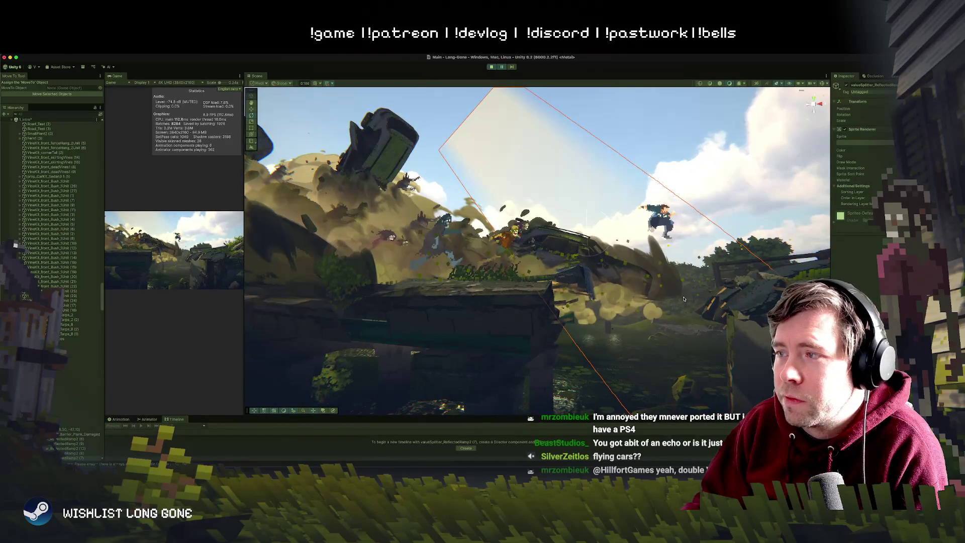
left_click(664, 276)
left_click(664, 276)
left_click(670, 274)
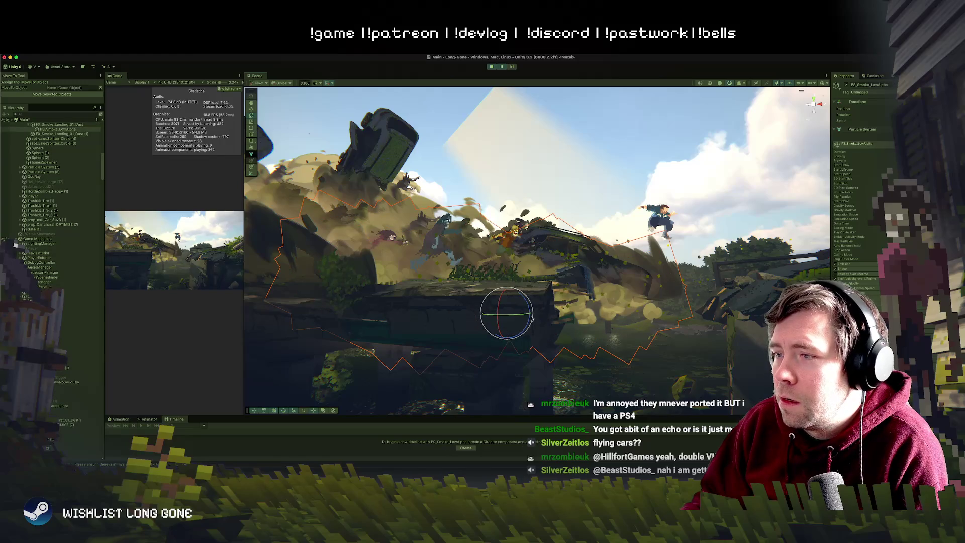
key("w")
mouse_move(469, 307)
left_mouse_down()
mouse_move(472, 321)
mouse_move(467, 289)
left_mouse_up()
Step: Hide the light-ray sprite valueSplitter_ReflectedRamp2 (7)
left_click(675, 286)
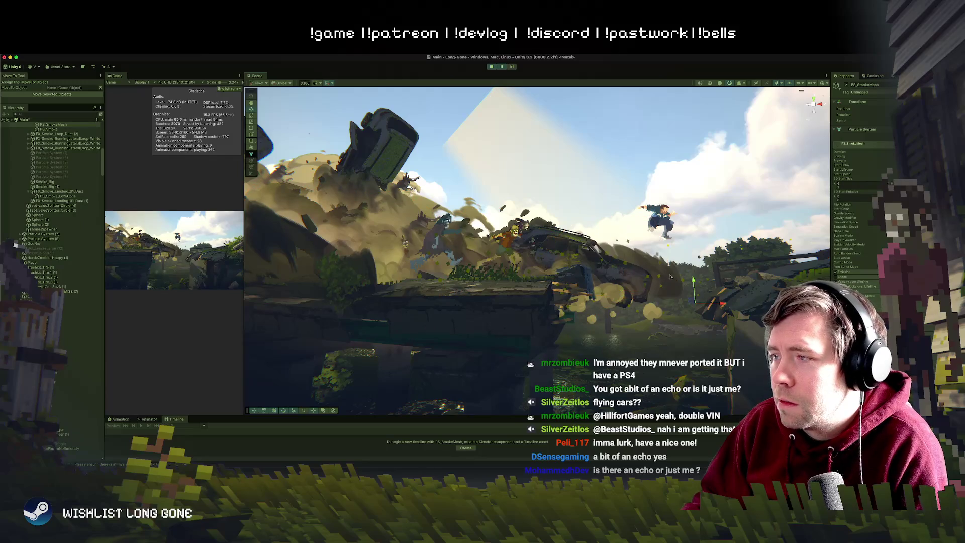
key("Down")
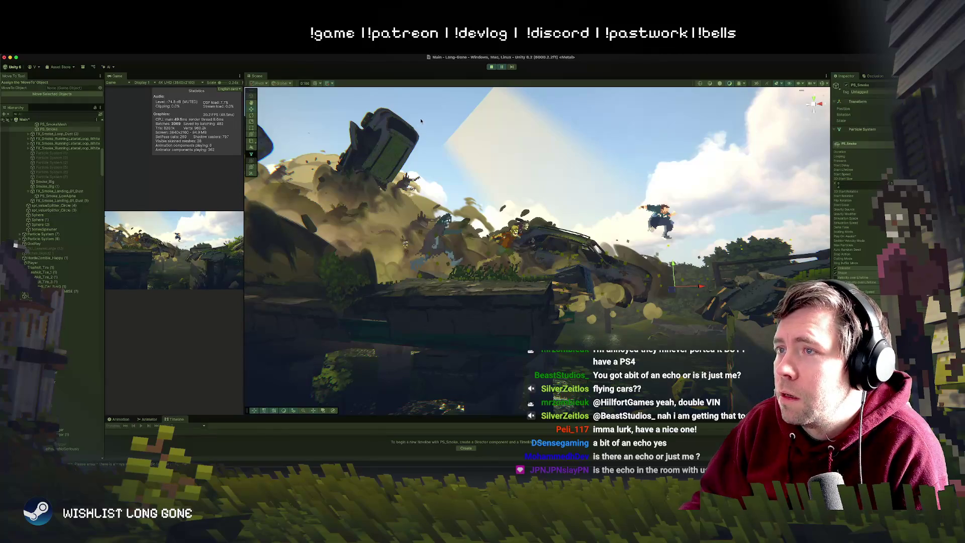
left_click(487, 130)
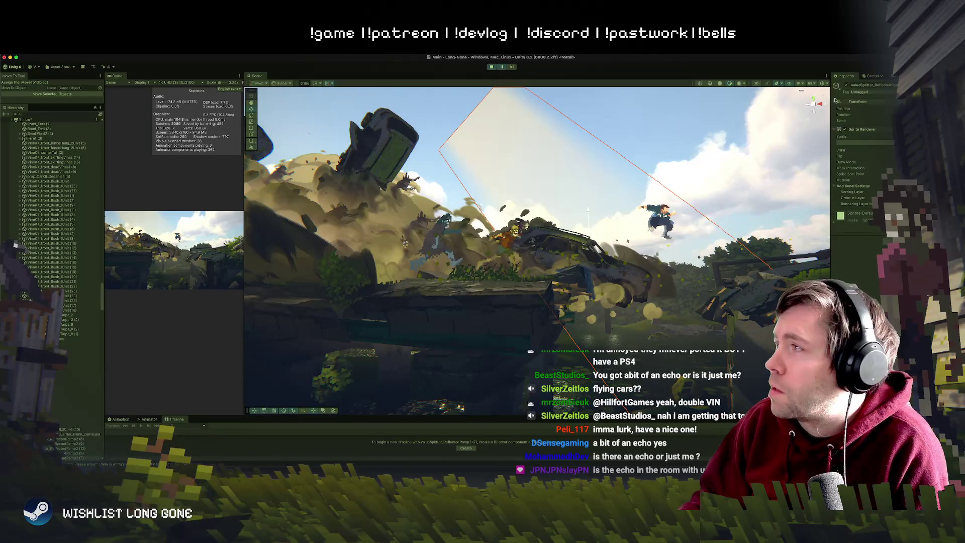
left_click(845, 86)
left_click(644, 215)
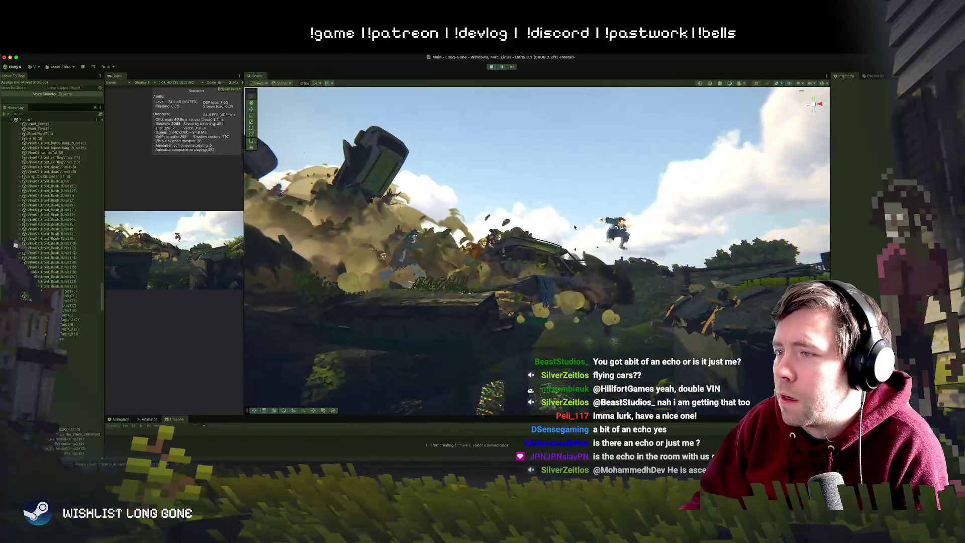
Step: Shift the HordeZombie_Suzy zombie slightly left
left_click(493, 266)
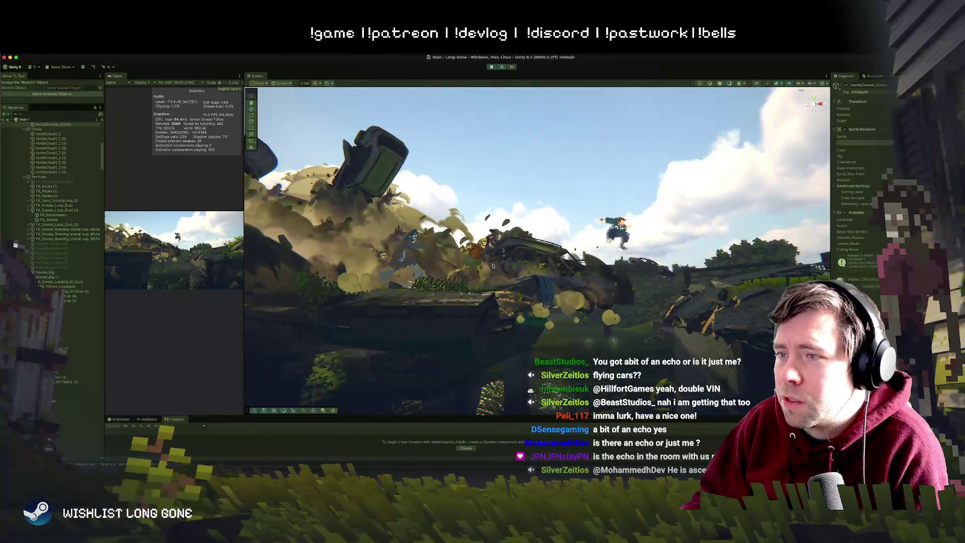
left_click(384, 259)
left_click(387, 272)
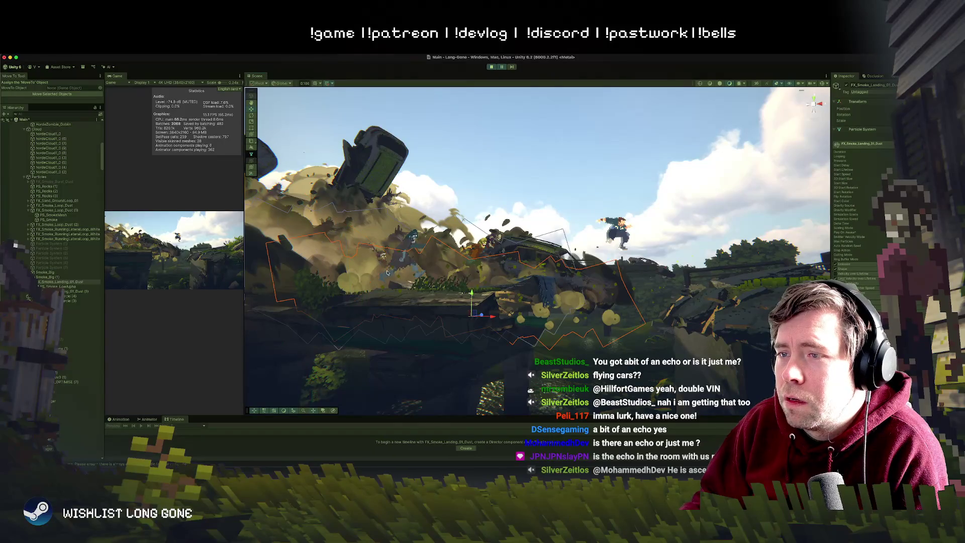
left_click(382, 260)
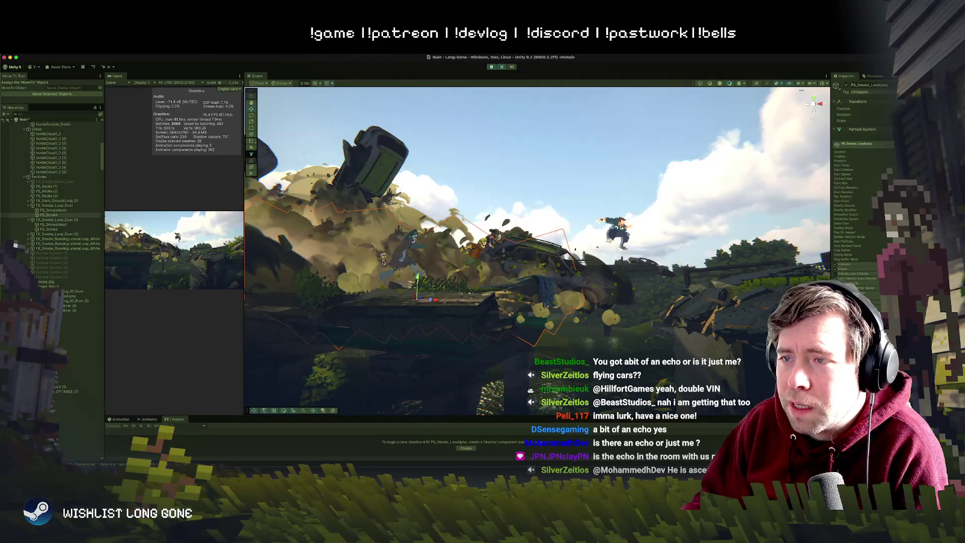
left_click(382, 262)
scroll(36, 206, "up", 4)
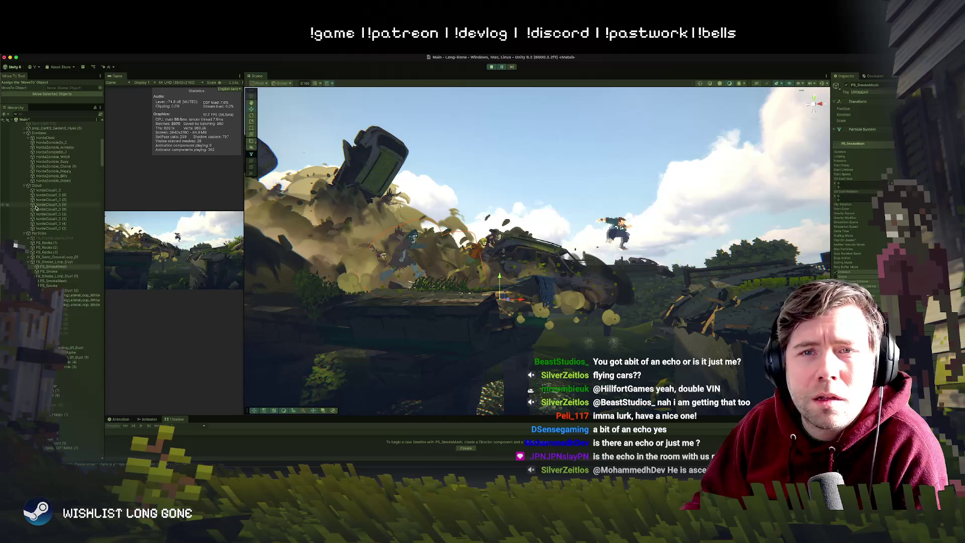
scroll(37, 206, "up", 3)
left_click(47, 207)
left_click(57, 212)
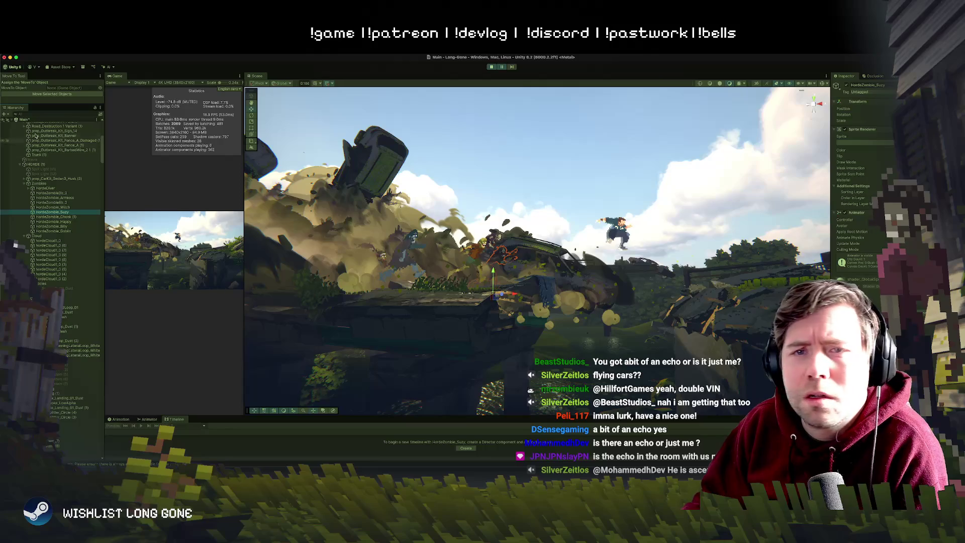
left_click_drag(503, 298, 487, 304)
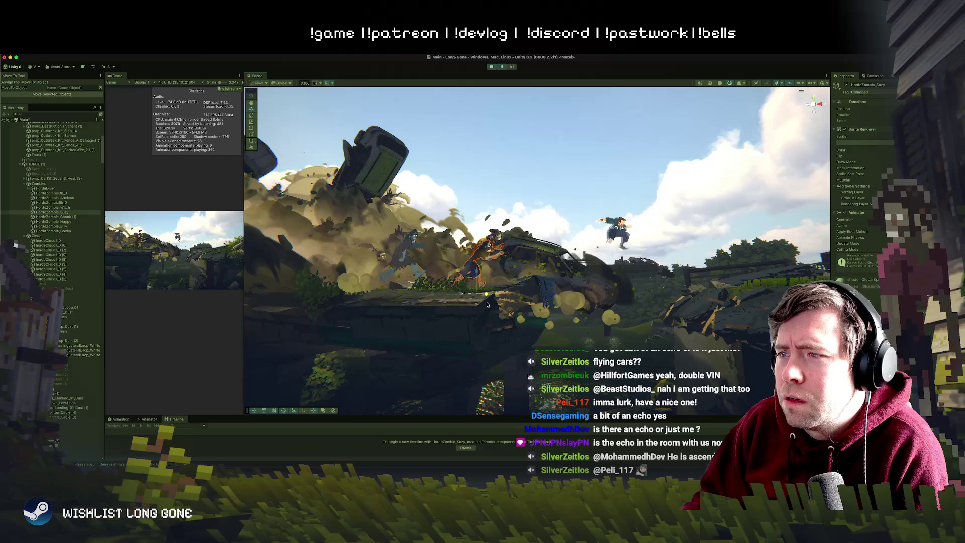
Step: Slide HordeZombie_Witch well to the left into the blast
left_click(96, 207)
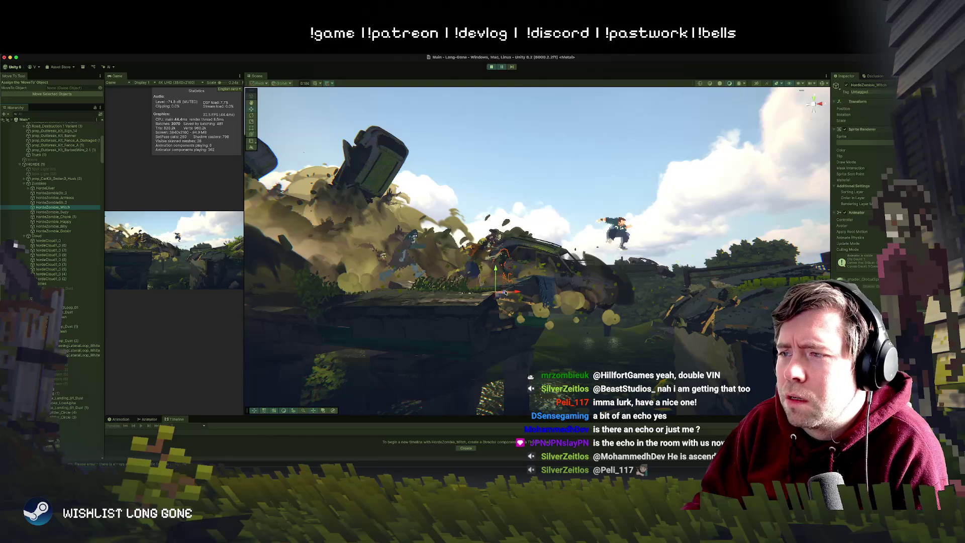
left_click_drag(495, 293, 443, 297)
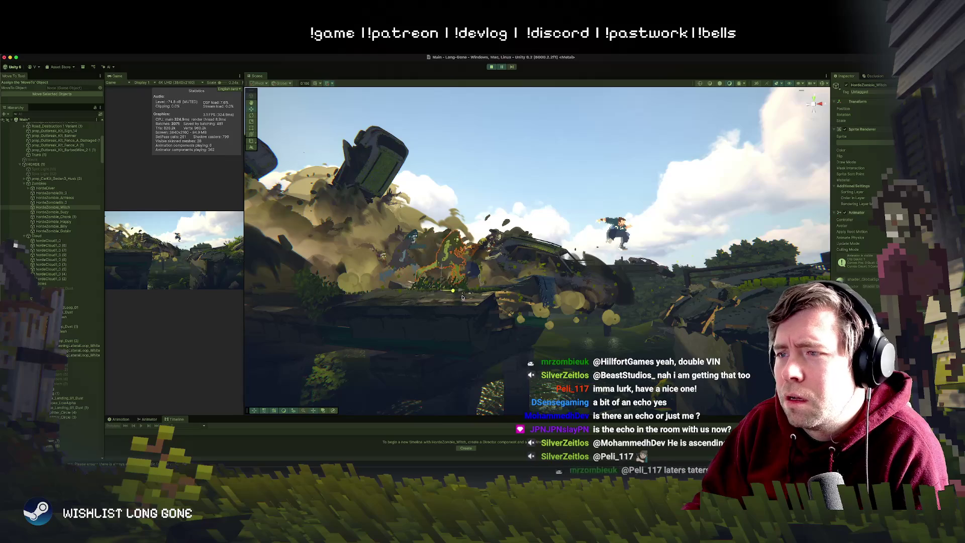
left_click_drag(446, 280, 339, 277)
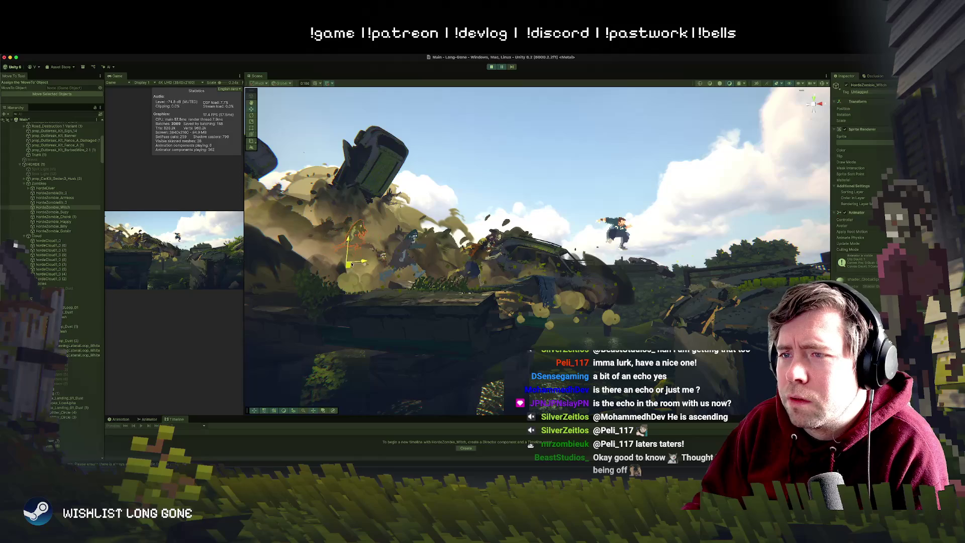
left_click(508, 158)
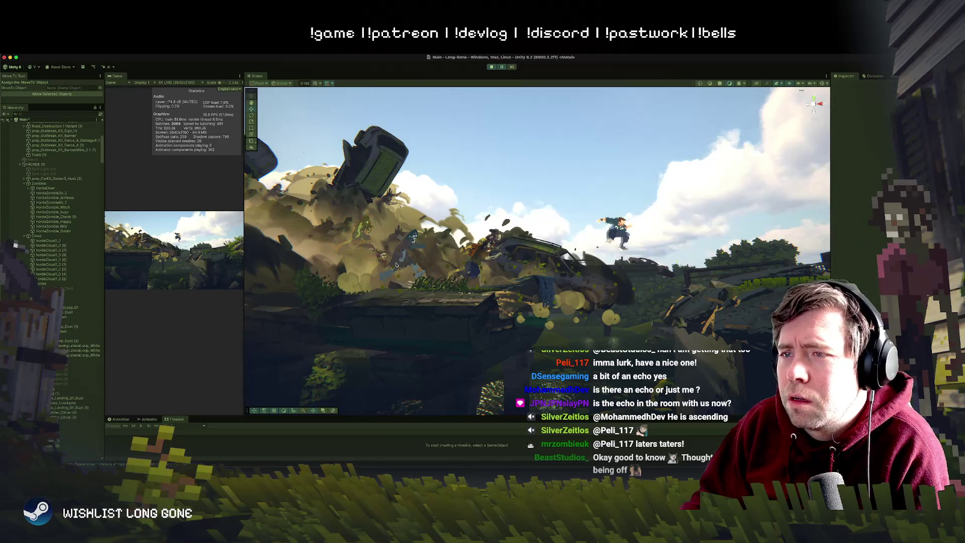
Step: Move HordeZombie_Chonk (1) left and slightly down
left_click(369, 226)
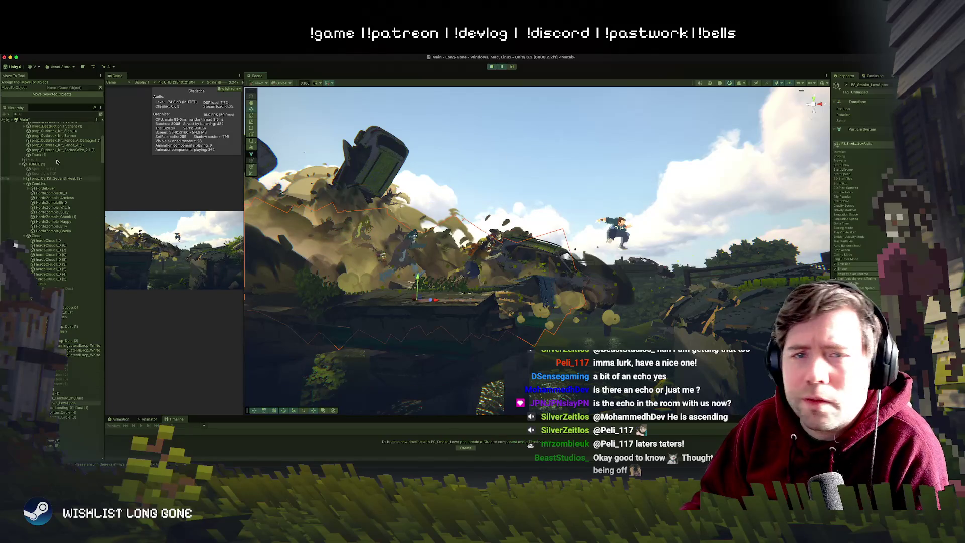
left_click(70, 202)
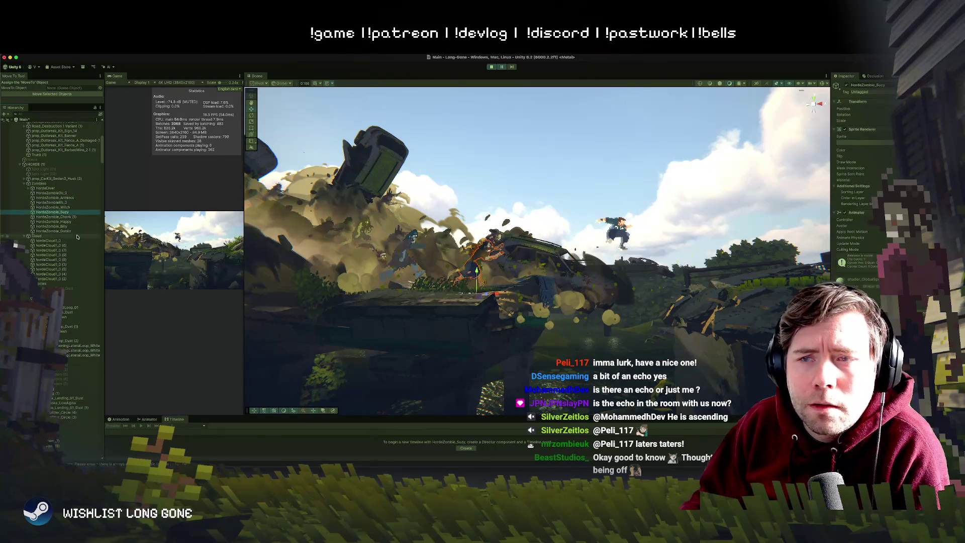
left_click(60, 218)
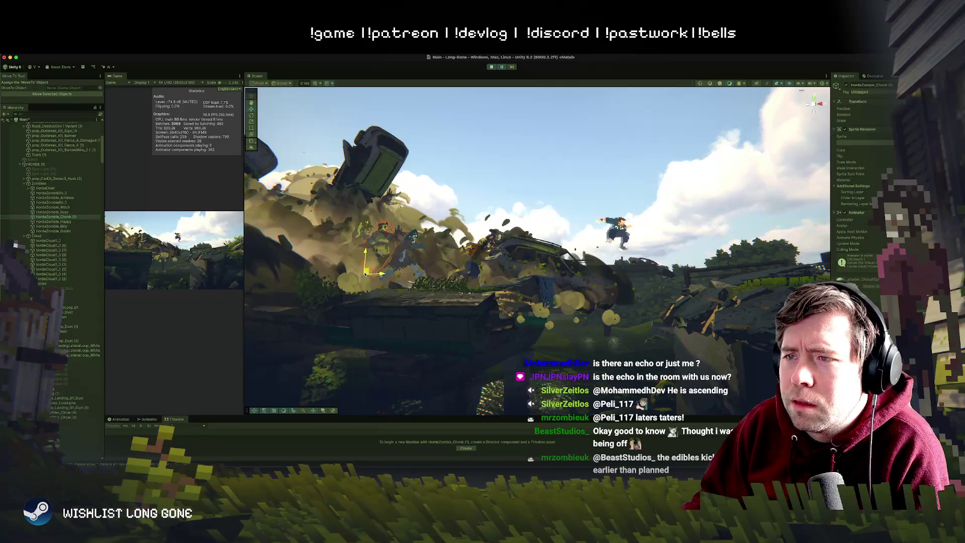
left_click_drag(380, 283, 349, 280)
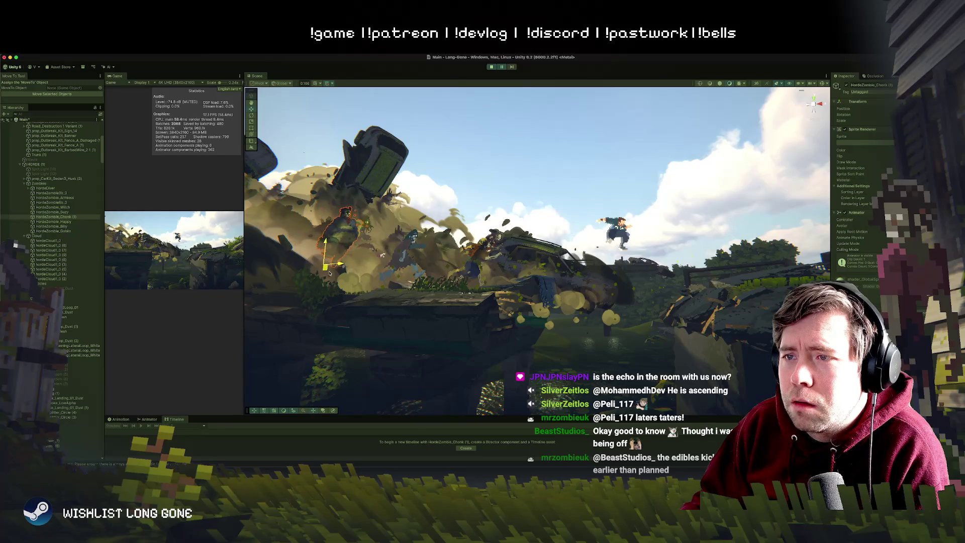
left_click_drag(330, 276, 325, 284)
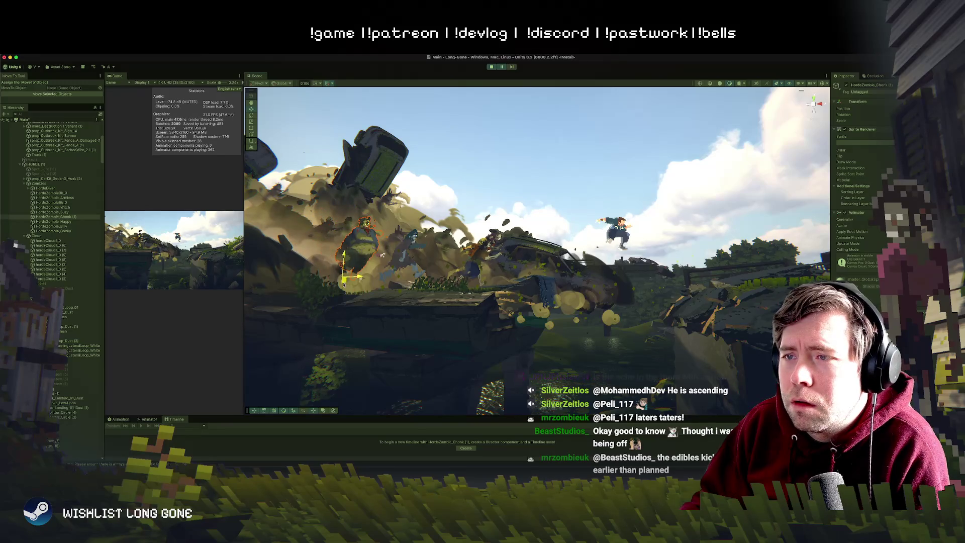
Step: Move HordeZombie_Goblin up and left, rotate it into pose, and deselect it
left_click(360, 227)
left_click(360, 227)
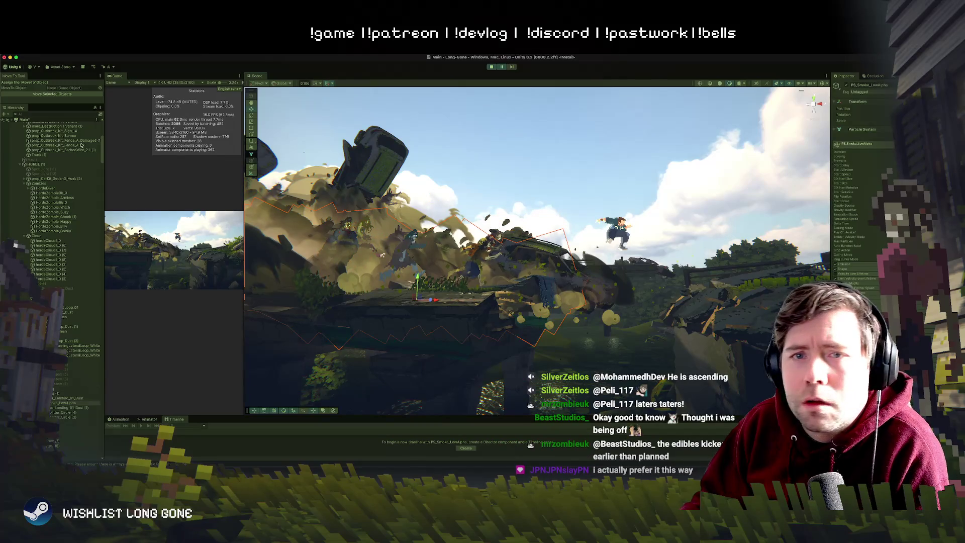
left_click(65, 230)
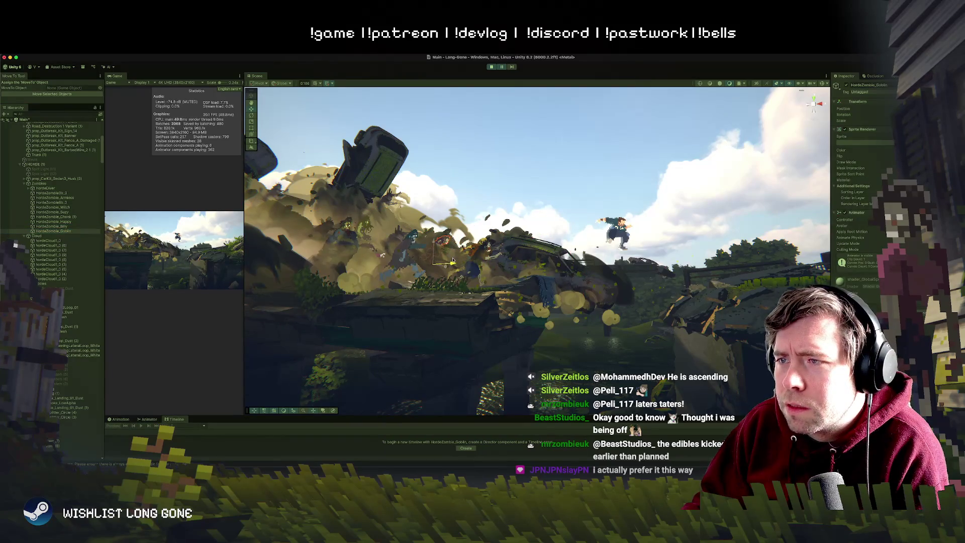
mouse_move(441, 269)
left_mouse_down()
mouse_move(396, 233)
mouse_move(408, 236)
left_mouse_up()
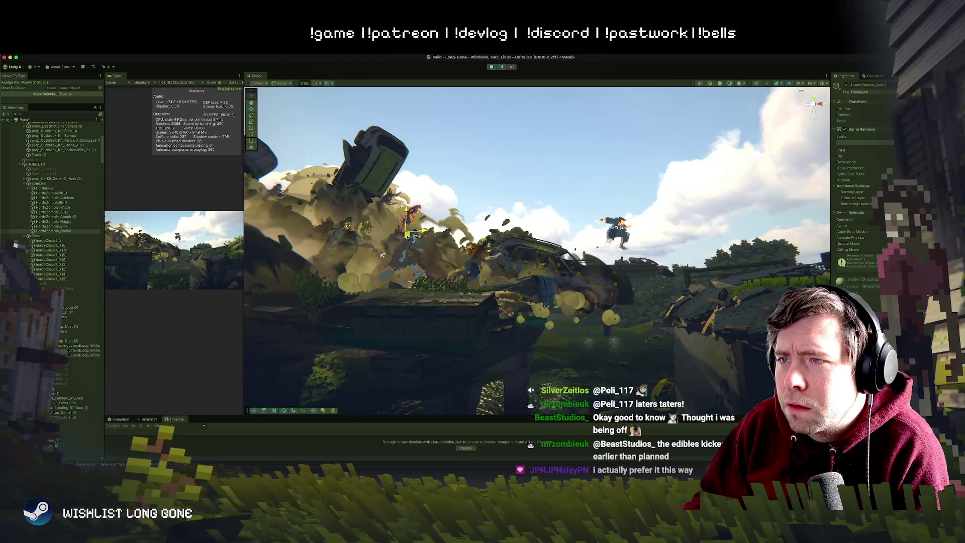
key("e")
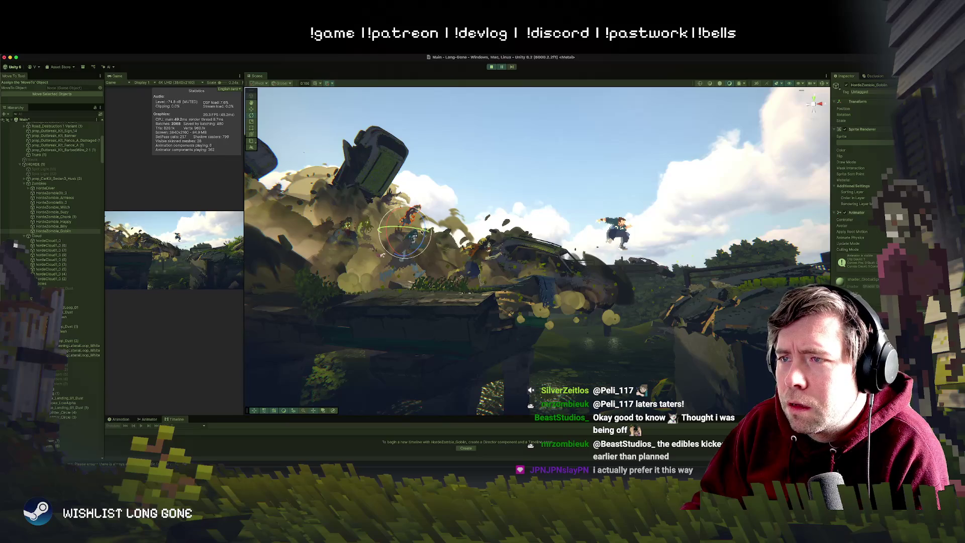
left_click(649, 250)
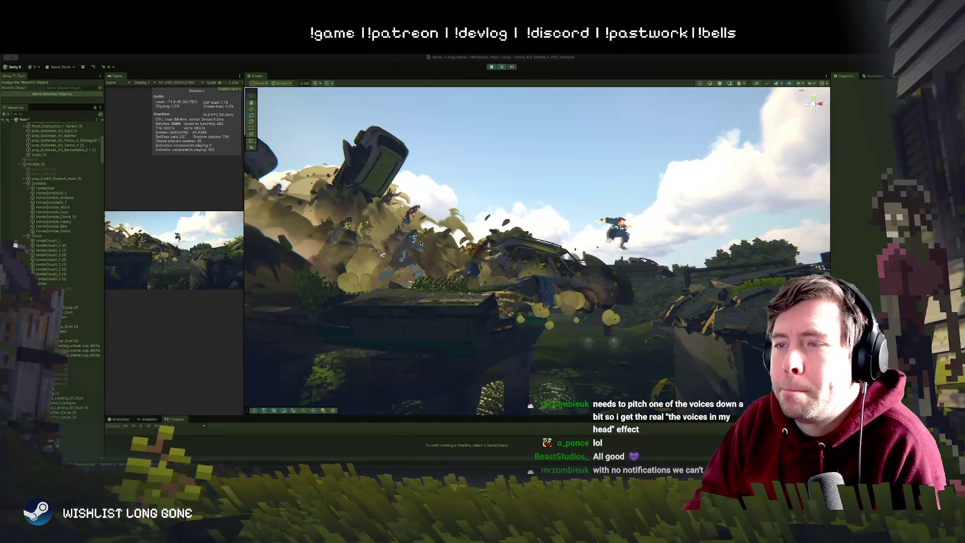
Step: Nudge HordeZombie6b_0 right and move HordeZombie3b_0 up and right
left_click(400, 254)
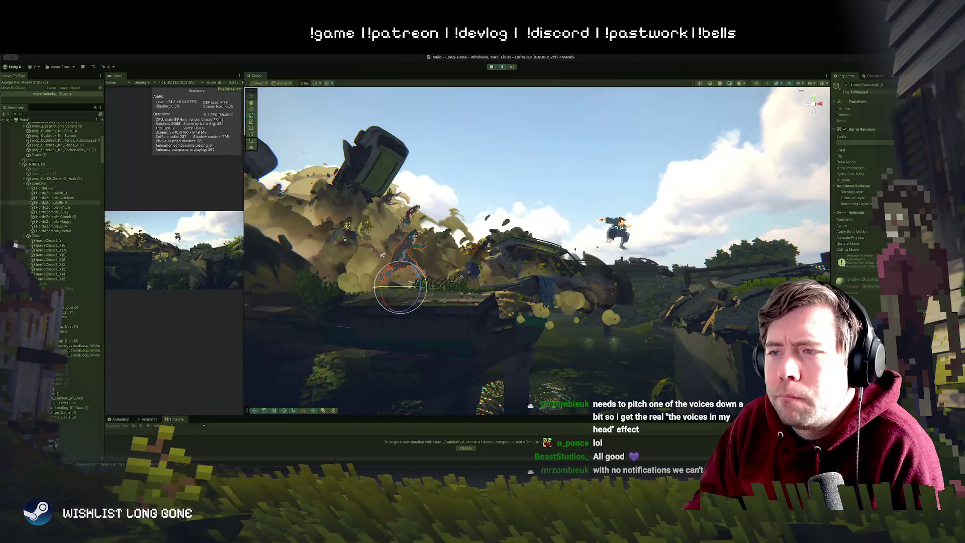
key("w")
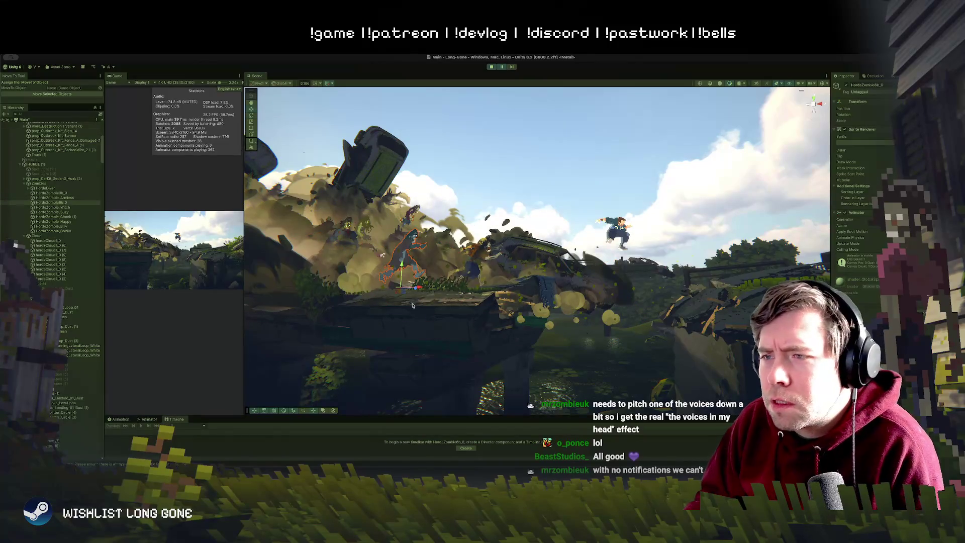
mouse_move(416, 292)
left_mouse_down()
mouse_move(439, 293)
mouse_move(417, 290)
left_mouse_up()
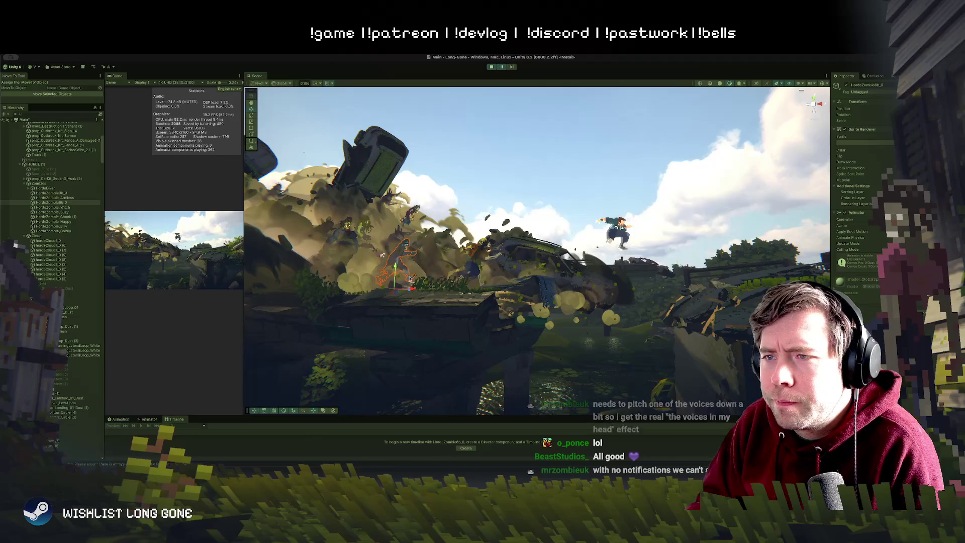
left_click(380, 257)
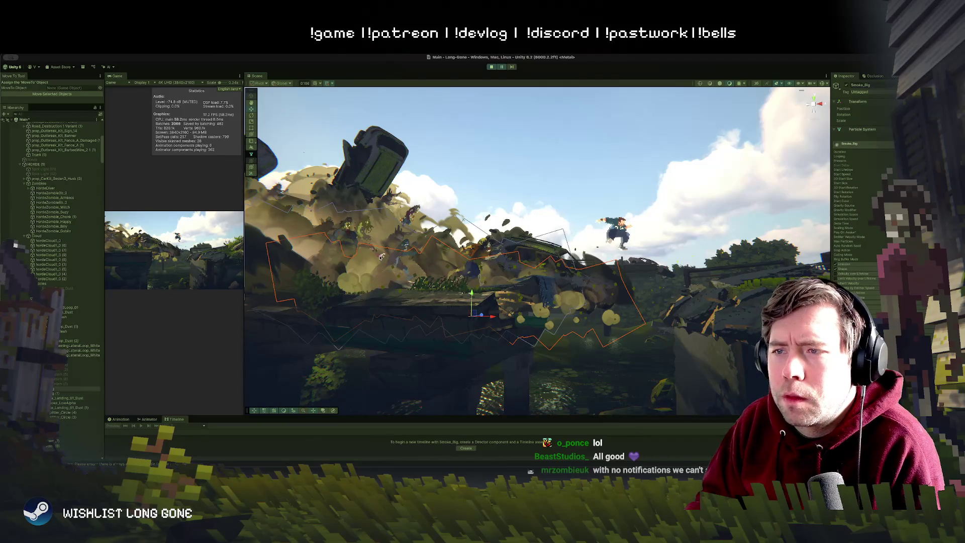
left_click(381, 256)
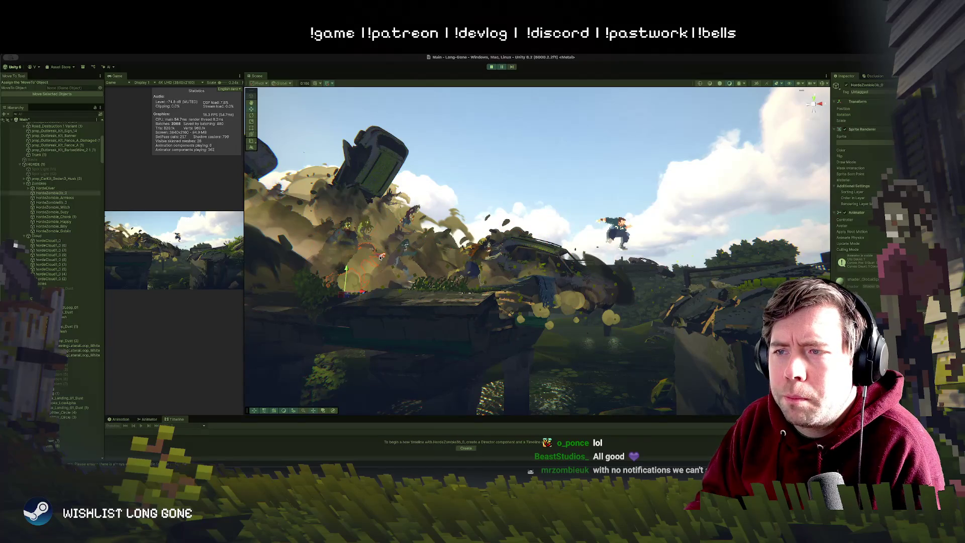
left_click(370, 261)
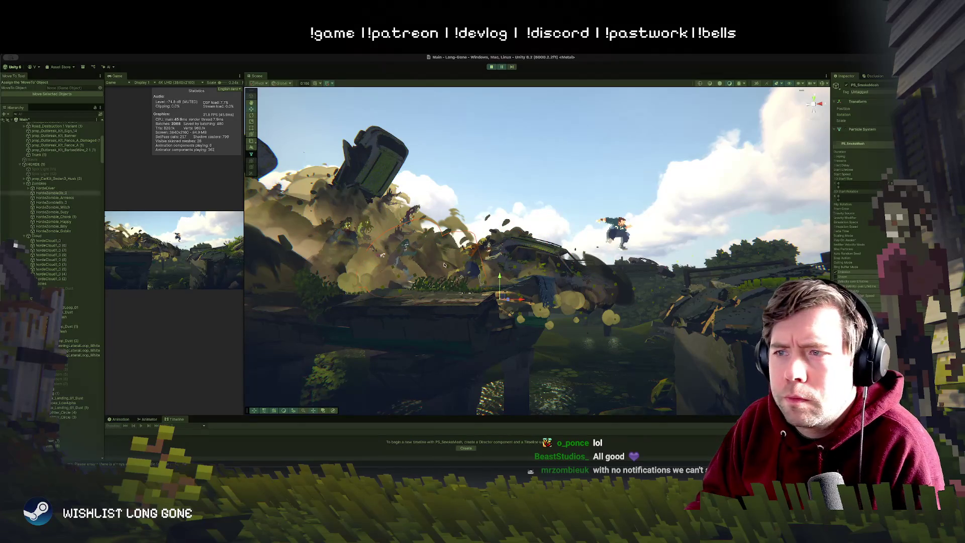
left_click_drag(342, 298, 363, 287)
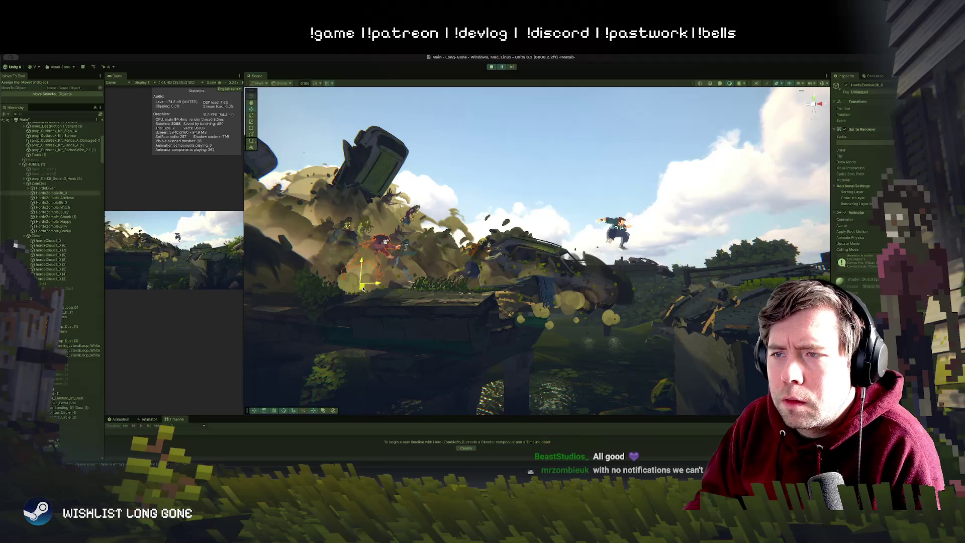
key("e")
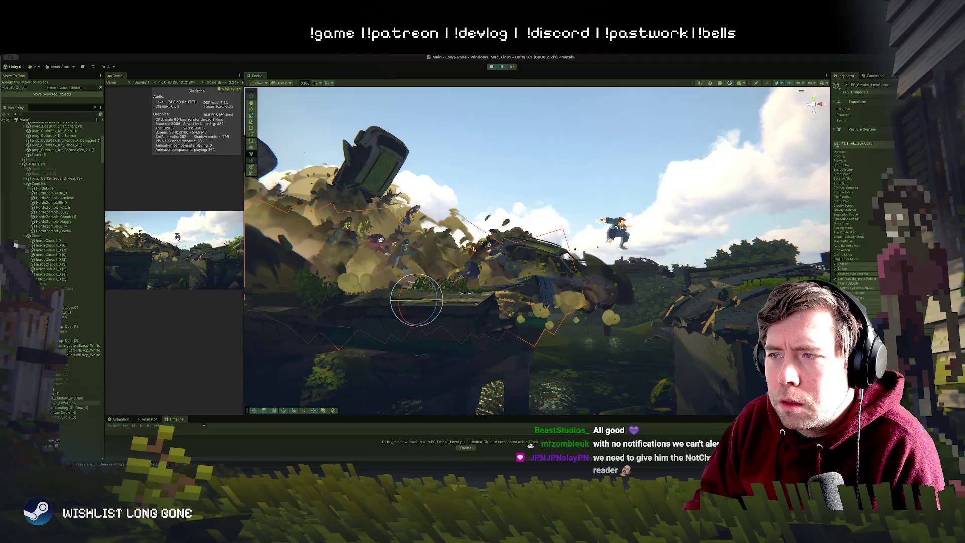
Step: Move HordeZombie_Happy up and right and tilt it to a flung angle
left_click(472, 281)
key("w")
mouse_move(478, 289)
left_mouse_down()
mouse_move(527, 279)
mouse_move(526, 291)
left_mouse_up()
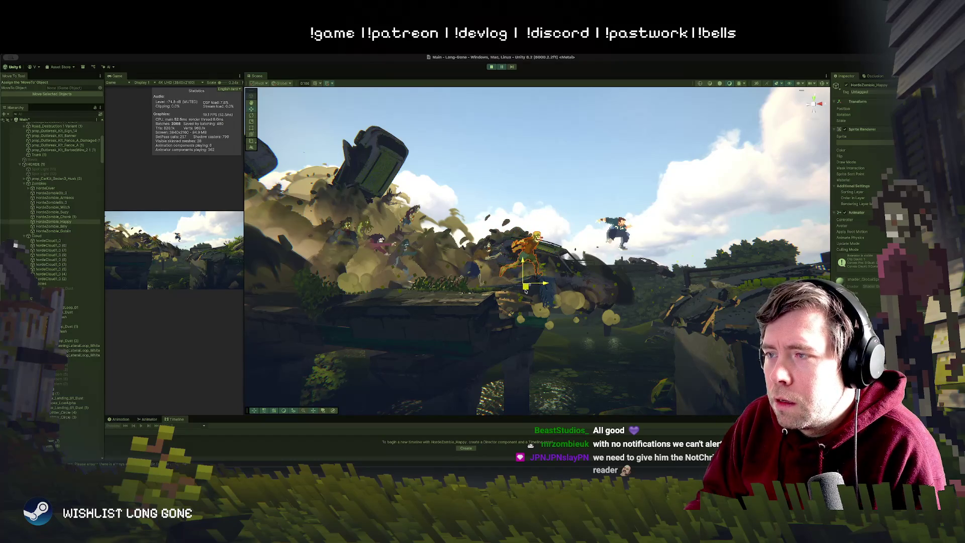
key("e")
mouse_move(523, 267)
left_mouse_down()
mouse_move(514, 281)
mouse_move(538, 272)
left_mouse_up()
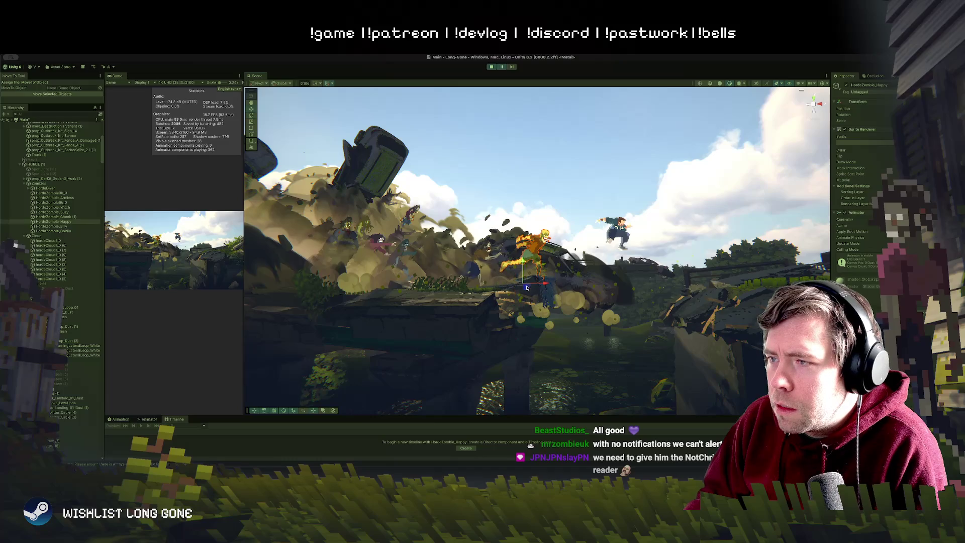
left_click_drag(529, 283, 533, 283)
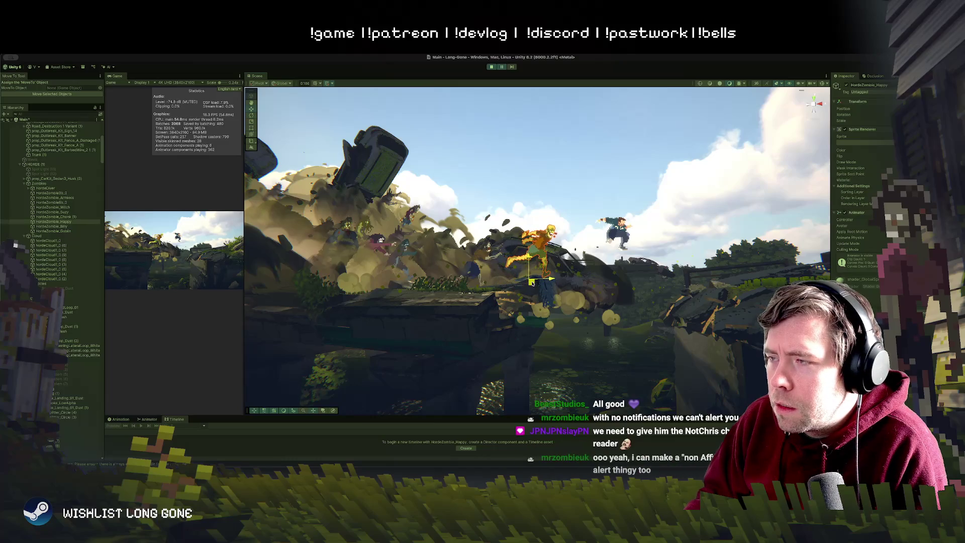
left_click(610, 232)
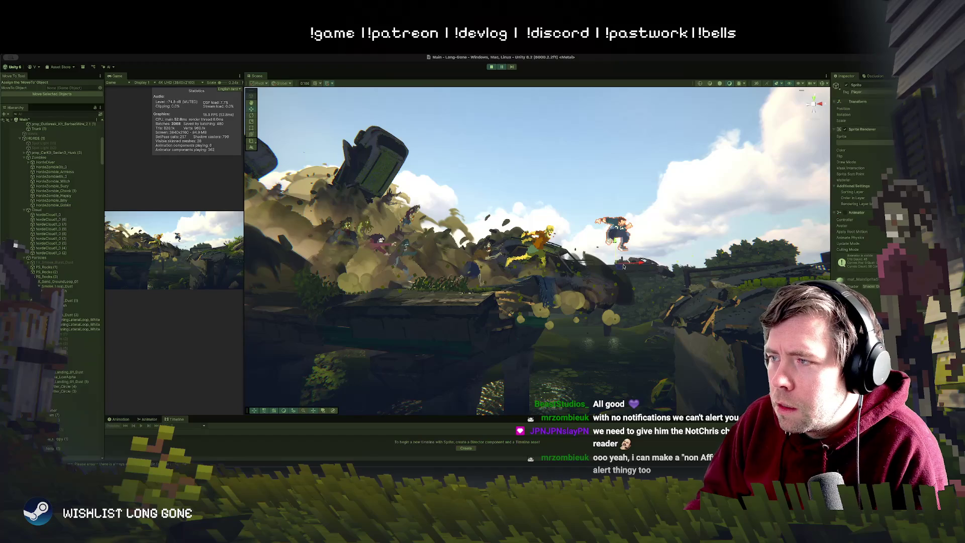
Step: Frame the jumping player sprite close-up and nudge it to the right
left_click_drag(613, 277, 545, 213)
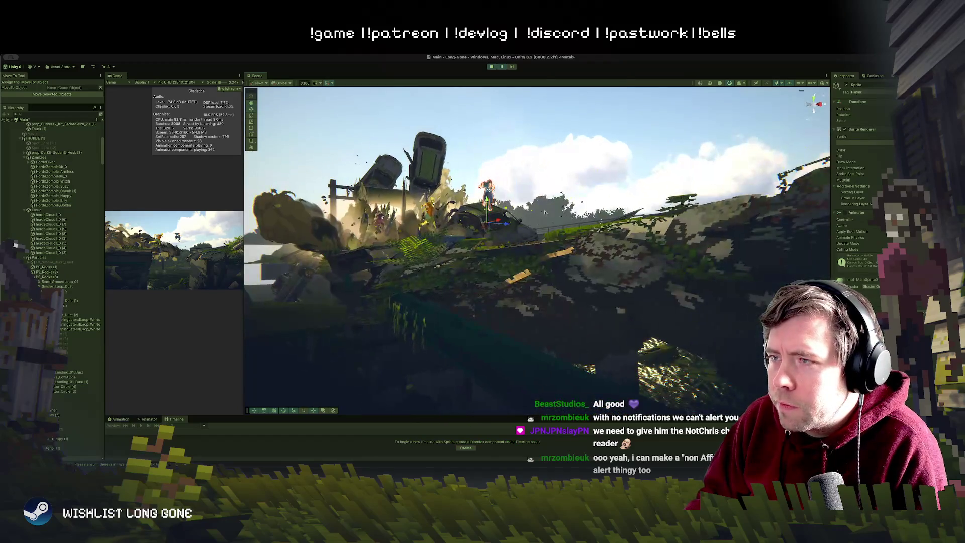
key("f")
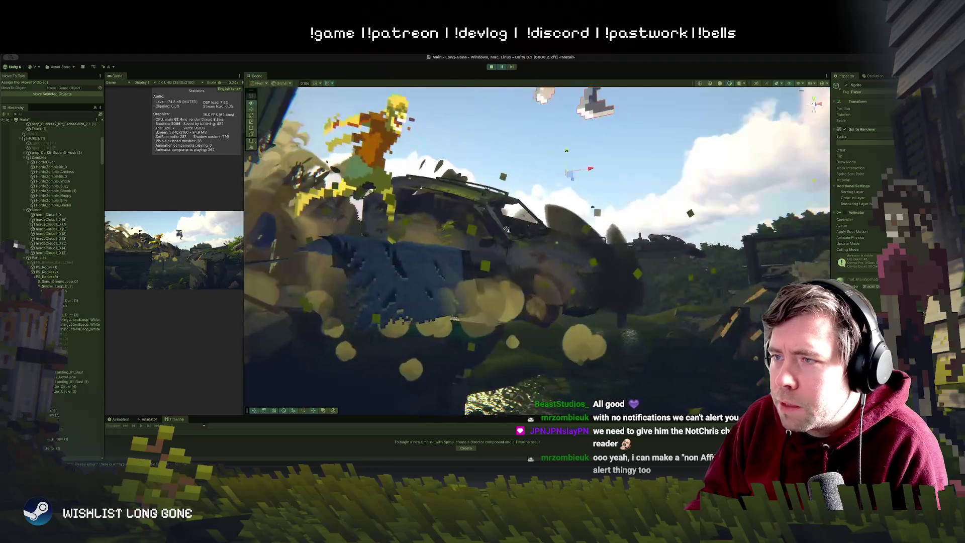
scroll(506, 230, "down", 5)
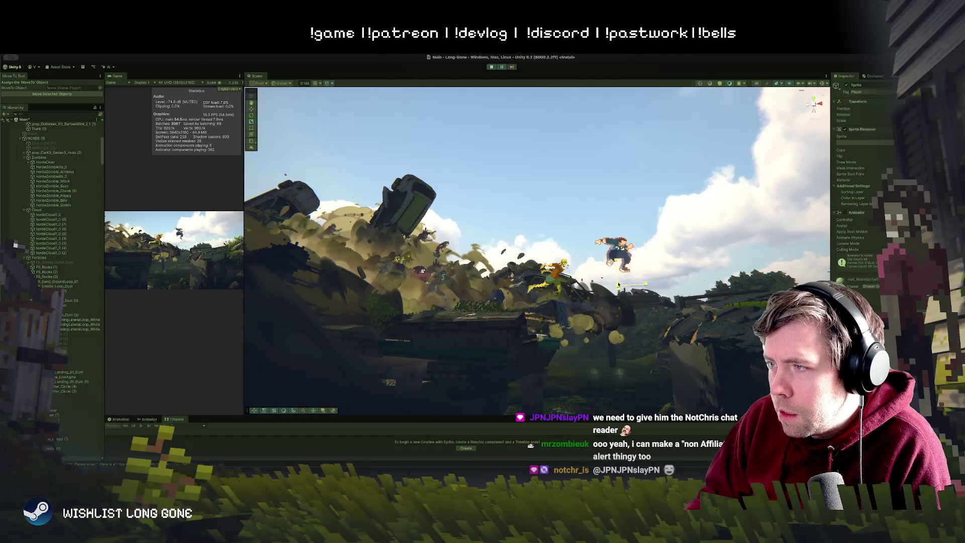
left_click_drag(623, 291, 637, 290)
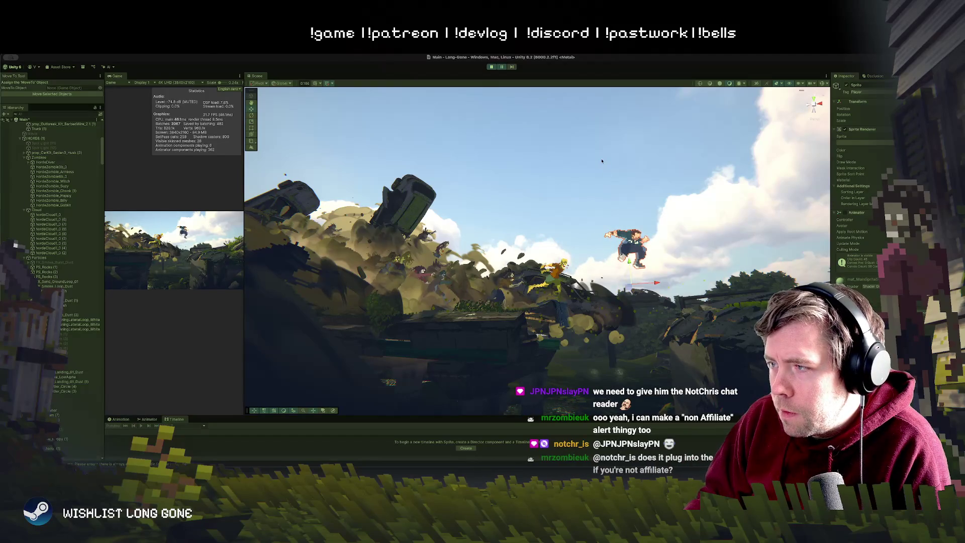
left_click(640, 309)
Step: Try moving the landing dust effect left and up, then undo the move
left_click(622, 317)
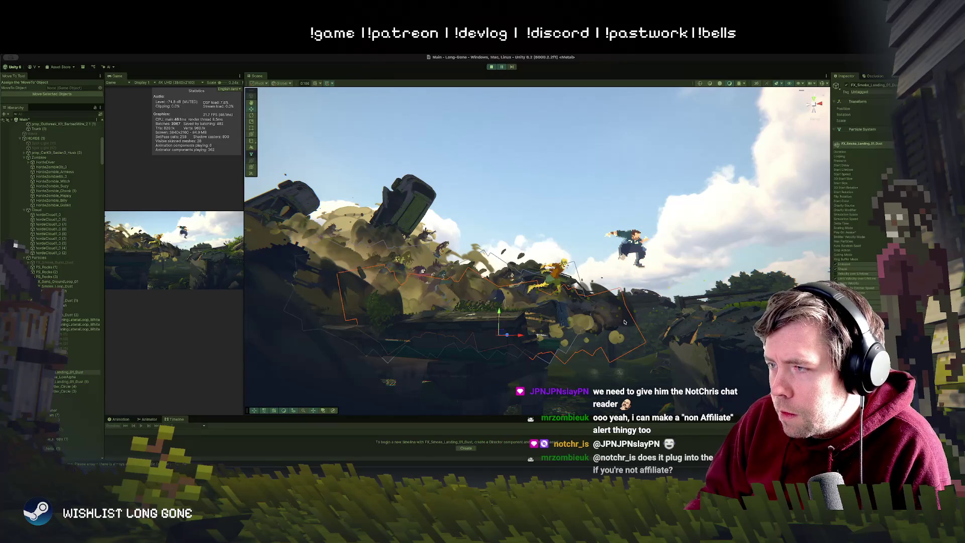
left_click_drag(505, 333, 468, 315)
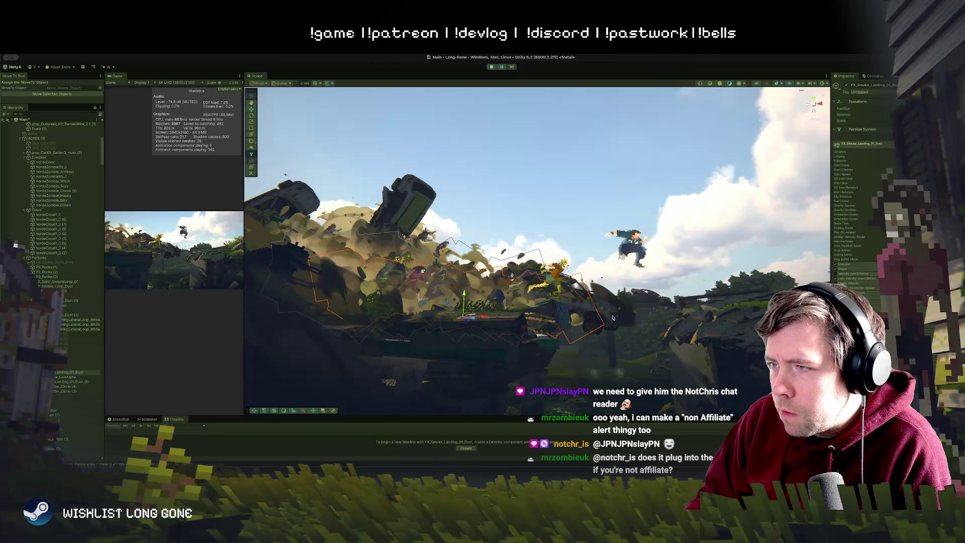
key("super+z")
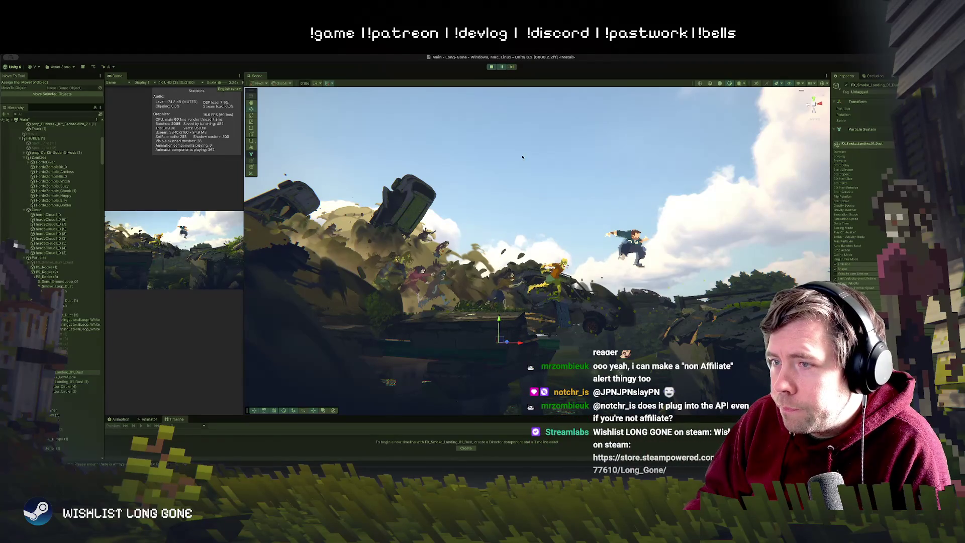
left_click(682, 218)
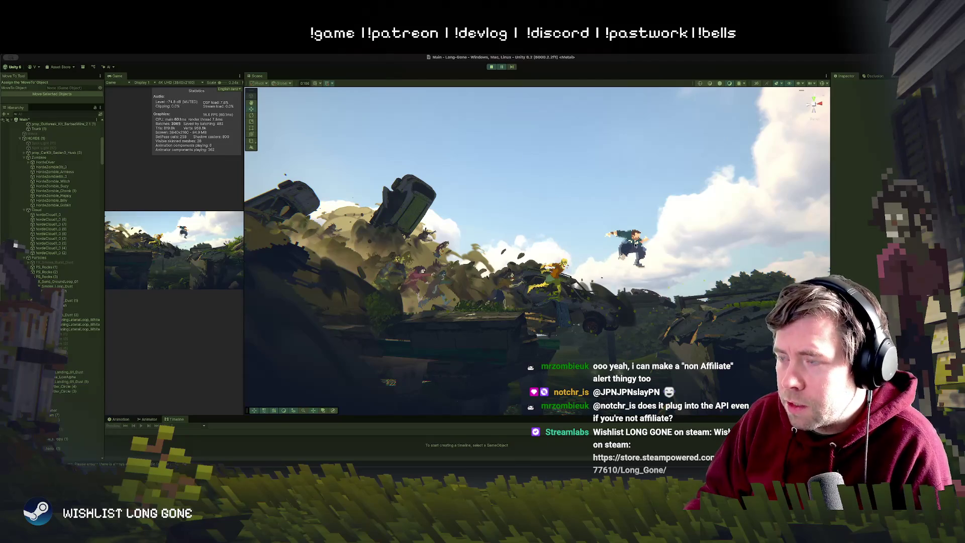
Step: Swap the player's sprite for a different Platforming sprite found by searching 'platf'
left_click(627, 246)
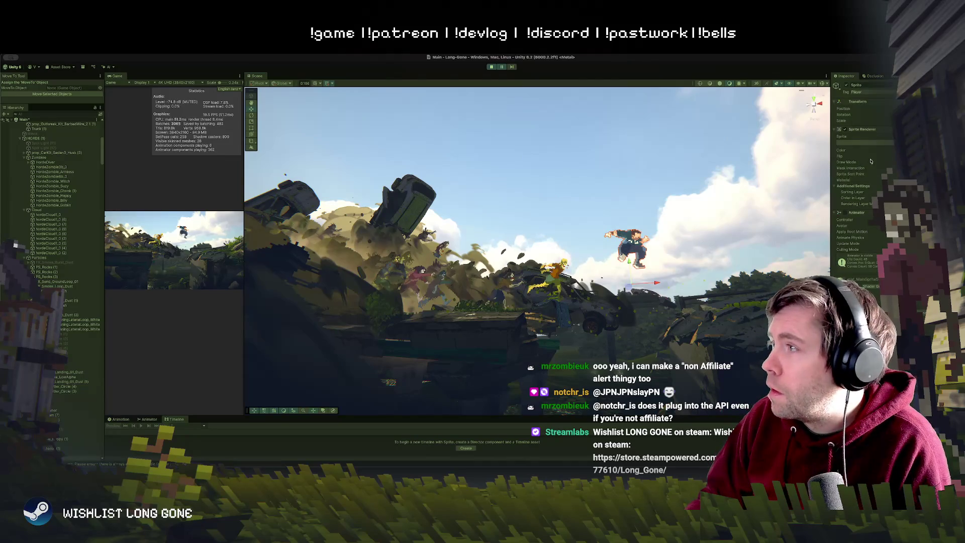
left_click(892, 142)
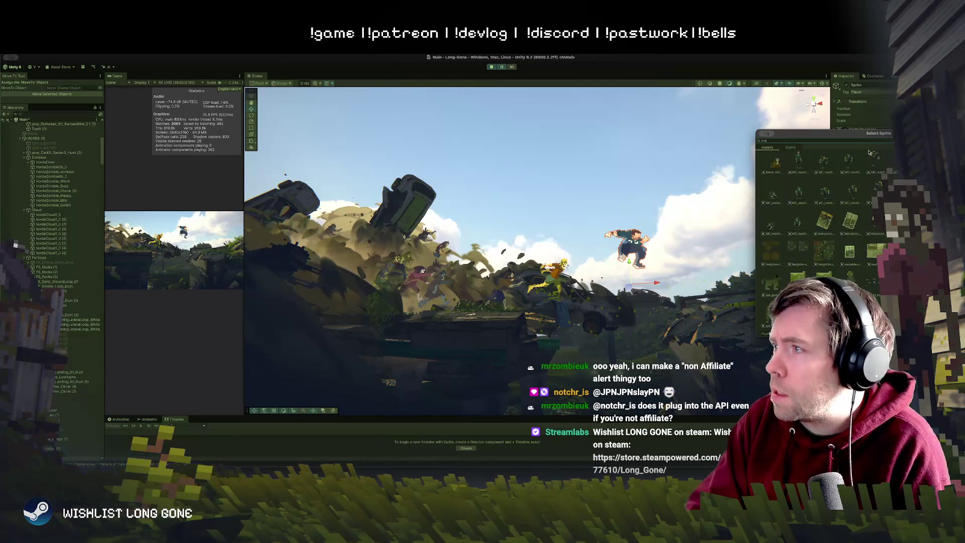
type("platf")
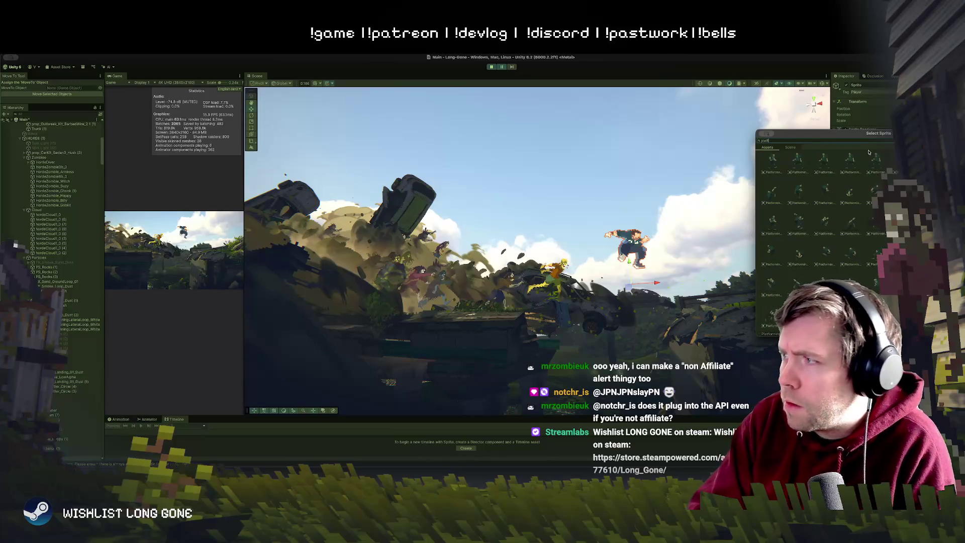
left_click(849, 194)
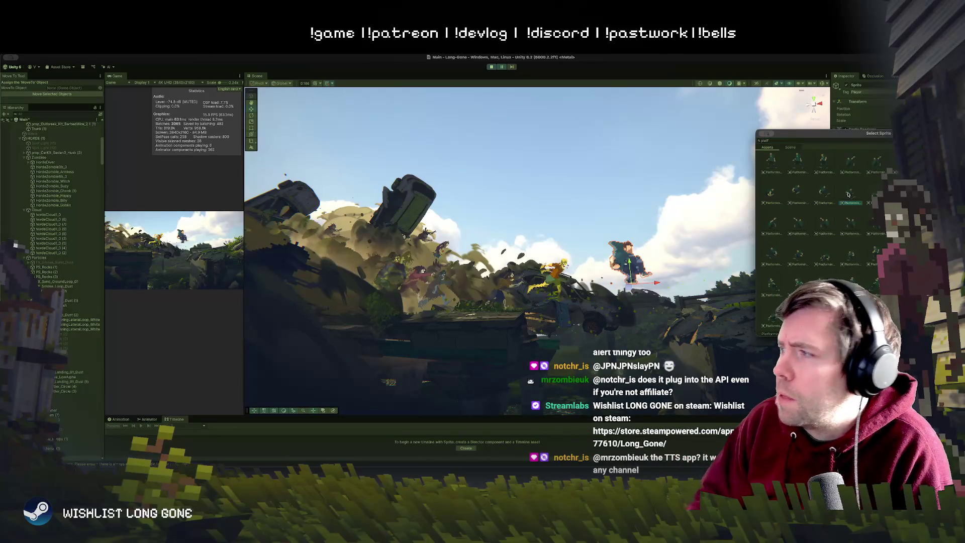
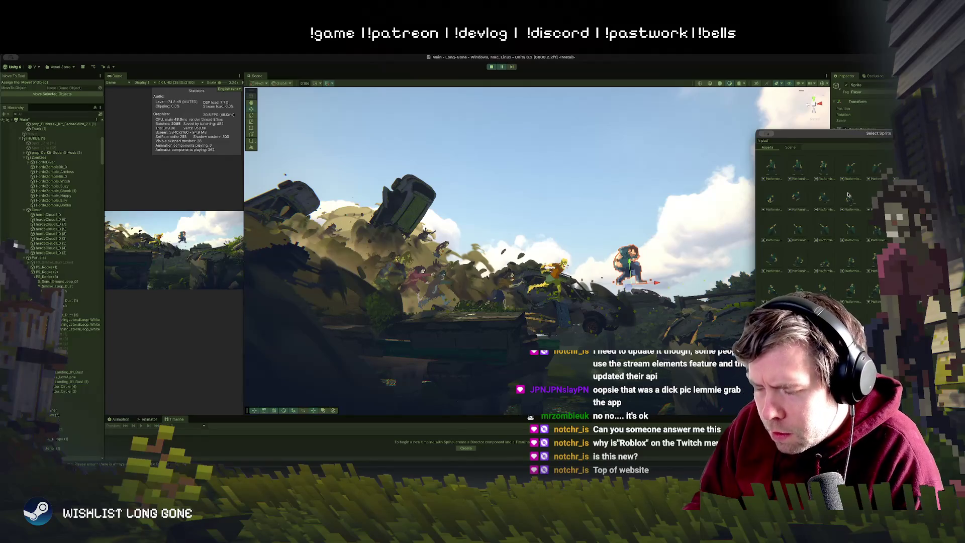
Step: Switch from the Unity editor to Photoshop's blank grey untitled canvas
key("super+Tab")
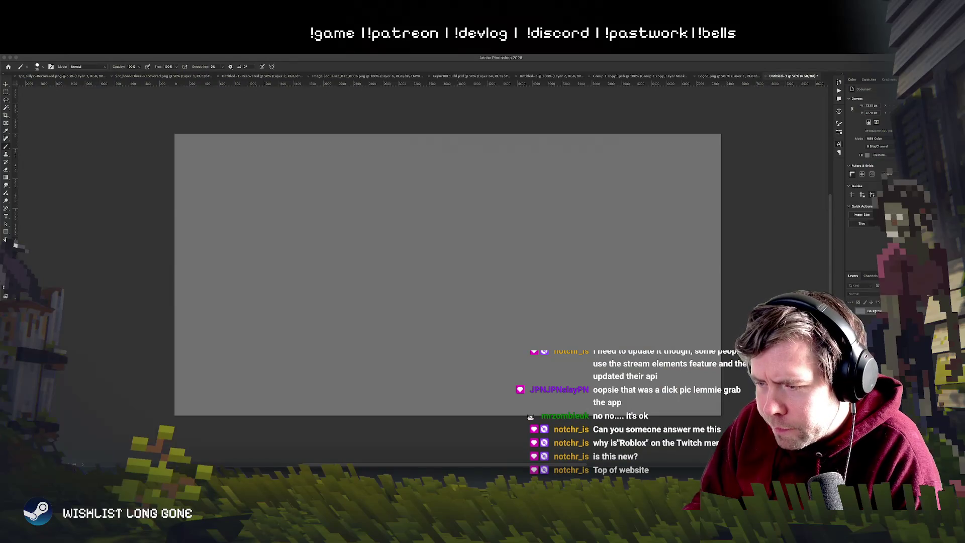
Step: Return from Photoshop to the Unity editor and its paused game scene
key("super+Tab")
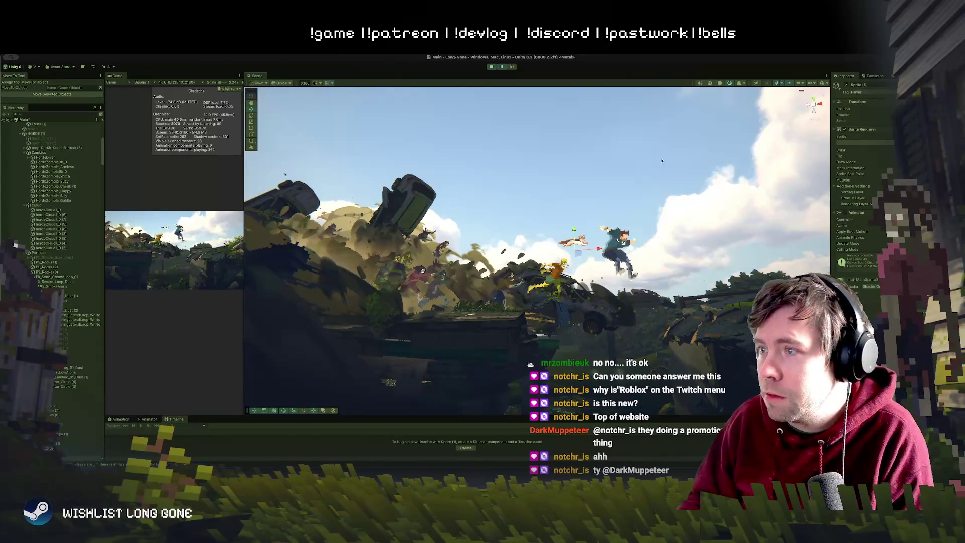
Step: Select the jumping character sprite and switch to the Rotate tool
left_click(662, 200)
left_click(611, 249)
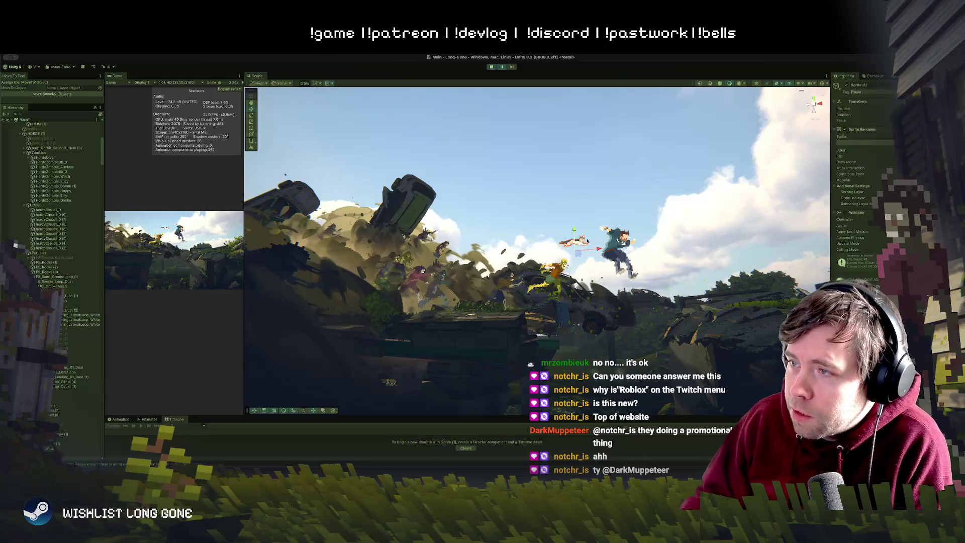
key("e")
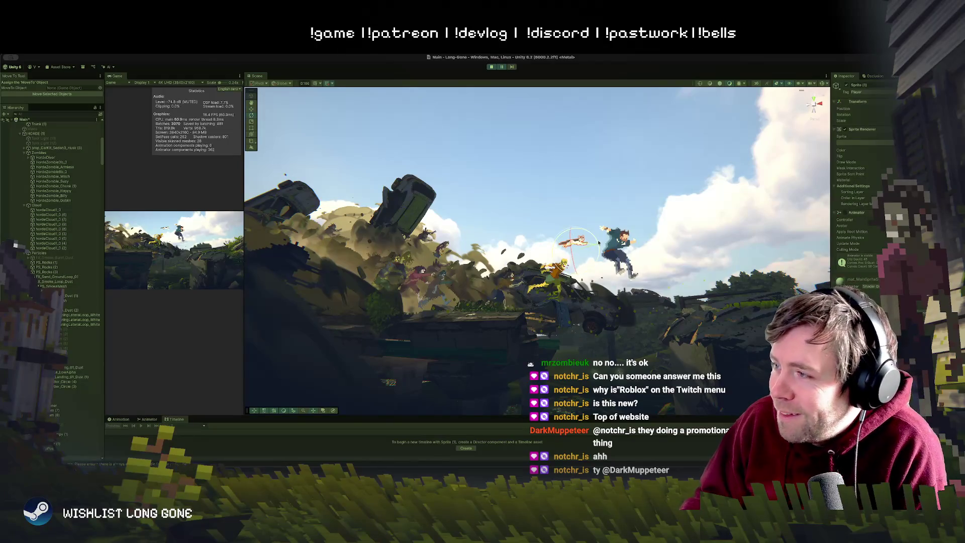
Step: Collapse the Trailer2 group and select LightingManager to show its lighting presets
left_click(40, 153)
scroll(52, 235, "up", 10)
left_click(52, 235)
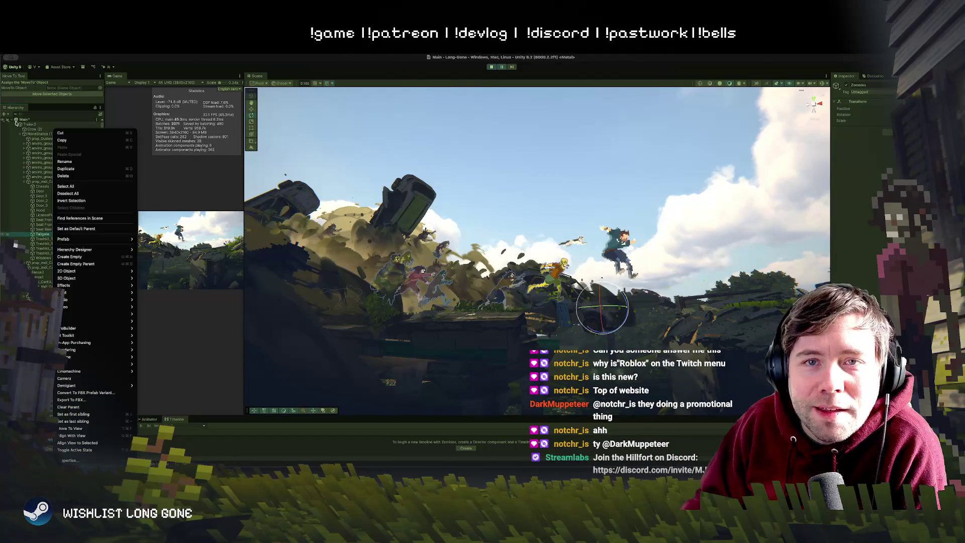
left_click(20, 124)
left_click(34, 139)
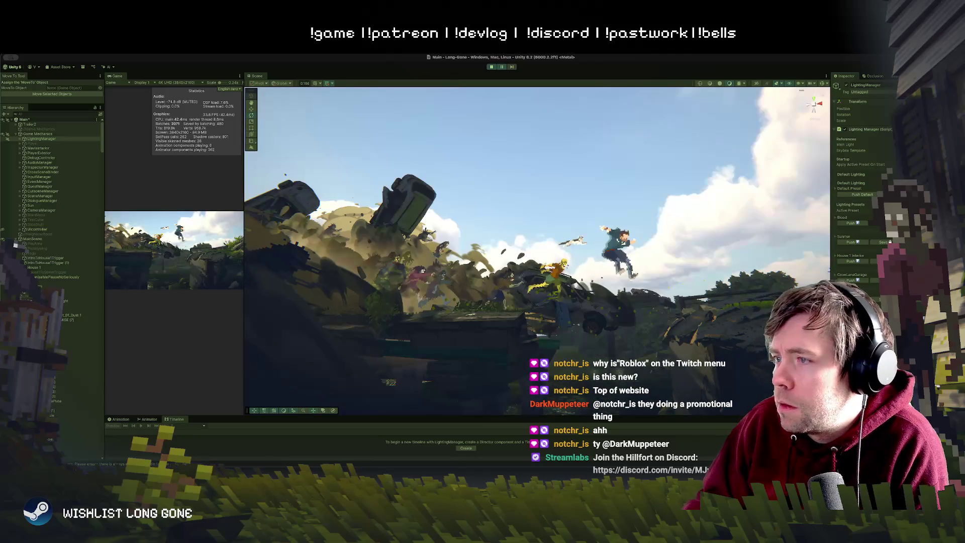
Step: Preview the storm and Blood presets, settle on Sunrise daylight, then view the screenshot in Photoshop
left_click(851, 280)
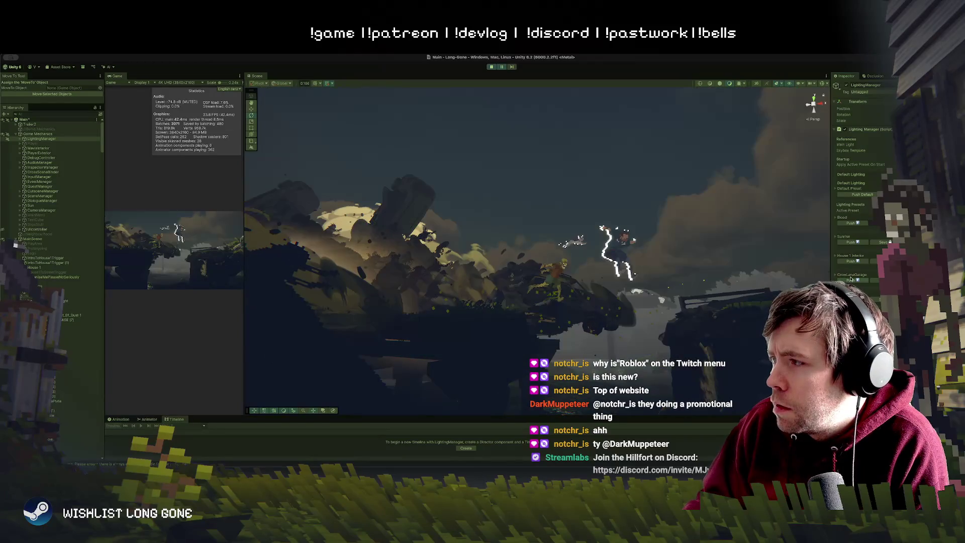
left_click(851, 242)
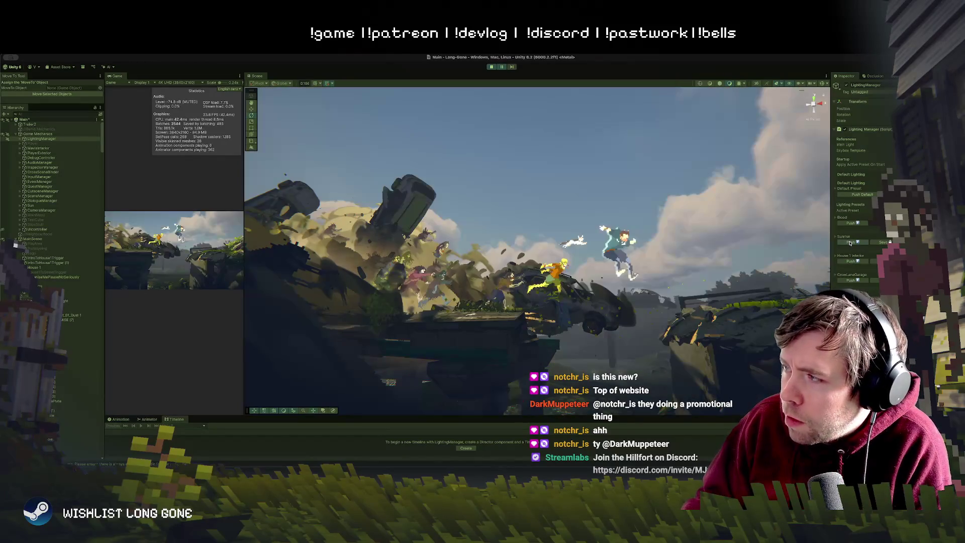
left_click(850, 223)
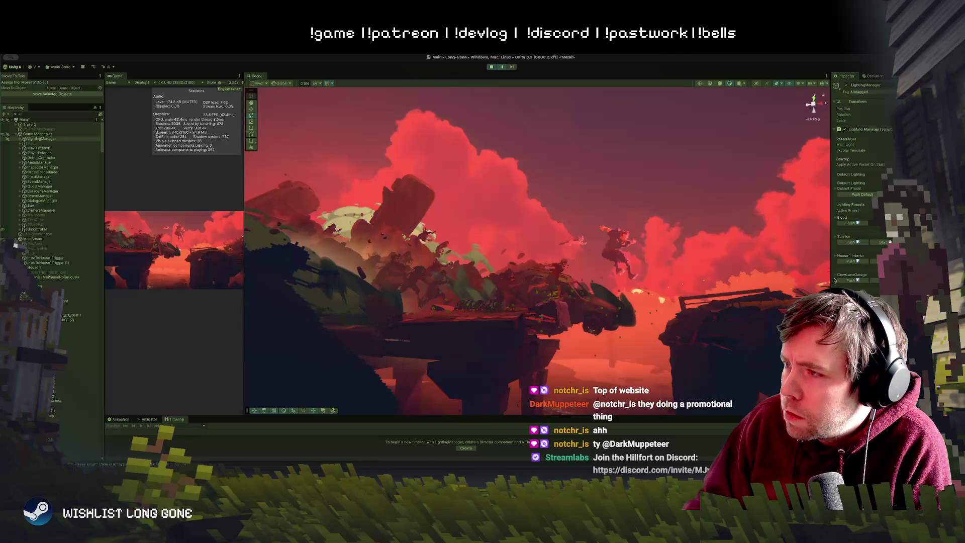
left_click(889, 242)
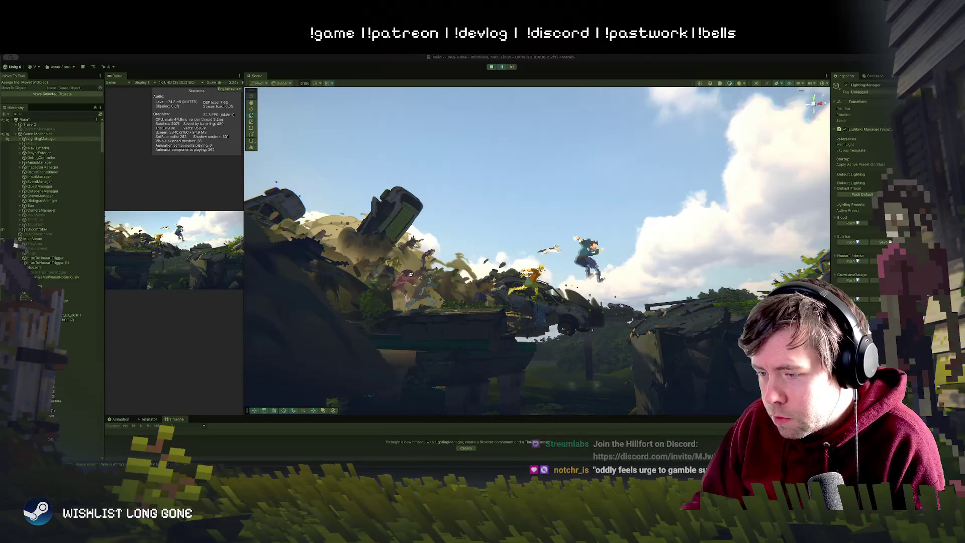
key("super+Tab")
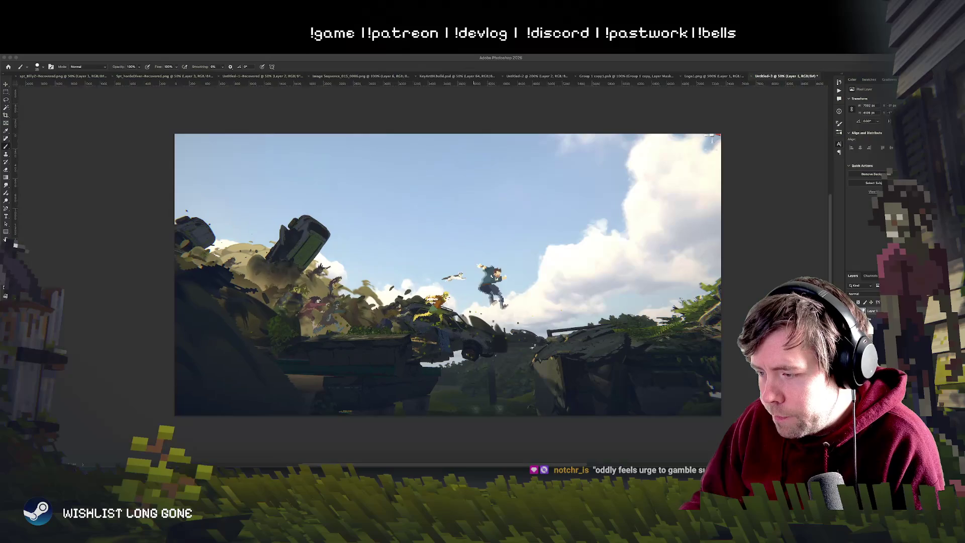
Step: Dismiss the open Hue/Saturation adjustment without applying it
left_click(330, 277)
scroll(329, 277, "down", 2)
scroll(330, 277, "up", 2)
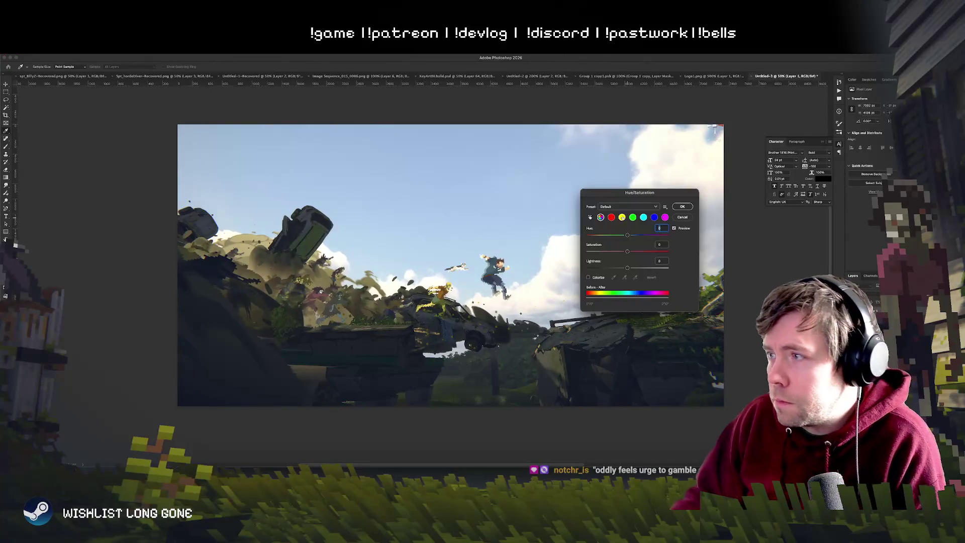
key("Escape")
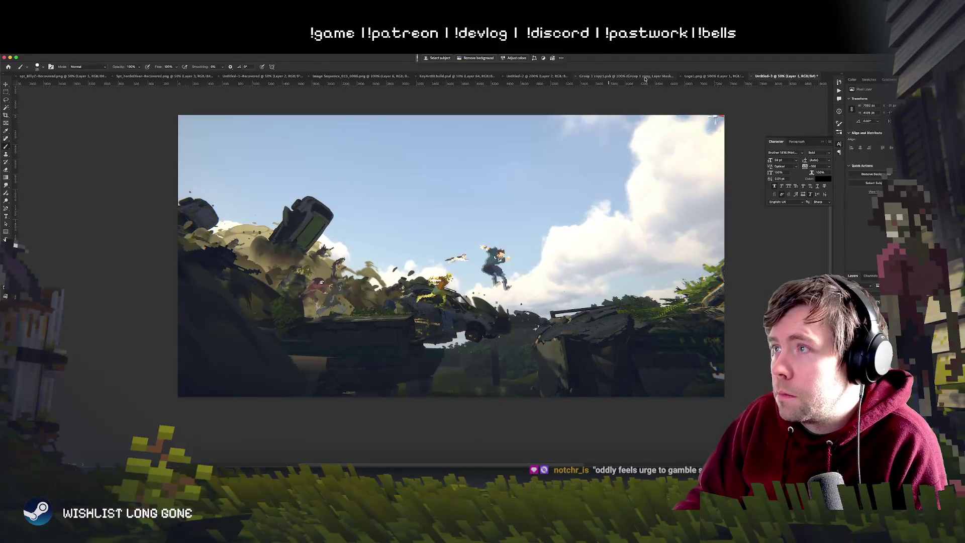
Step: Float Group 1 copy1.psb into its own window and move to the LONG GONE logo document
mouse_move(645, 79)
left_mouse_down()
mouse_move(689, 75)
mouse_move(674, 91)
left_mouse_up()
left_click(679, 77)
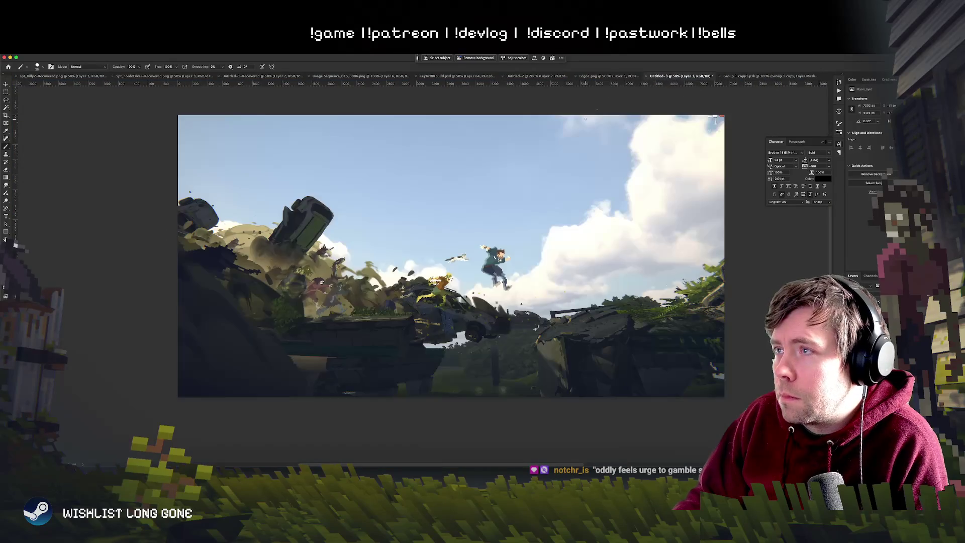
left_click(617, 76)
left_click(532, 76)
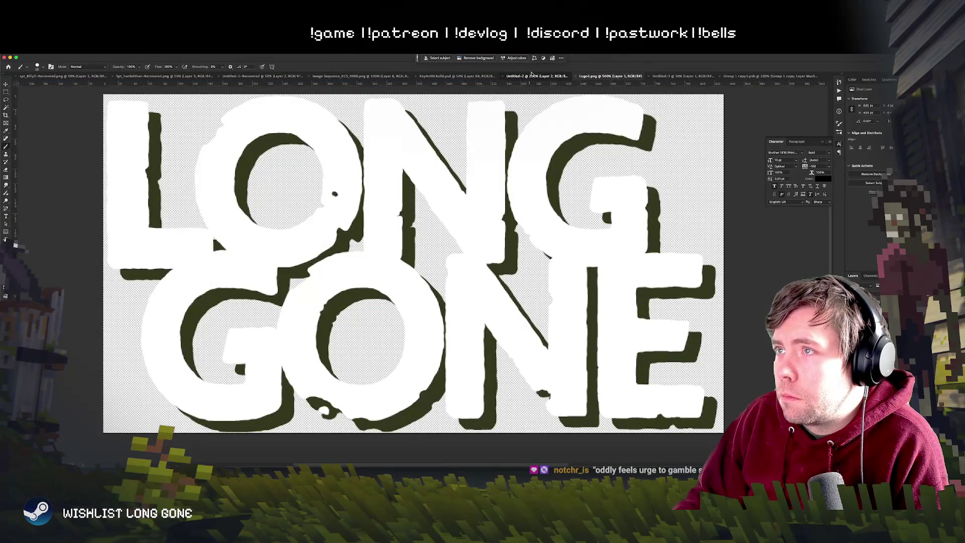
Step: Drag the LONG GONE logo from the blurred image onto the game screenshot document
left_click(451, 78)
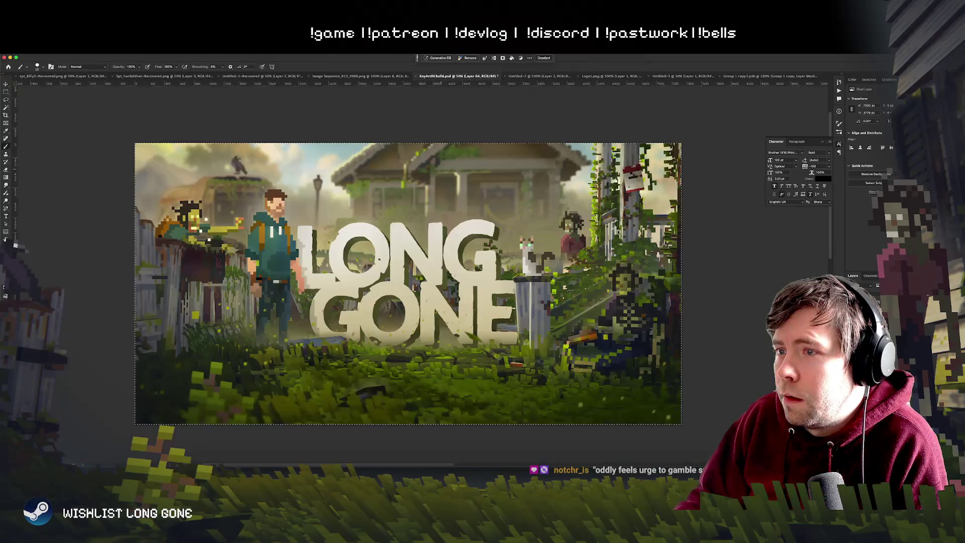
left_click(352, 76)
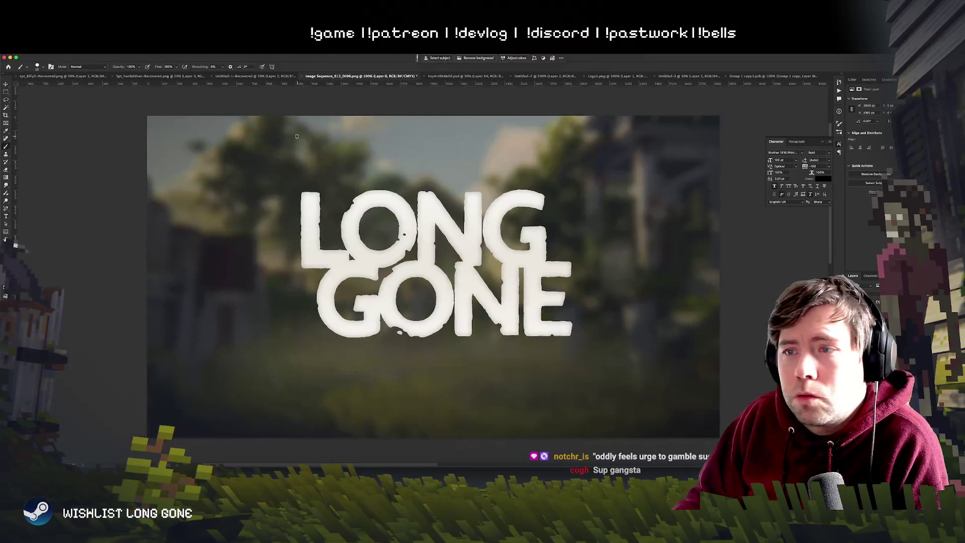
left_click(7, 85)
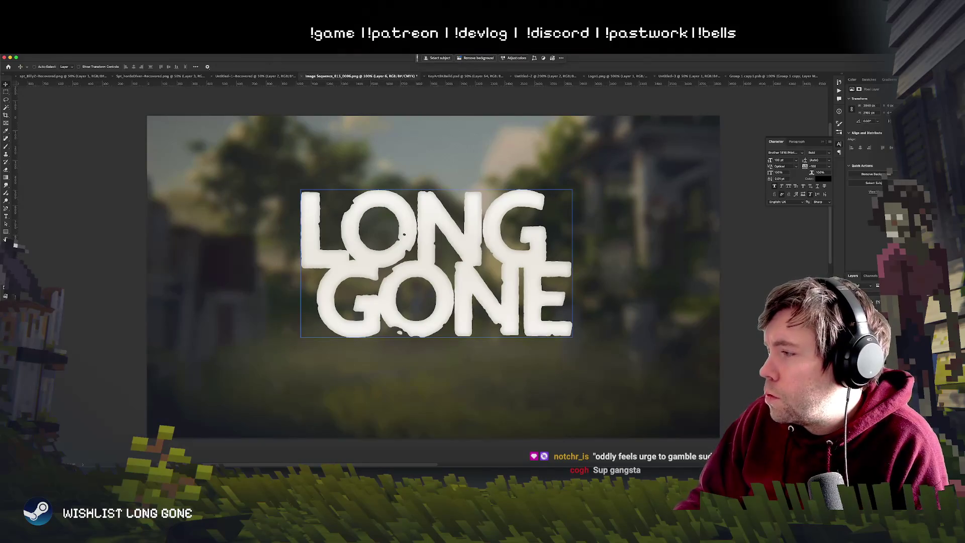
mouse_move(431, 250)
left_mouse_down()
mouse_move(534, 232)
mouse_move(757, 76)
left_mouse_up()
left_click(678, 78)
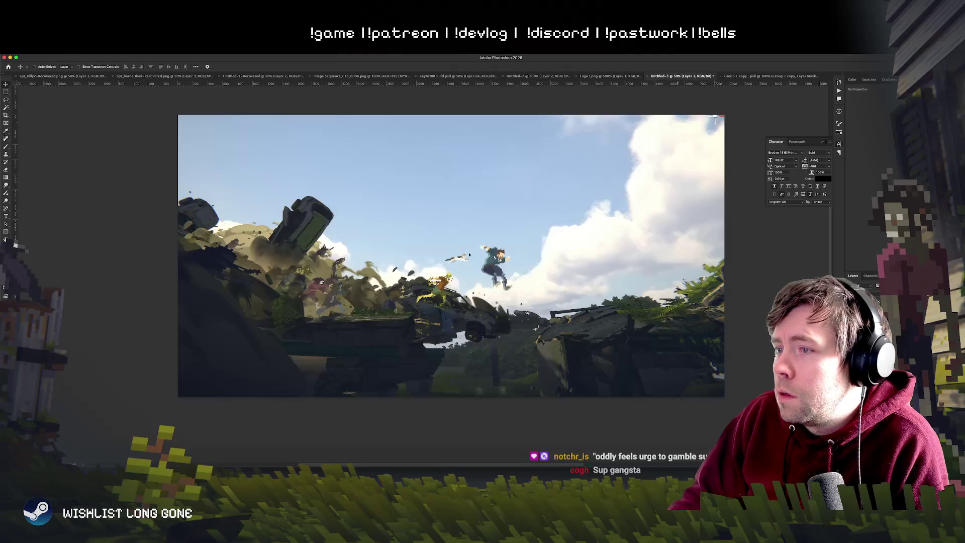
left_click_drag(469, 255, 467, 226)
Step: Scale the pasted logo to about 138% across the sky and select its Layer 2
key("ctrl+t")
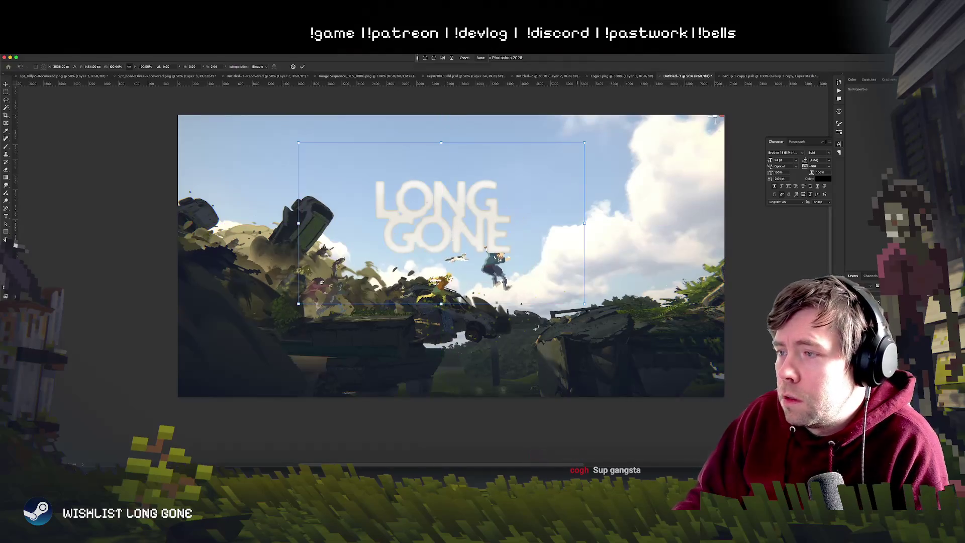
mouse_move(585, 303)
left_mouse_down()
mouse_move(607, 334)
mouse_move(581, 300)
left_mouse_up()
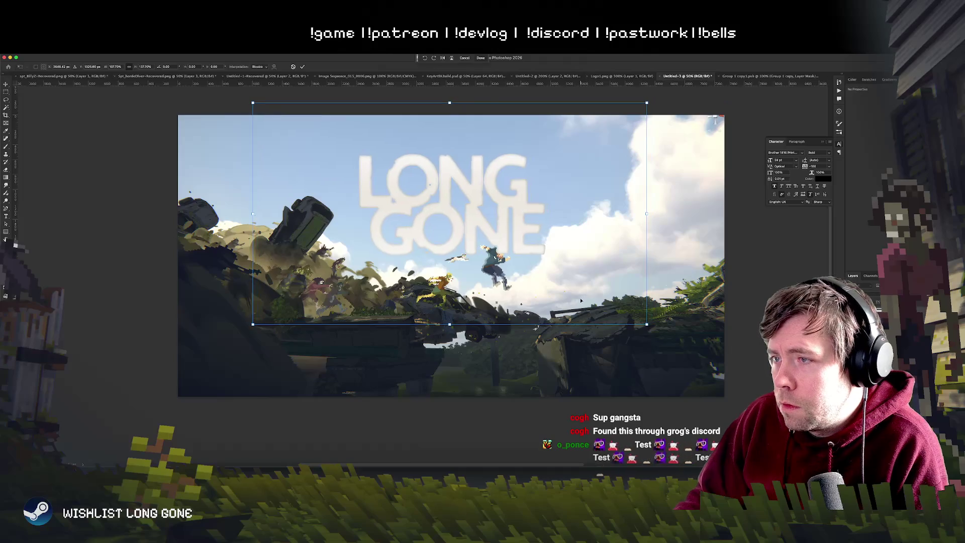
key("Return")
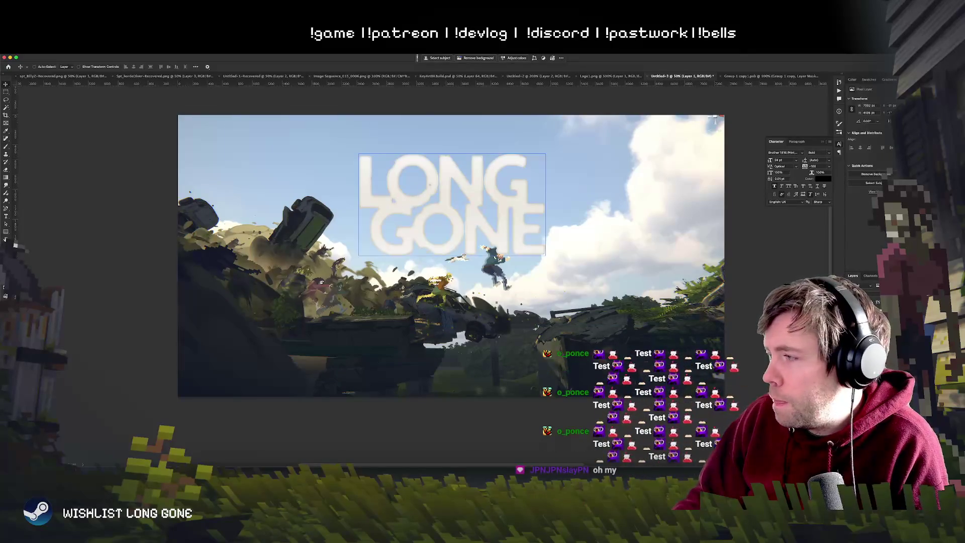
left_click(429, 185, "ctrl")
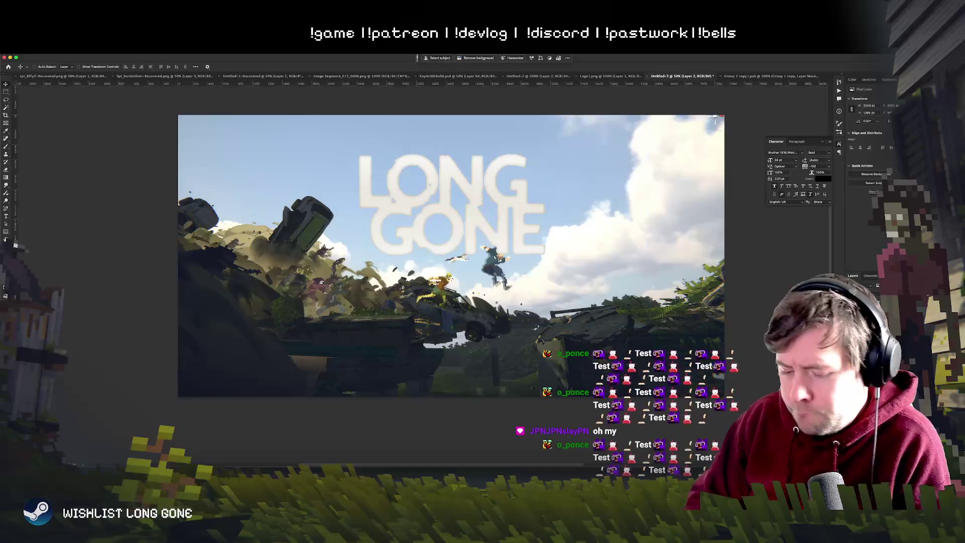
key("ctrl+i")
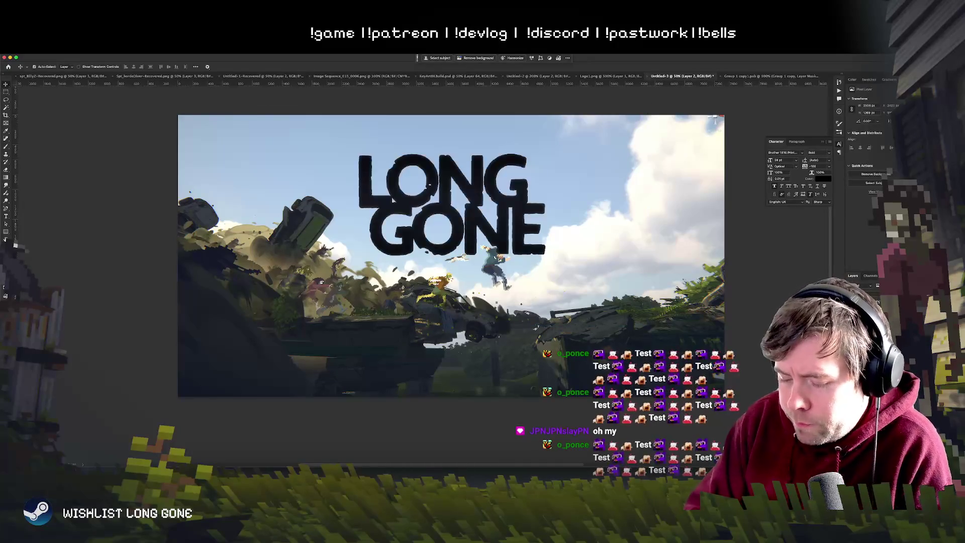
scroll(424, 277, "down", 3)
scroll(424, 277, "up", 3)
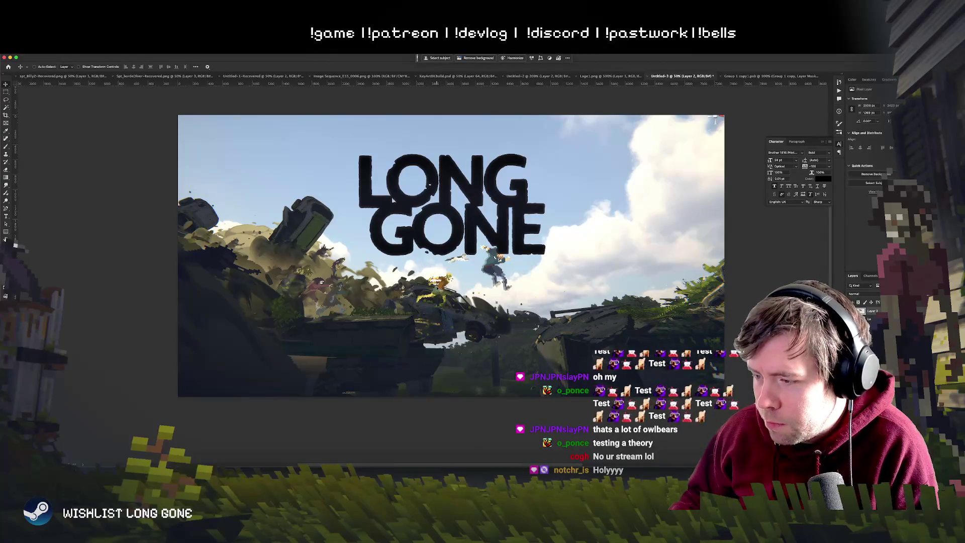
Step: Nudge the LONG GONE title slightly right and down, bringing the whole title into view
left_click_drag(488, 225, 503, 228)
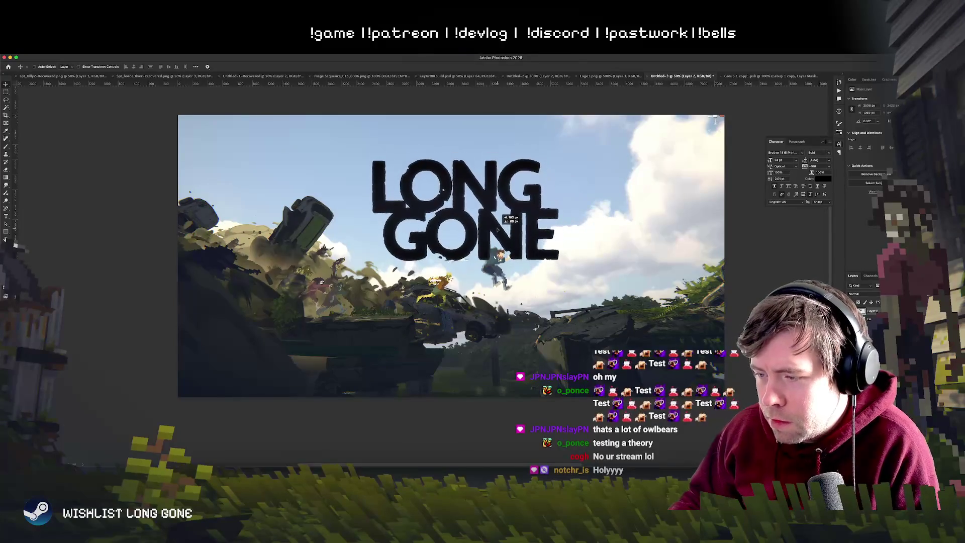
scroll(502, 228, "down", 2)
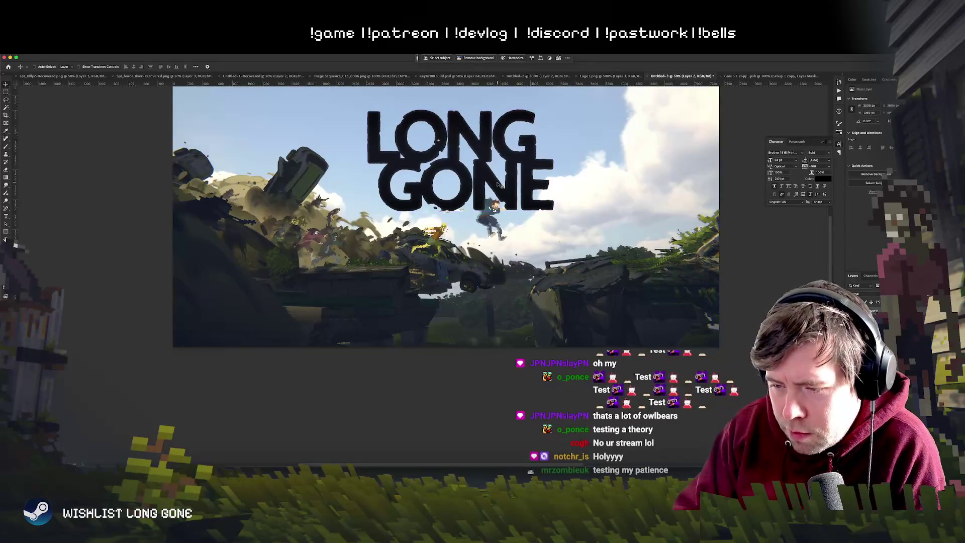
scroll(497, 185, "up", 1)
scroll(498, 184, "down", 3)
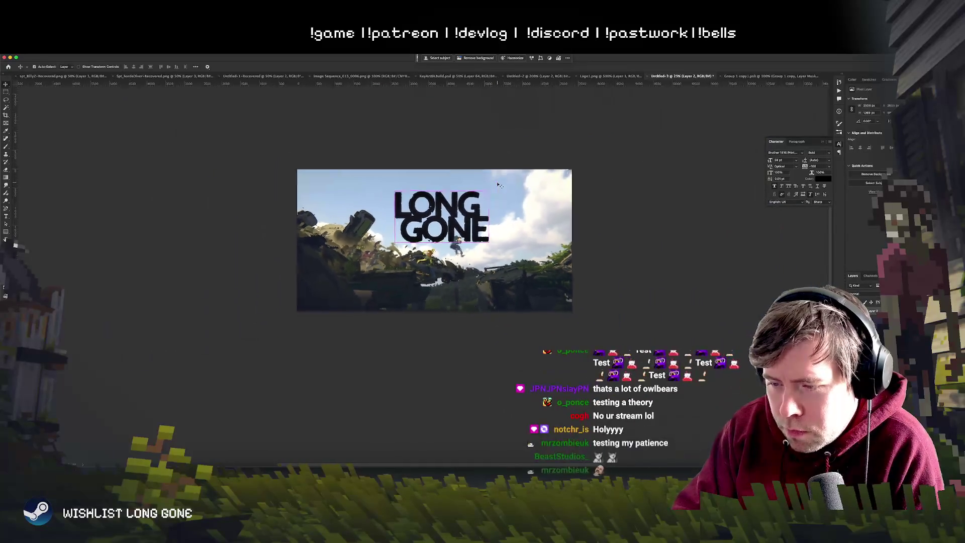
scroll(499, 186, "up", 1)
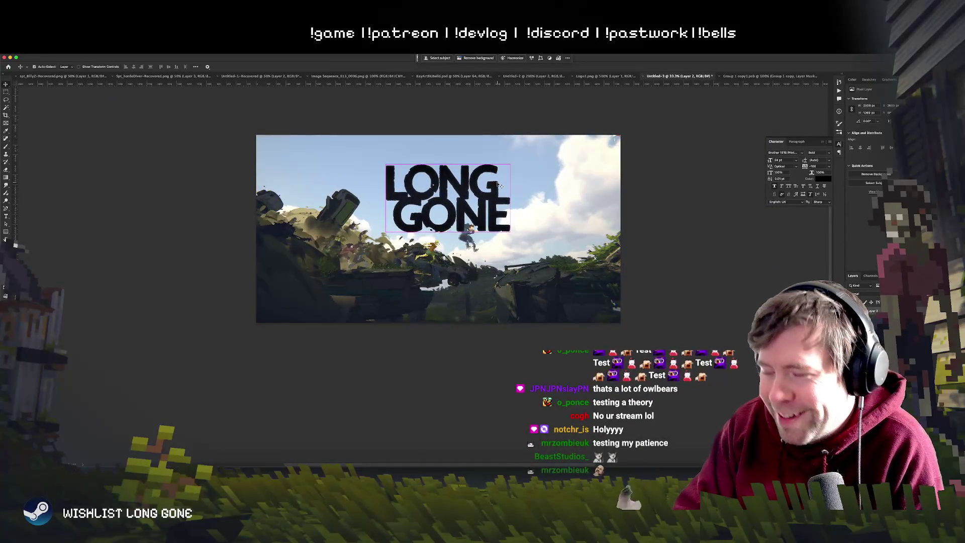
scroll(499, 185, "up", 2)
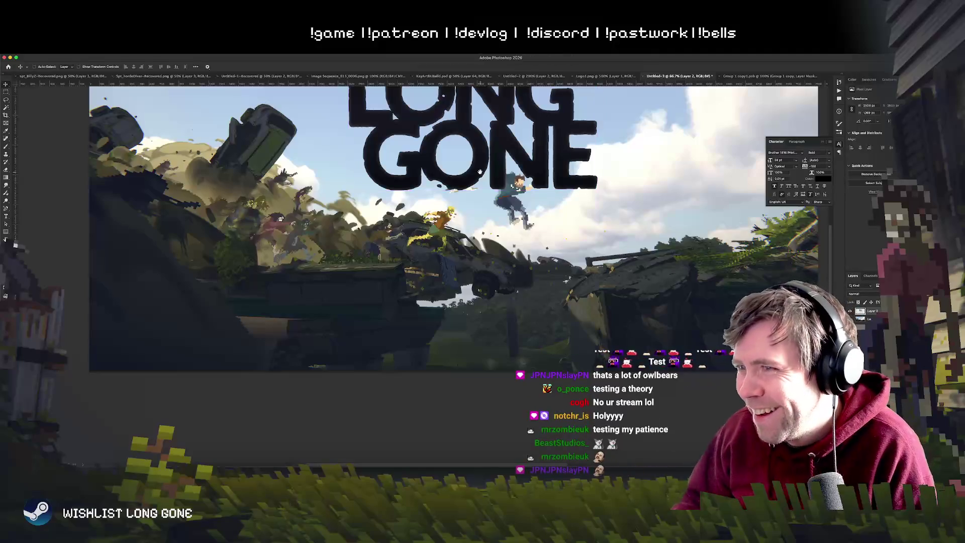
left_click_drag(480, 172, 411, 229)
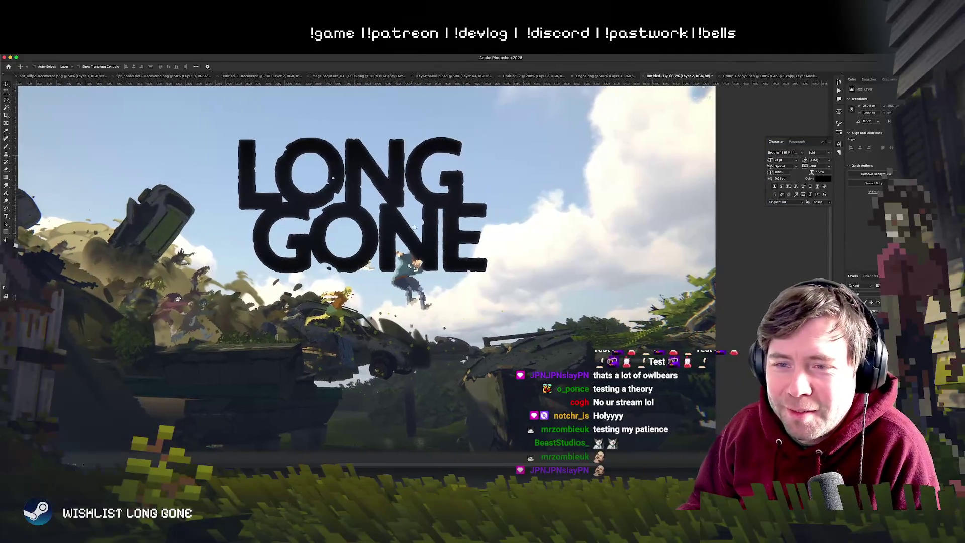
scroll(415, 229, "down", 1)
scroll(417, 228, "down", 1)
Step: Bring the title back in white and shift it slightly up and left over the sky
key("Delete")
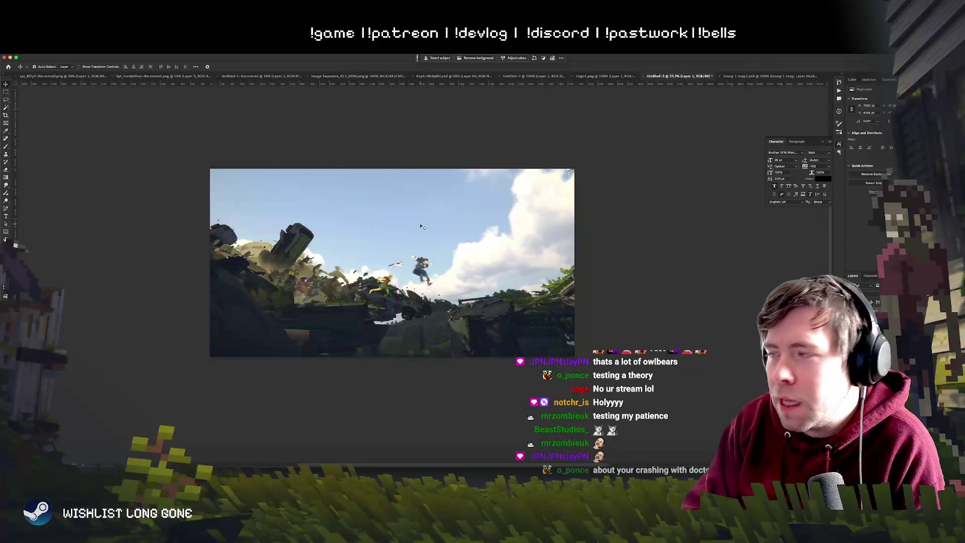
key("ctrl+z")
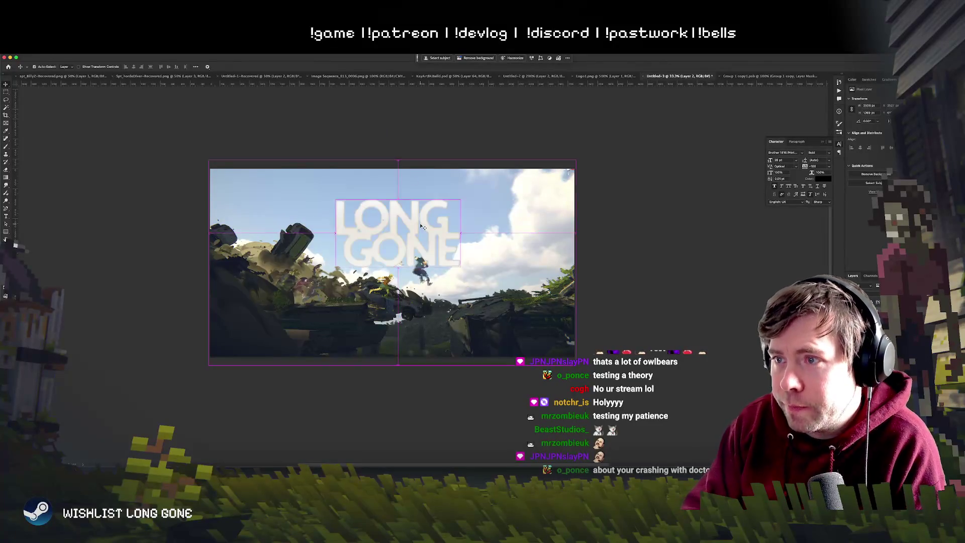
scroll(422, 227, "up", 1)
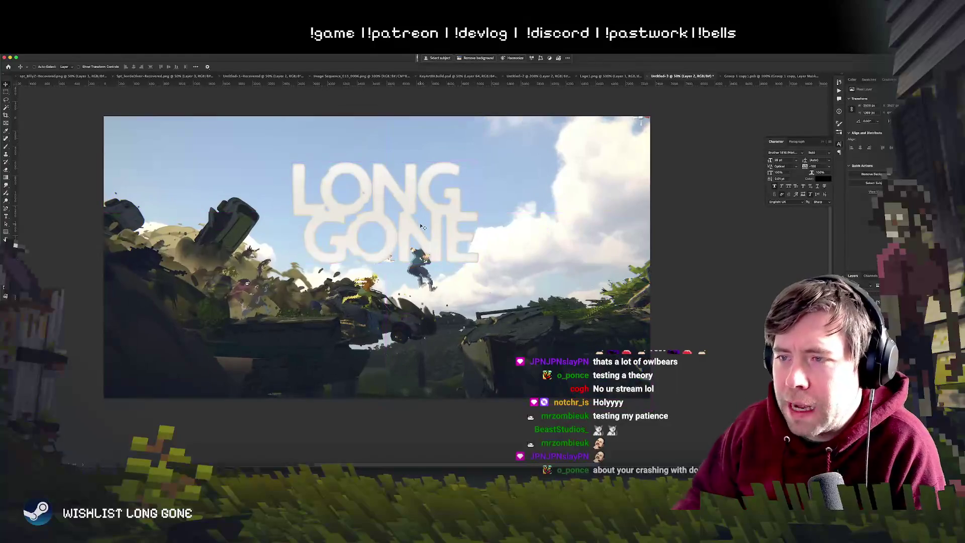
scroll(240, 125, "up", 1)
scroll(540, 265, "down", 1)
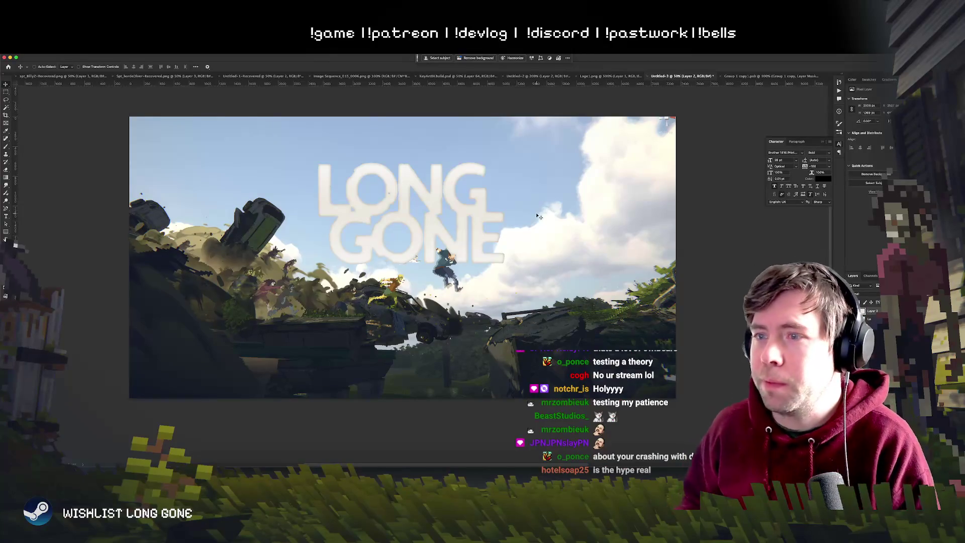
left_click_drag(500, 240, 495, 231)
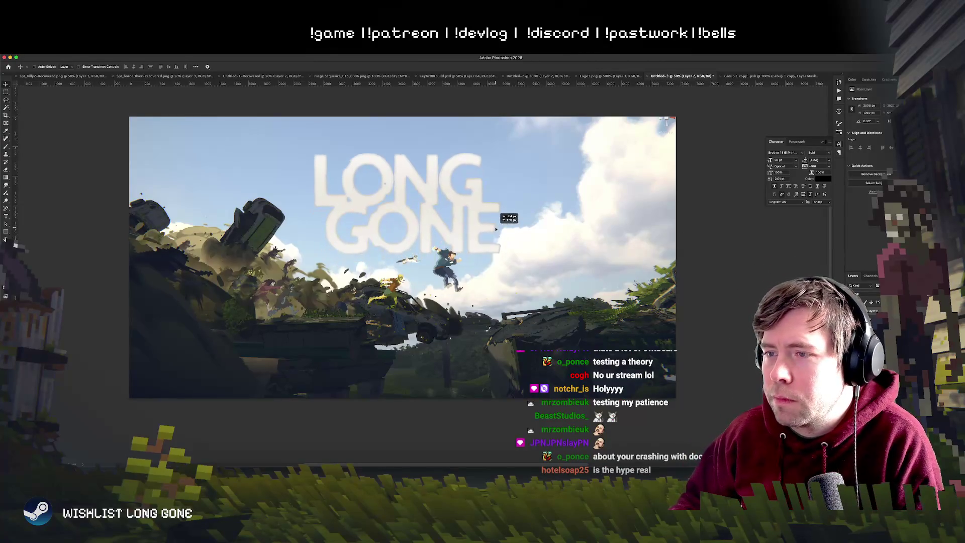
Step: Hide the title, then enlarge the screenshot and tilt it about 10° counter-clockwise
key("Delete")
key("ctrl+t")
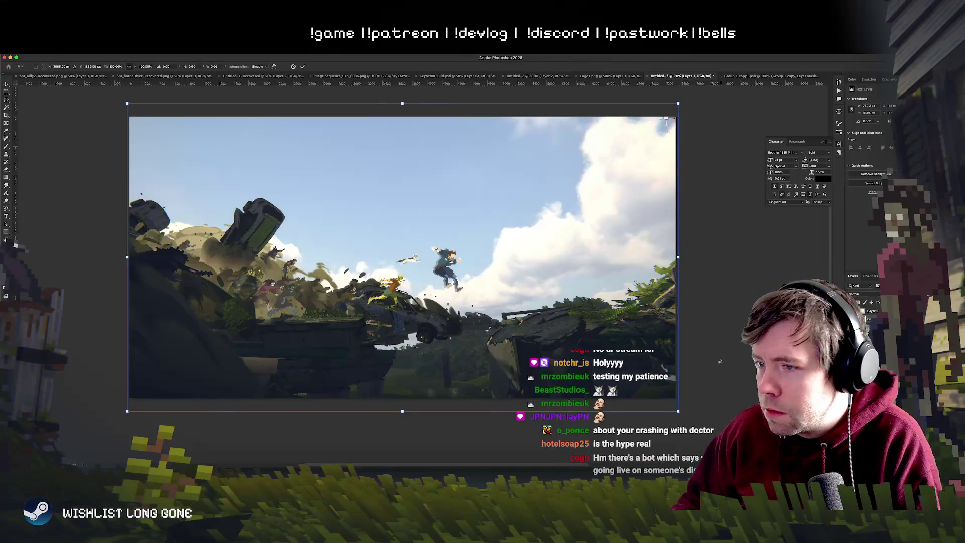
left_click_drag(720, 359, 720, 362)
mouse_move(674, 419)
left_mouse_down()
mouse_move(718, 441)
mouse_move(747, 390)
left_mouse_up()
mouse_move(588, 350)
left_mouse_down()
mouse_move(556, 292)
mouse_move(573, 317)
left_mouse_up()
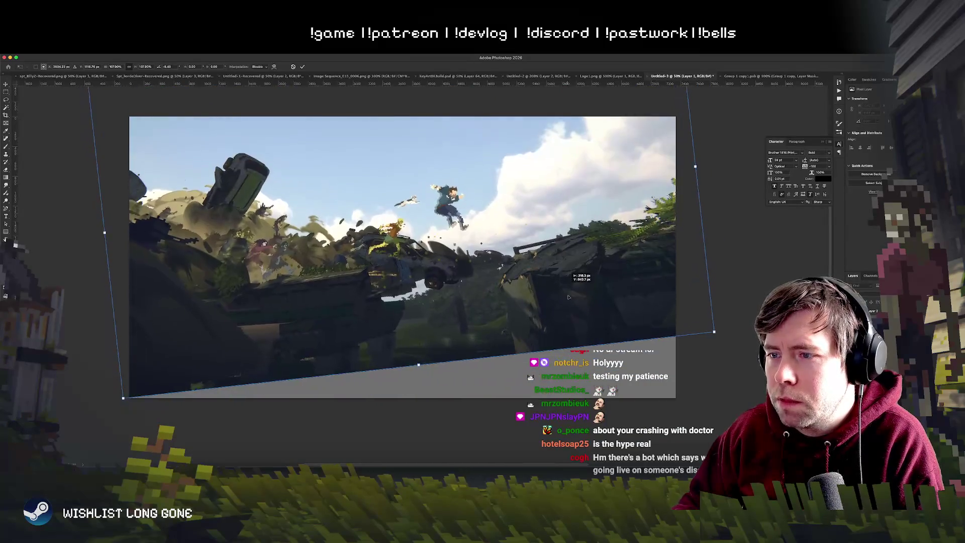
key("Return")
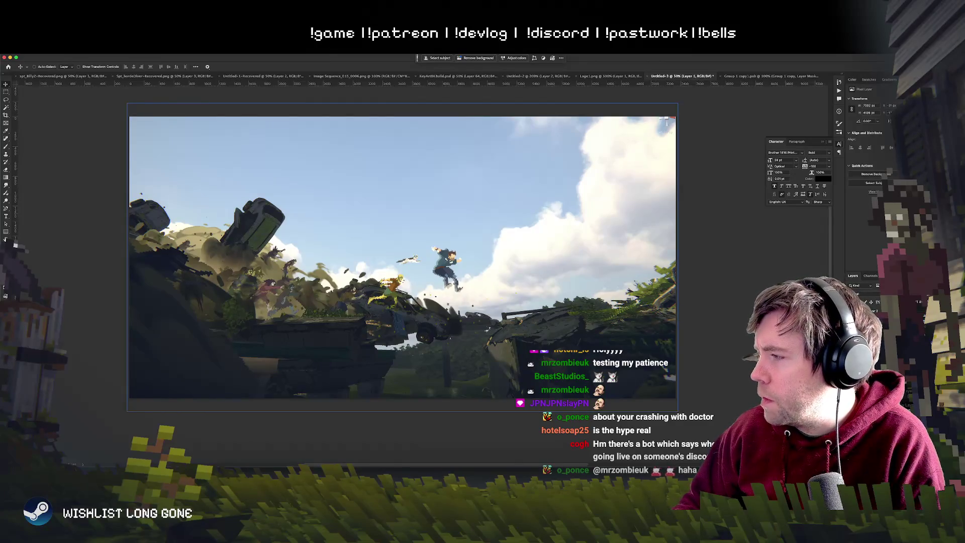
Step: Rotate the screenshot about 6.7°, scale it to about 107% and move it upward
key("ctrl+t")
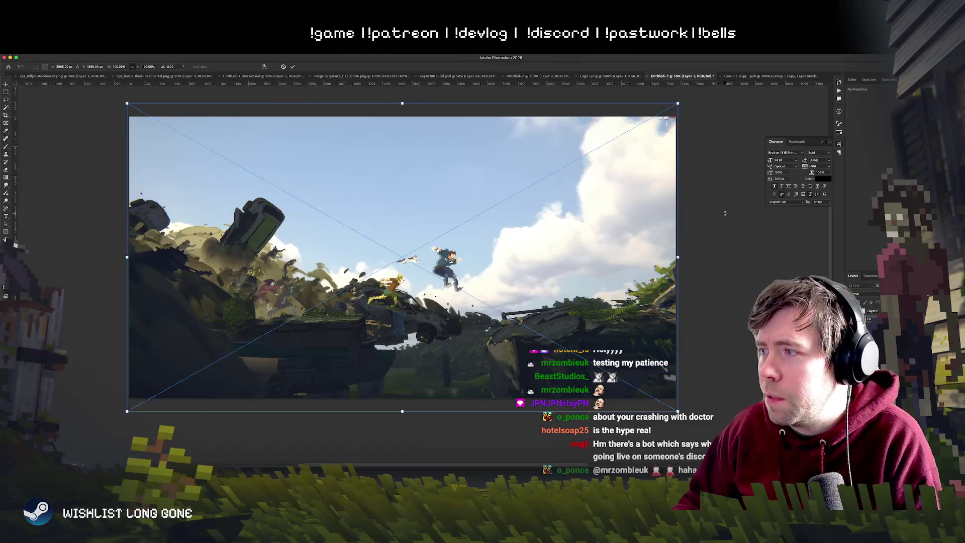
left_click_drag(713, 236, 715, 271)
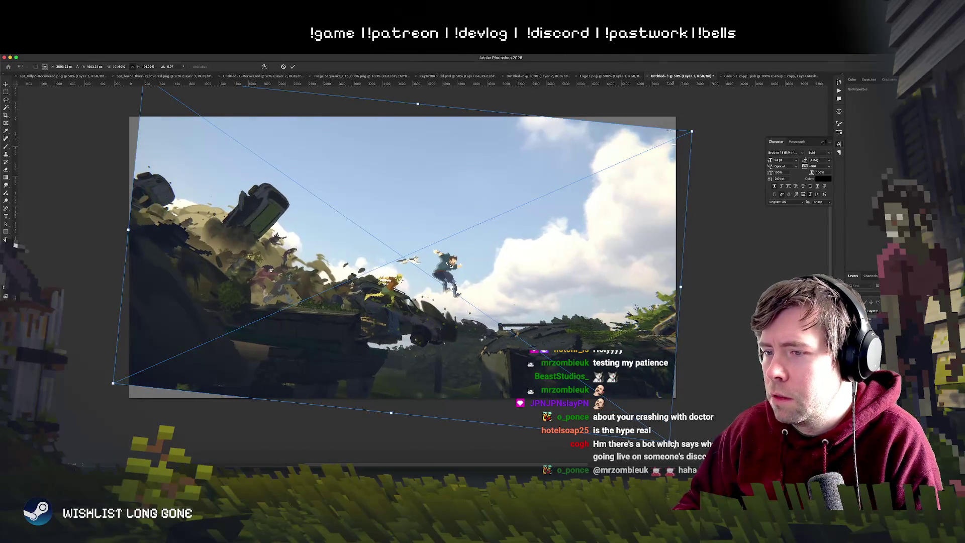
left_click_drag(661, 437, 697, 461)
mouse_move(643, 410)
left_mouse_down()
mouse_move(647, 352)
mouse_move(545, 324)
left_mouse_up()
left_click_drag(671, 412, 676, 423)
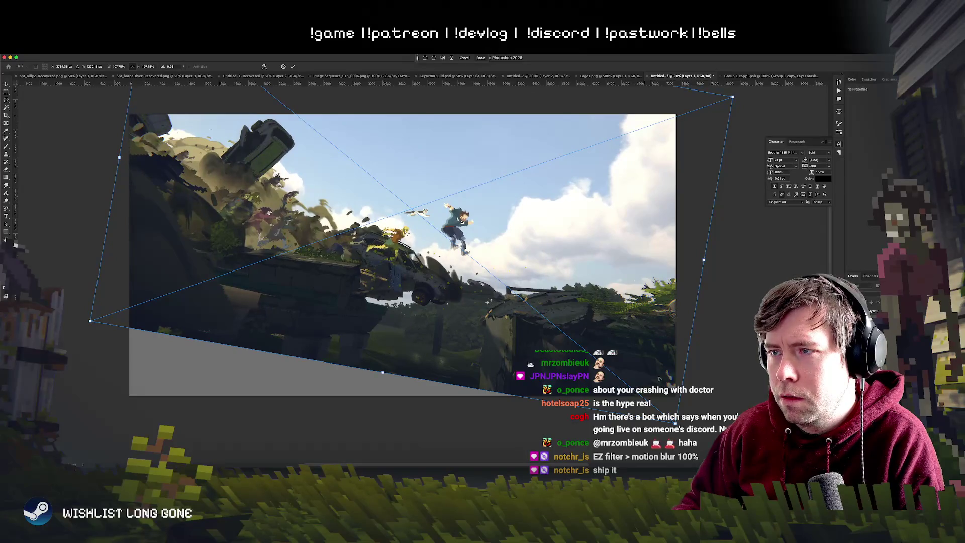
key("Return")
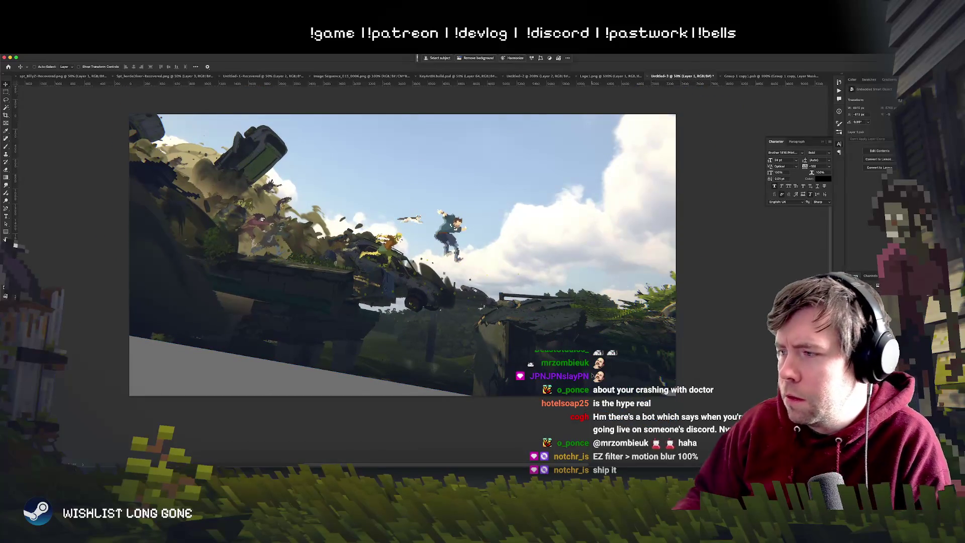
Step: Shift the screenshot slightly right and apply a further rotation of about 7.9°
left_click_drag(592, 376, 596, 378)
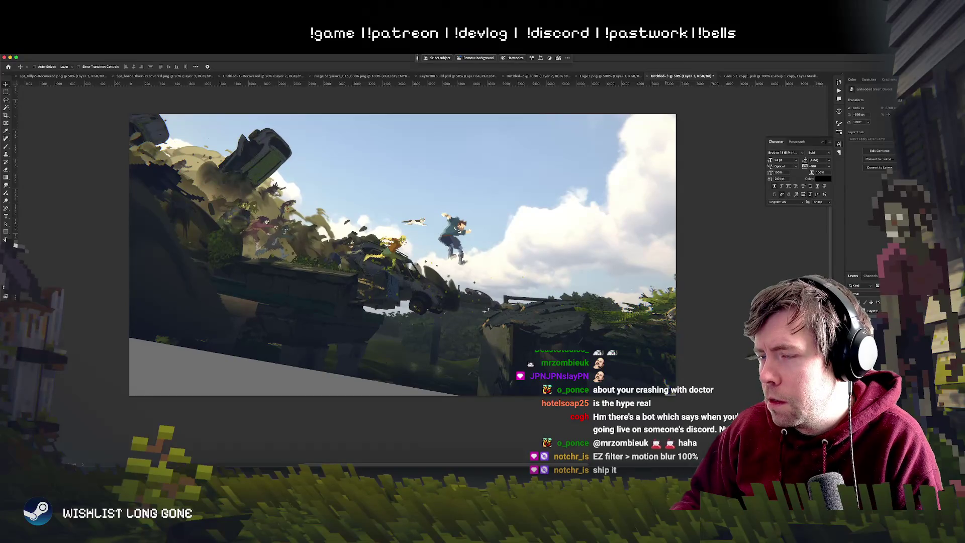
left_click_drag(431, 216, 435, 217)
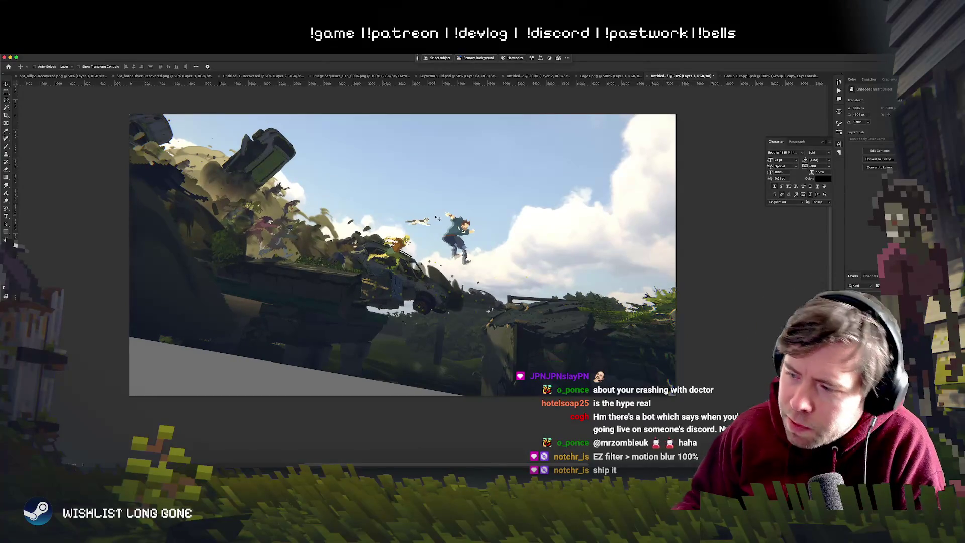
key("super+equal")
key("super+equal")
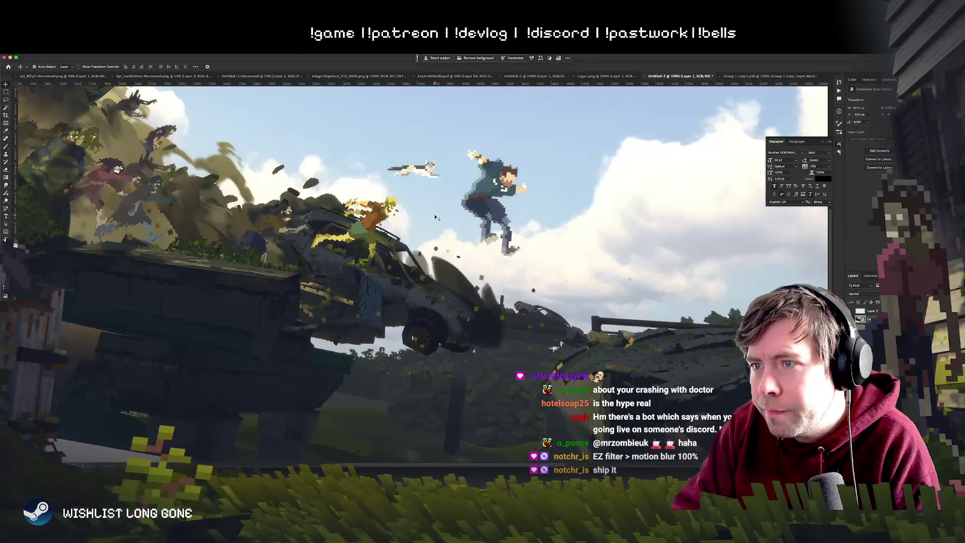
key("super+minus")
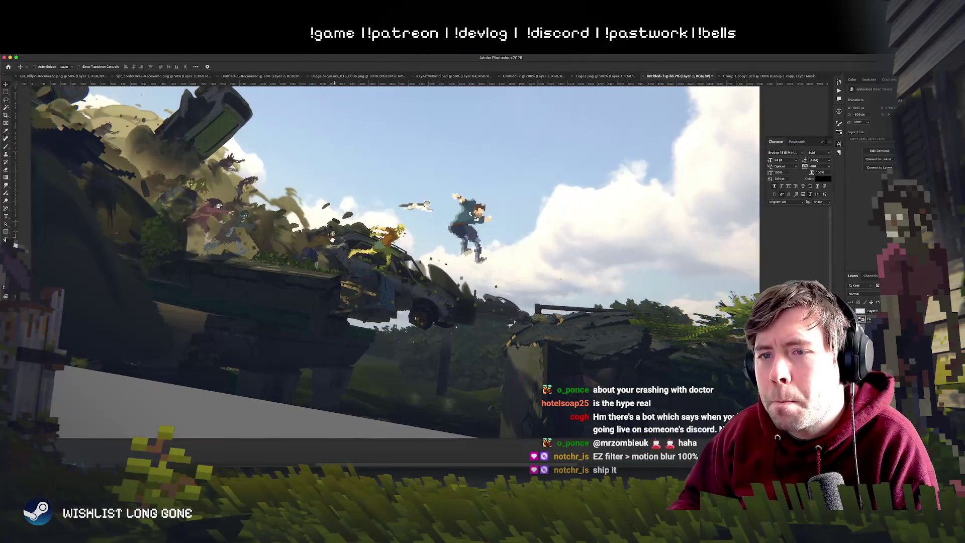
key("super+minus")
key("super+t")
left_click_drag(659, 273, 655, 305)
key("Return")
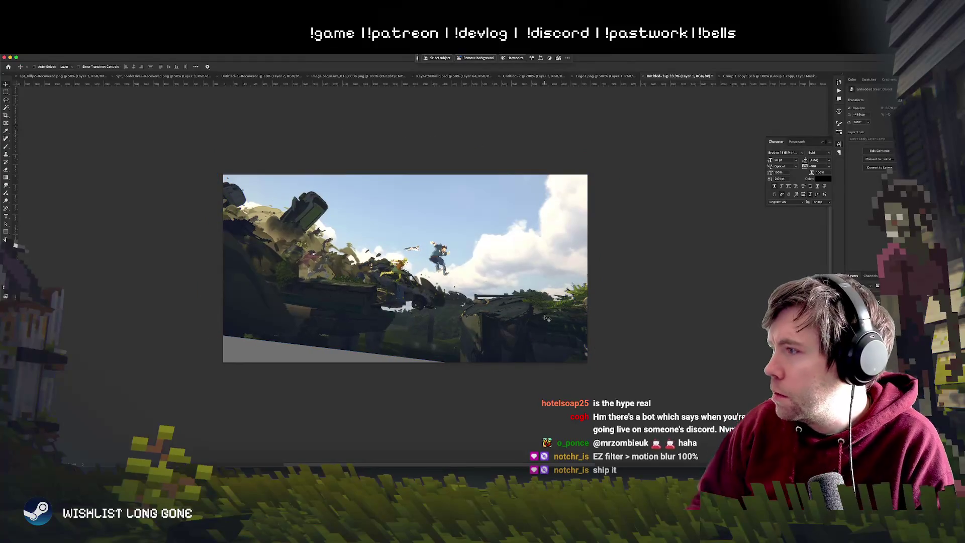
Step: Add a new layer above Layer 2 and draw a dark gradient across the bottom edge
key("alt+bracketright")
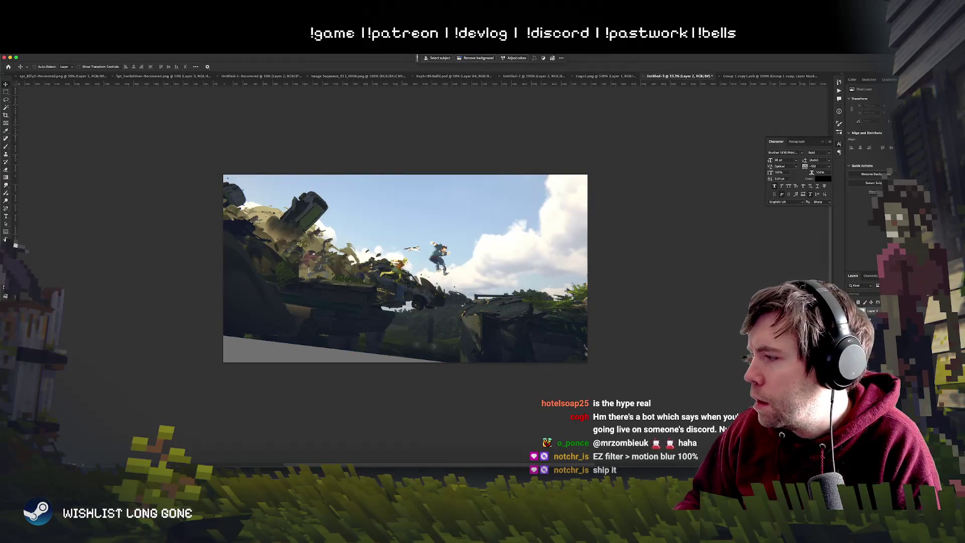
key("ctrl+shift+alt+n")
key("g")
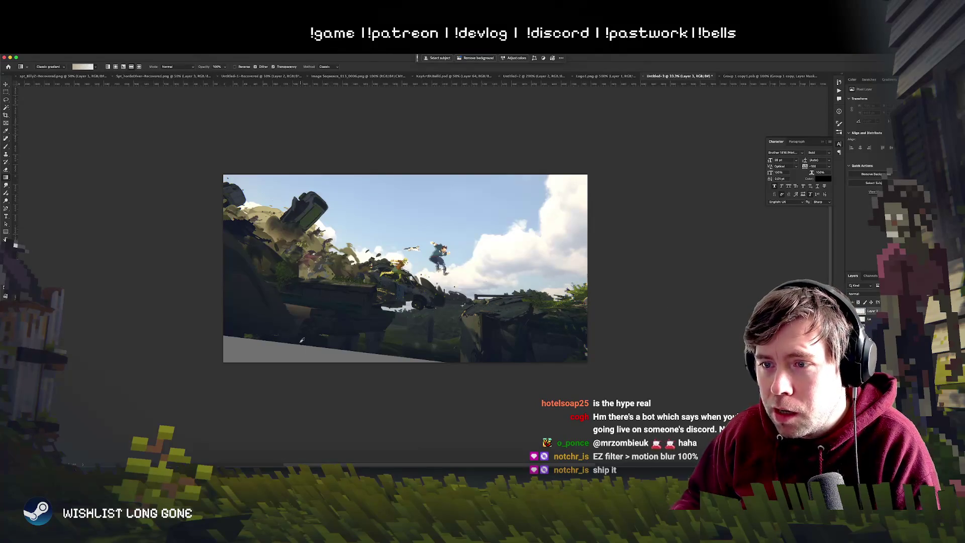
mouse_move(297, 359)
left_mouse_down()
mouse_move(298, 315)
mouse_move(289, 342)
mouse_move(293, 334)
left_mouse_up()
key("ctrl+z")
key("ctrl+z")
key("ctrl+z")
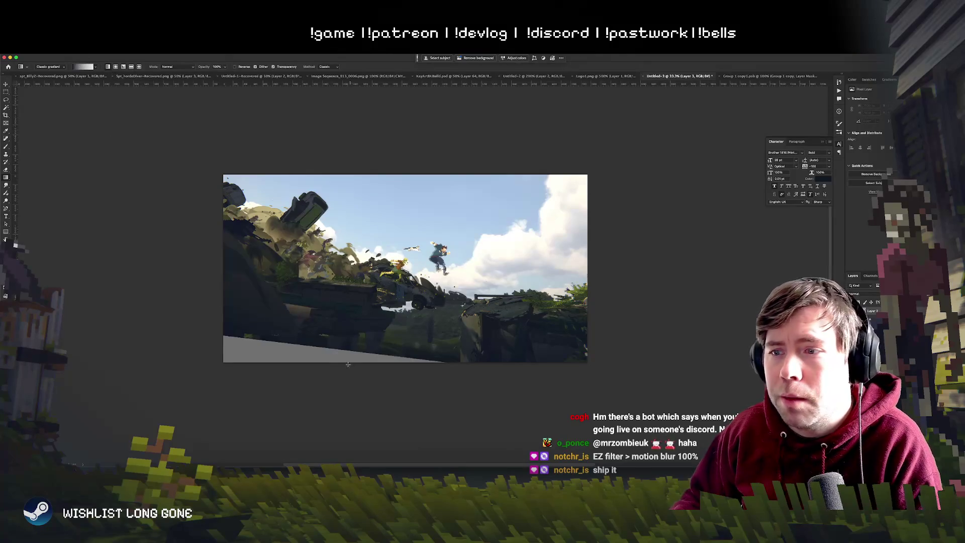
left_click_drag(328, 322, 327, 301)
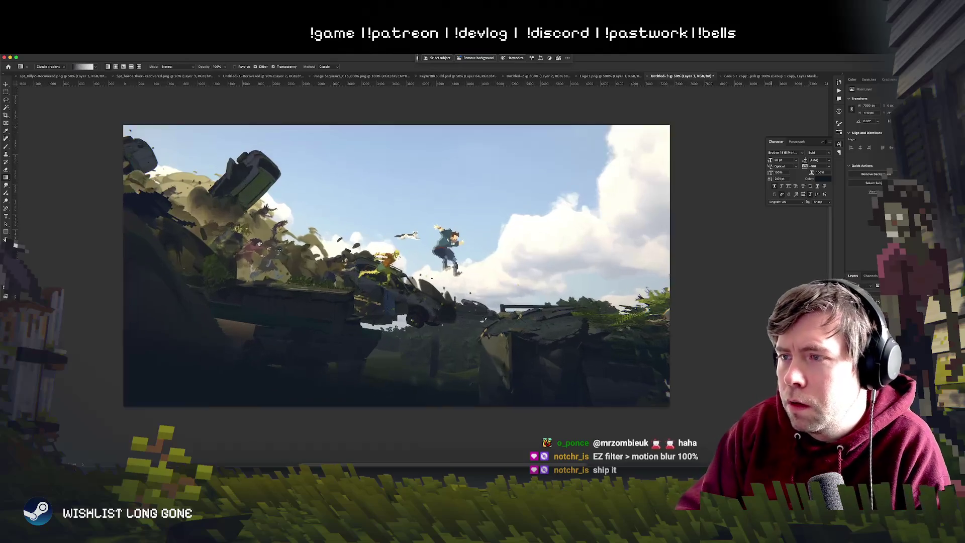
Step: Inspect the gradient at 50% zoom, reselect Layer 3, and open Hue/Saturation
key("super+plus")
key("super+plus")
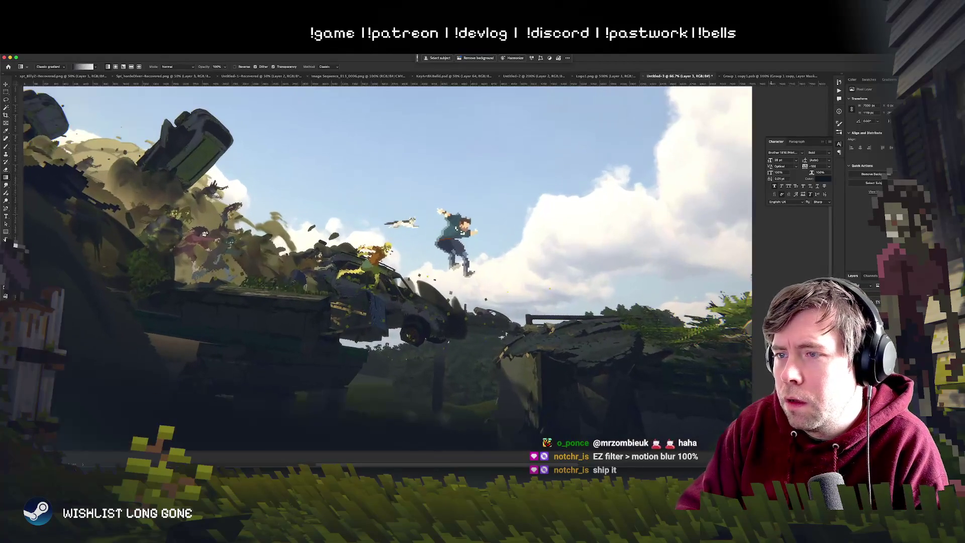
scroll(669, 350, "up", 2)
scroll(669, 350, "down", 4)
scroll(669, 351, "up", 2)
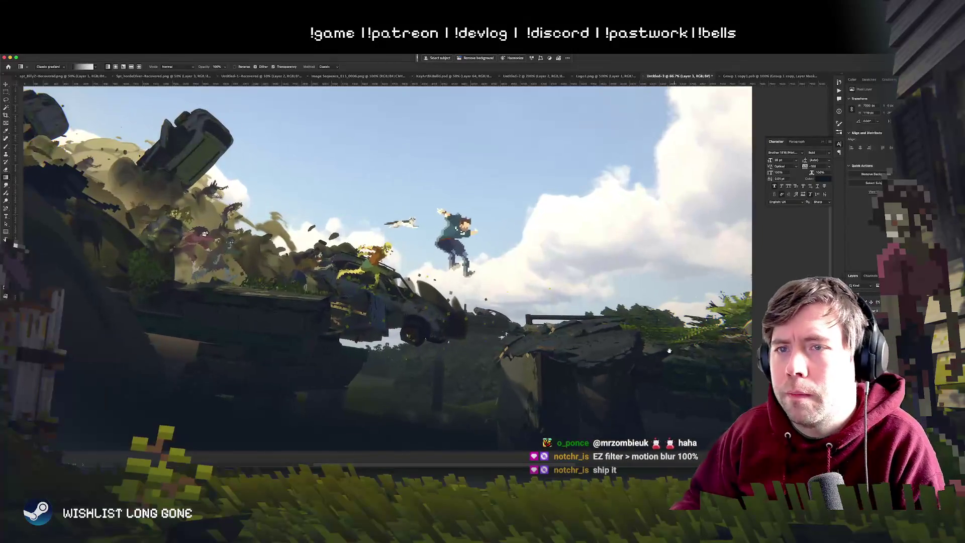
left_click_drag(669, 350, 677, 320)
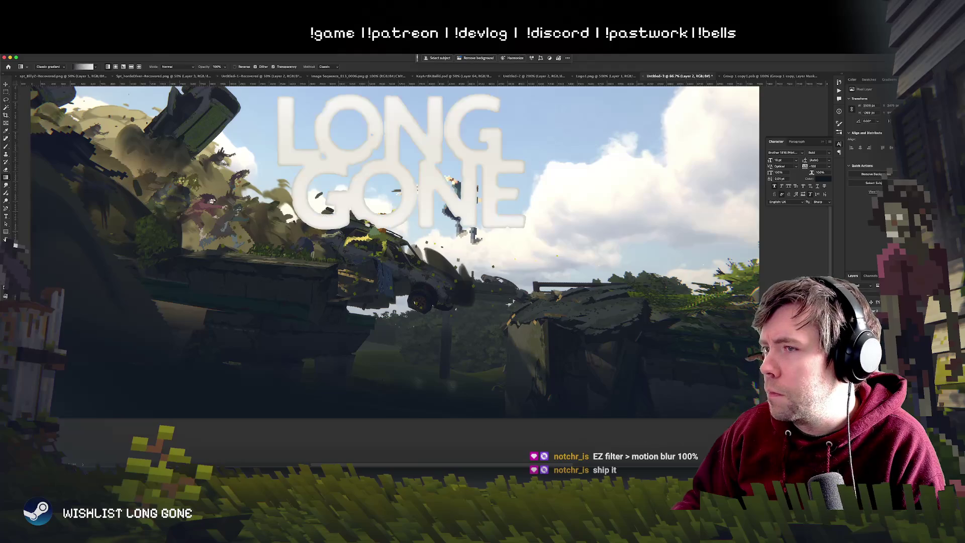
key("alt+bracketright")
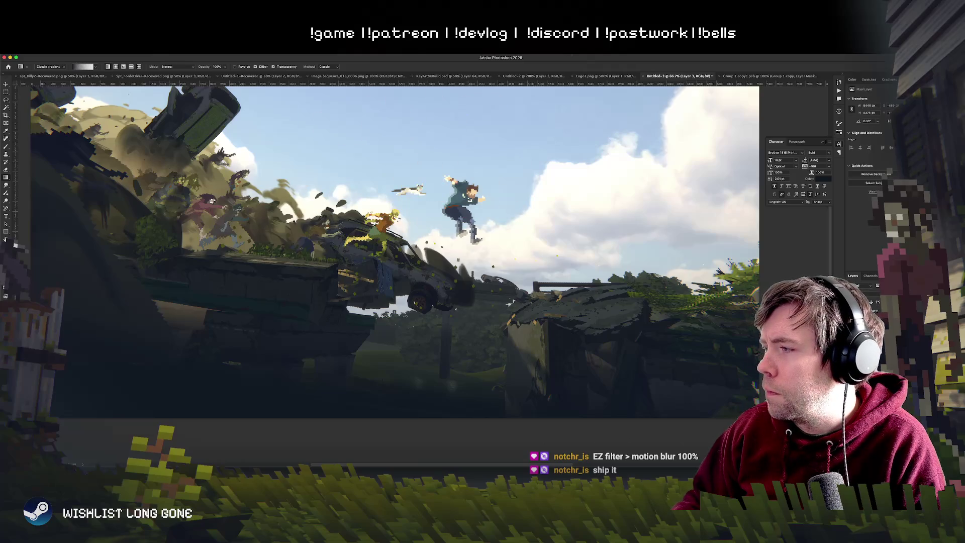
key("super+minus")
key("super+minus")
key("super+equal")
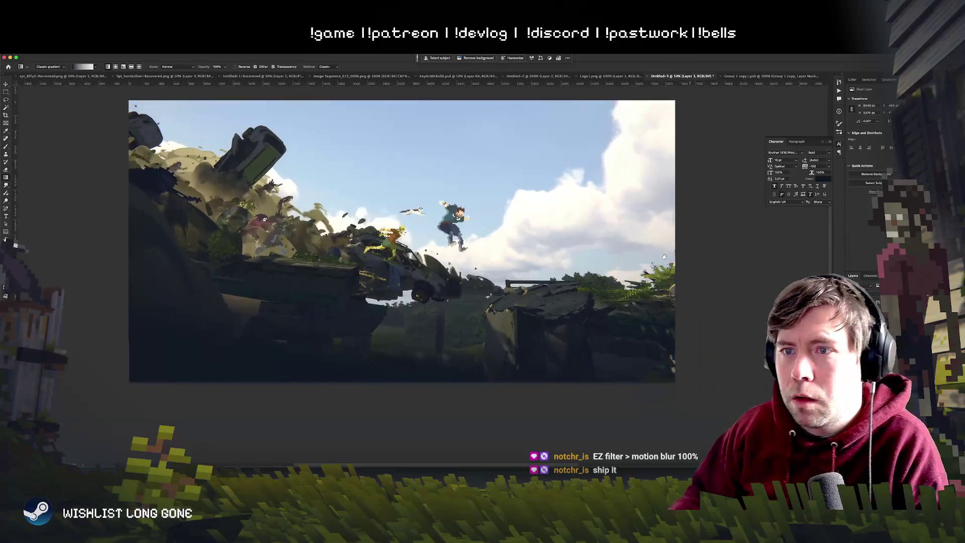
key("super+u")
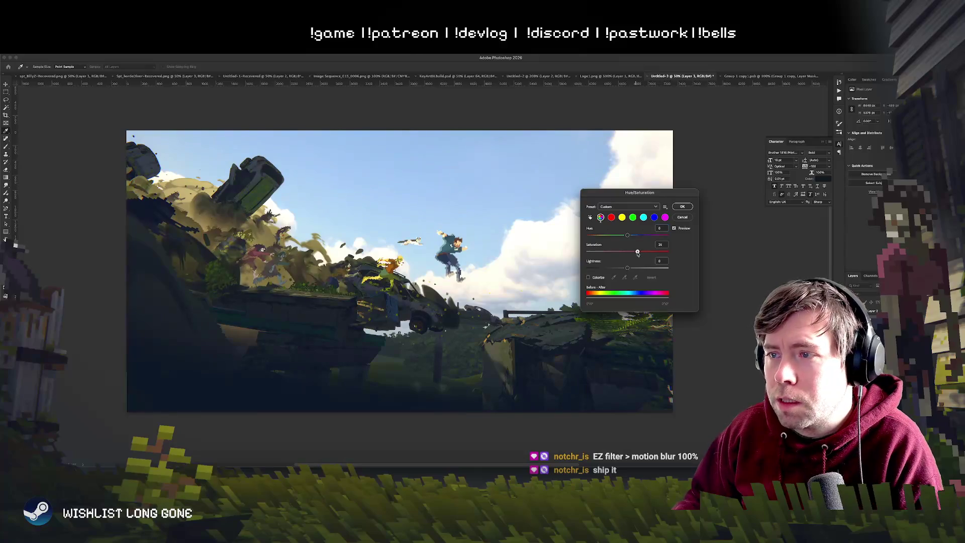
Step: Cancel Hue/Saturation and apply a Vibrance adjustment of +9
left_click(680, 218)
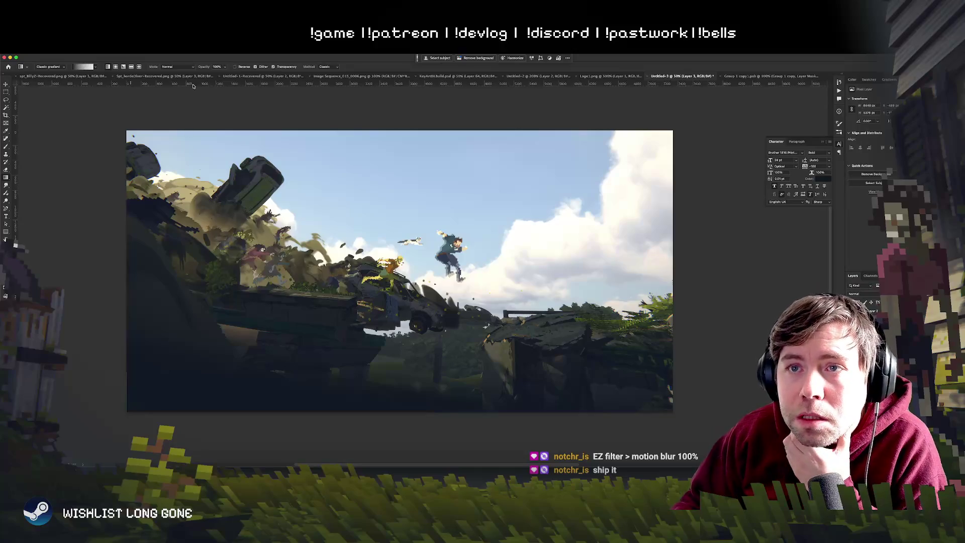
key("super+shift+v")
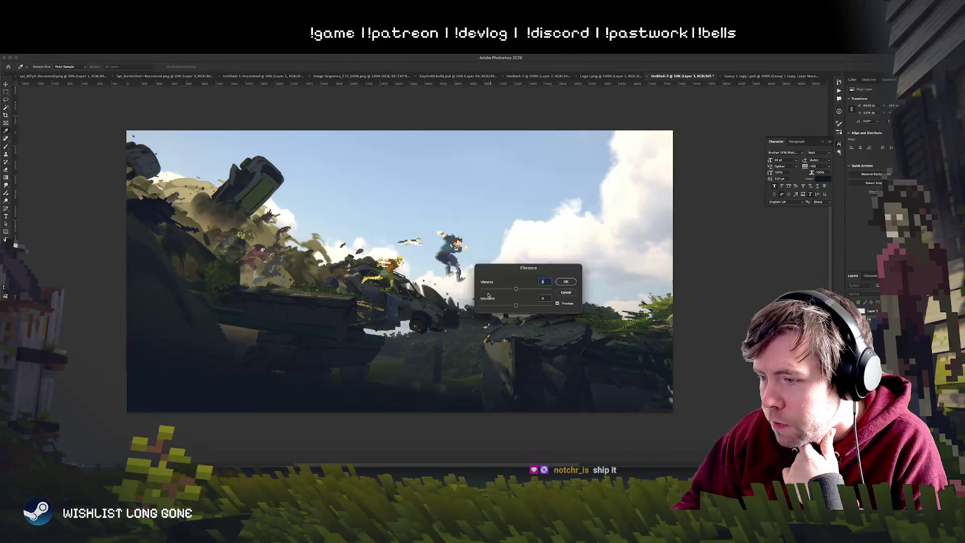
left_click_drag(516, 289, 526, 291)
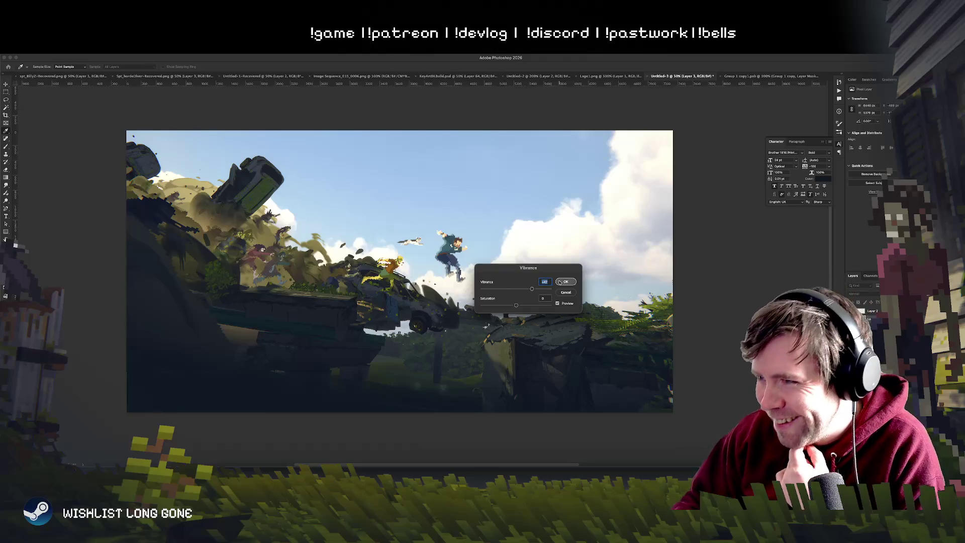
key("Return")
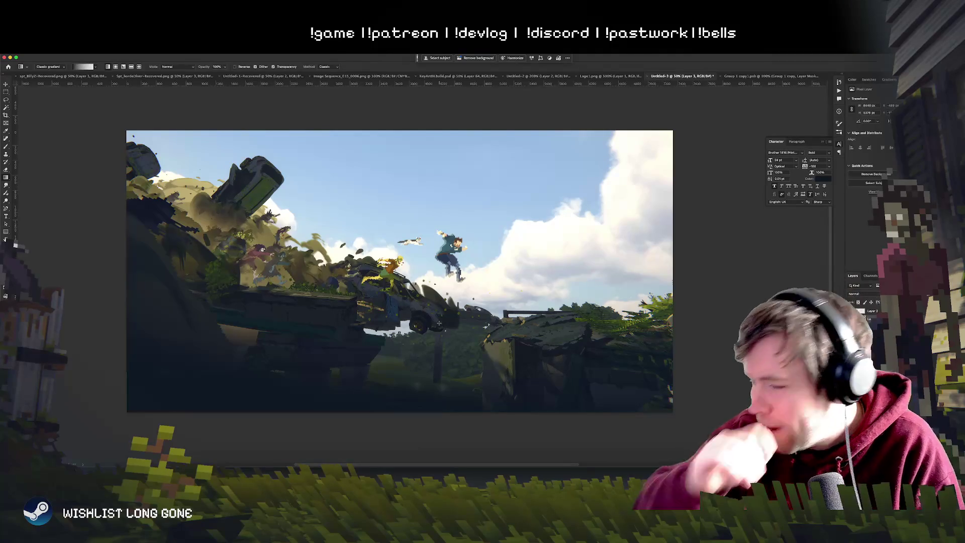
Step: Switch to the KeyArt8KBuild key art document for comparison
scroll(438, 323, "up", 2)
scroll(440, 324, "up", 2)
scroll(440, 325, "down", 2)
scroll(442, 327, "up", 1)
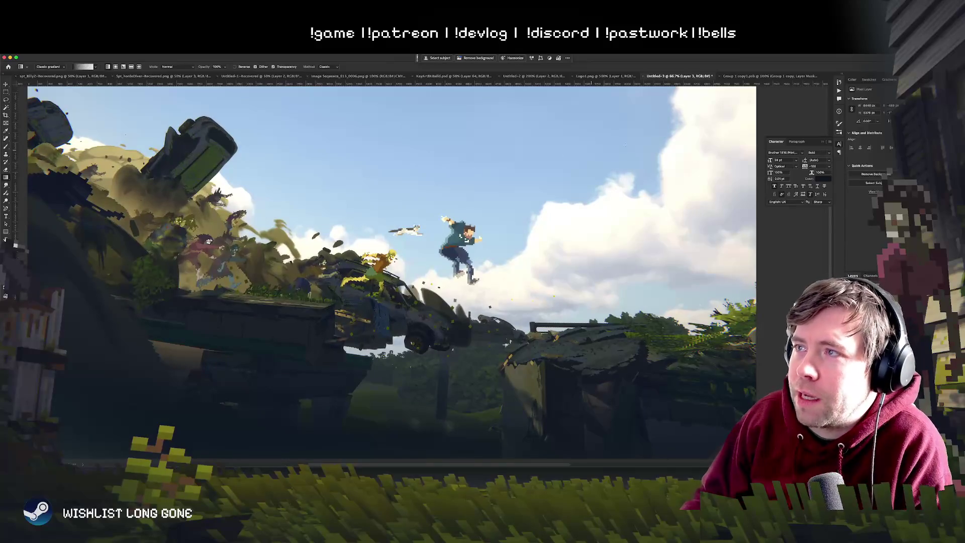
left_click(455, 76)
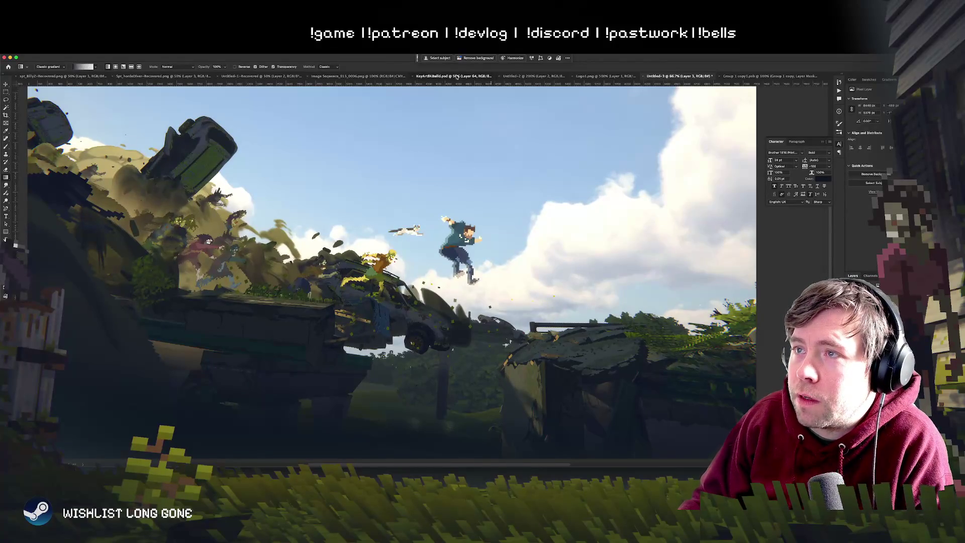
Step: Zoom into the KeyArt8KBuild key art lettering and deselect, with rectangular marquee active
scroll(426, 247, "left", 3)
scroll(425, 246, "up", 1)
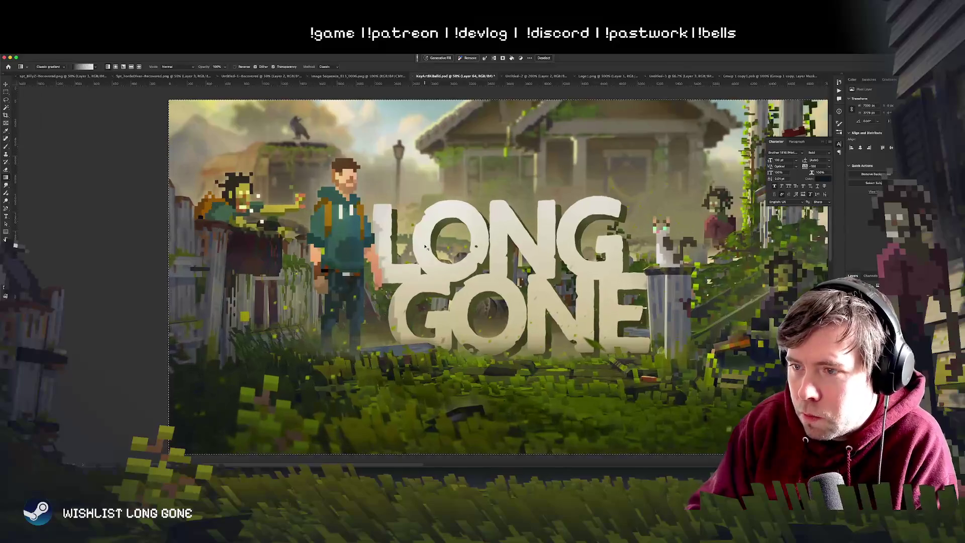
scroll(425, 246, "up", 1)
scroll(426, 247, "up", 3)
scroll(425, 248, "up", 2)
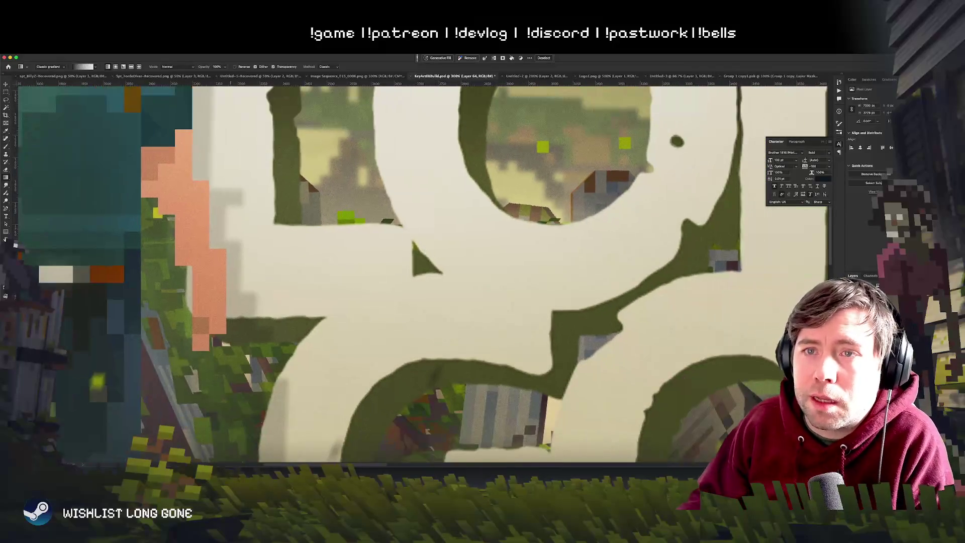
key("m")
key("ctrl+d")
Step: Zoom in closer, centre the teal character in view, then zoom back out
scroll(290, 287, "up", 3)
scroll(290, 287, "up", 1)
scroll(290, 287, "down", 5)
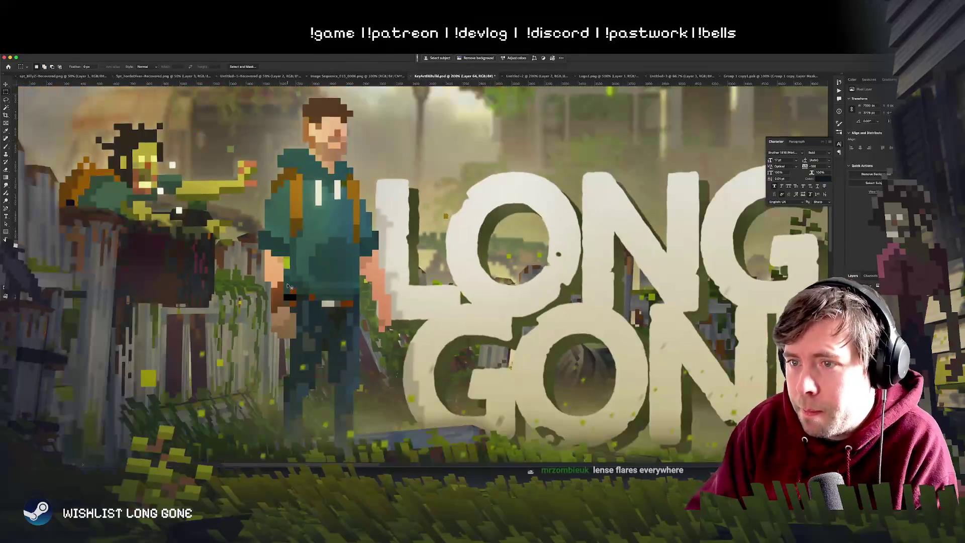
scroll(290, 287, "up", 1)
scroll(290, 287, "up", 1)
scroll(290, 287, "up", 4)
scroll(291, 287, "up", 1)
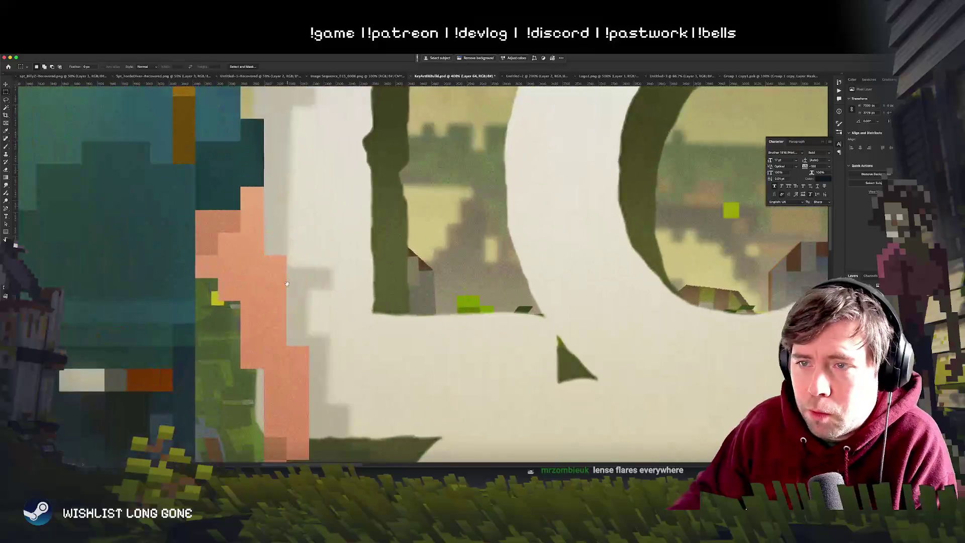
left_click_drag(290, 287, 408, 370)
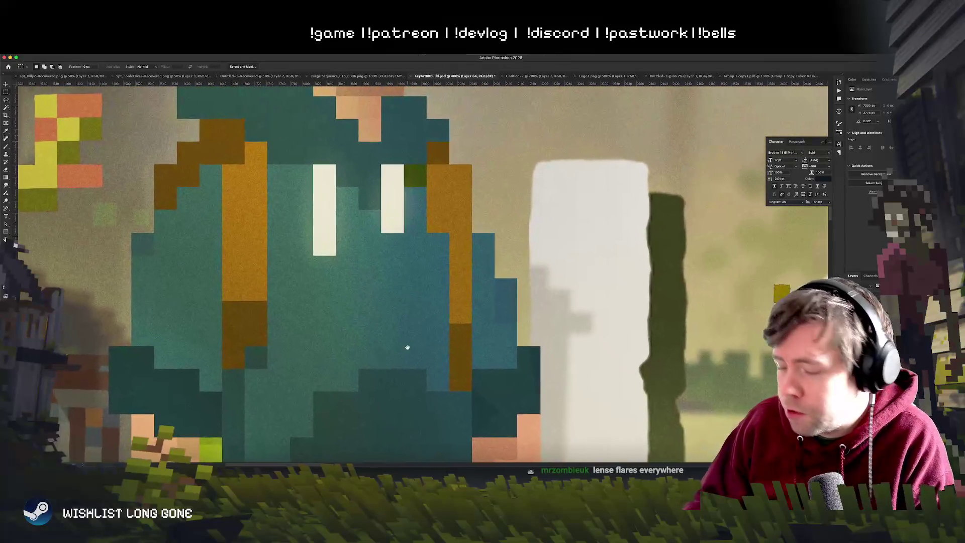
scroll(405, 345, "down", 4)
scroll(408, 350, "down", 3)
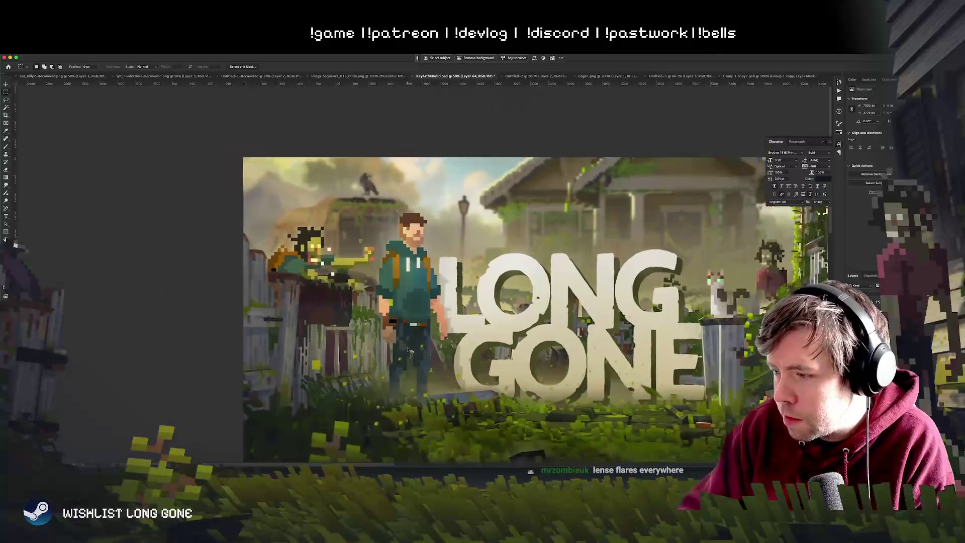
scroll(408, 350, "up", 2)
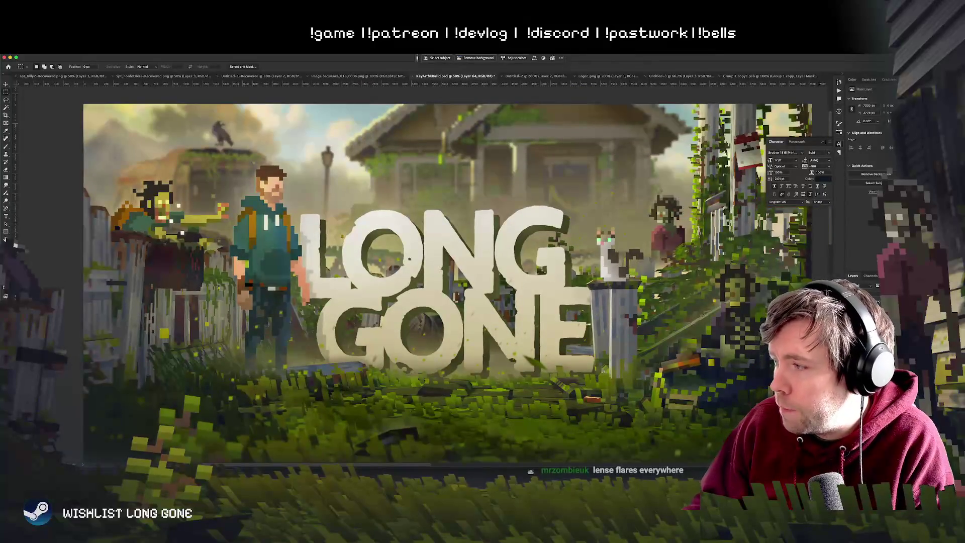
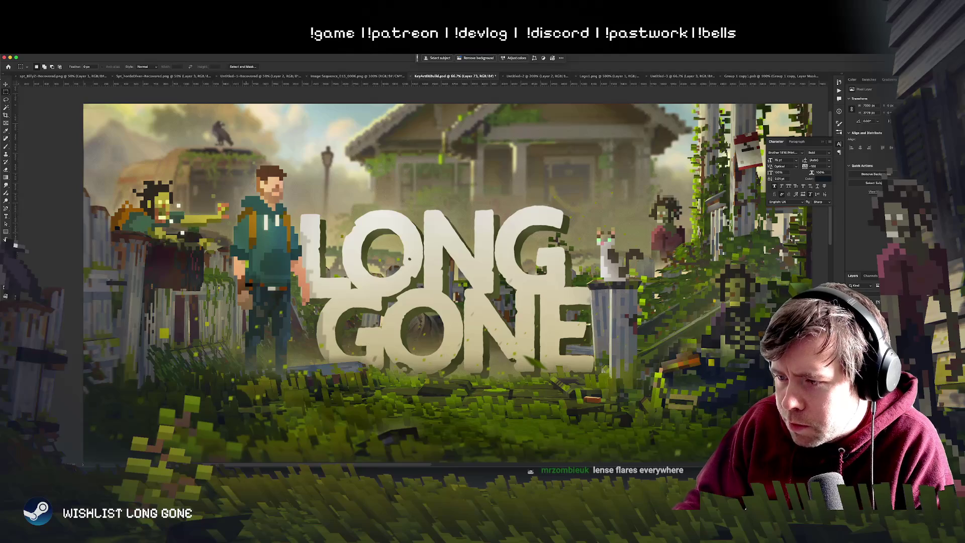
Step: Bring up the Untitled-3 pixel-art document with the Move tool and pan across its characters
key("ctrl+Tab")
key("ctrl+Tab")
key("ctrl+Tab")
key("v")
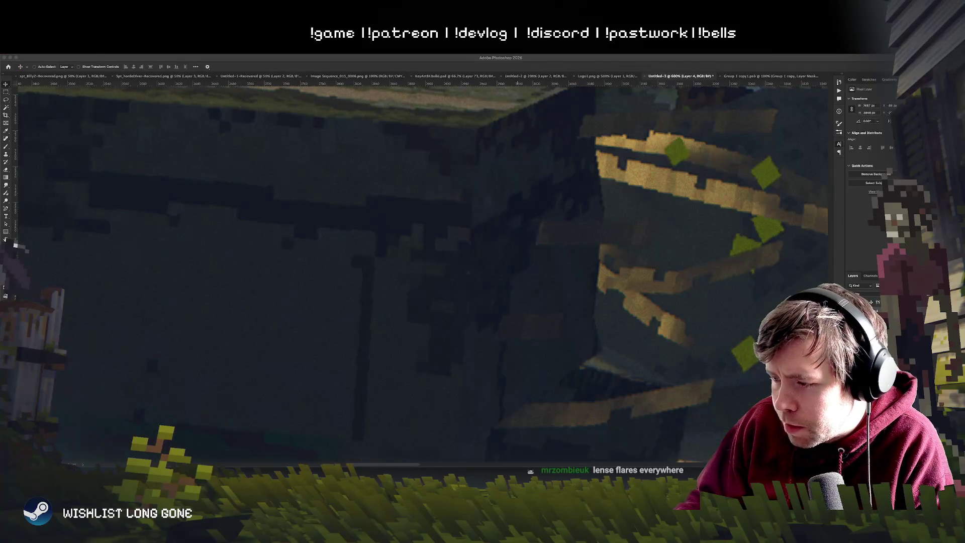
scroll(402, 359, "up", 10)
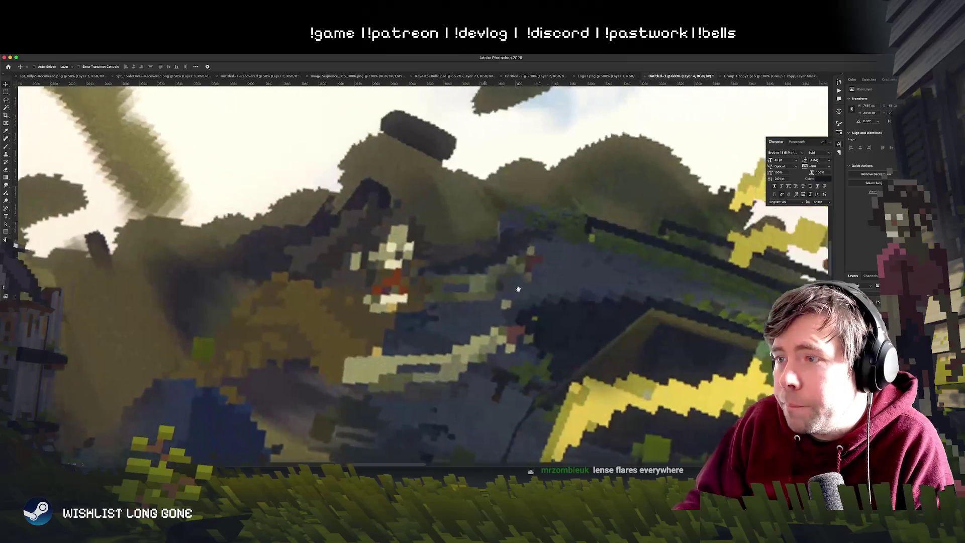
scroll(403, 359, "right", 10)
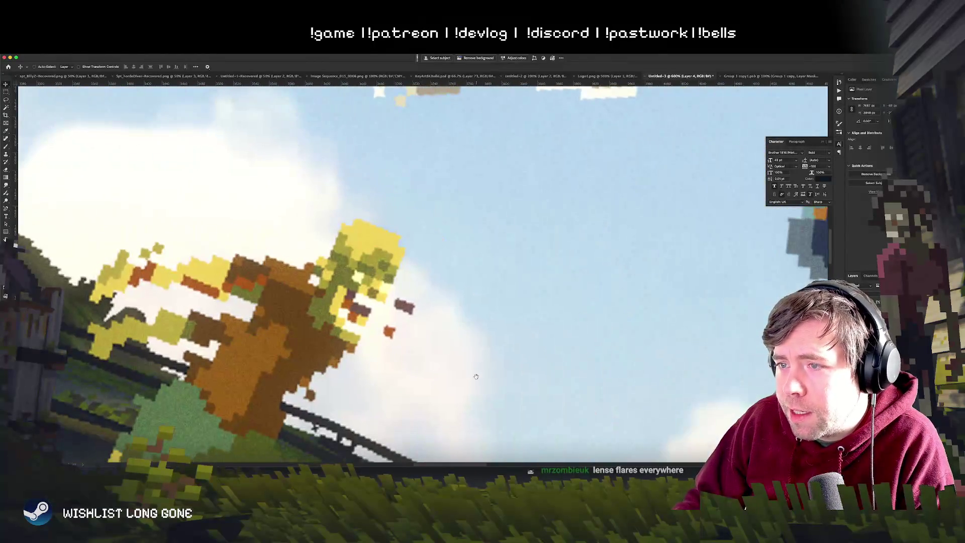
scroll(476, 376, "right", 10)
scroll(415, 333, "right", 3)
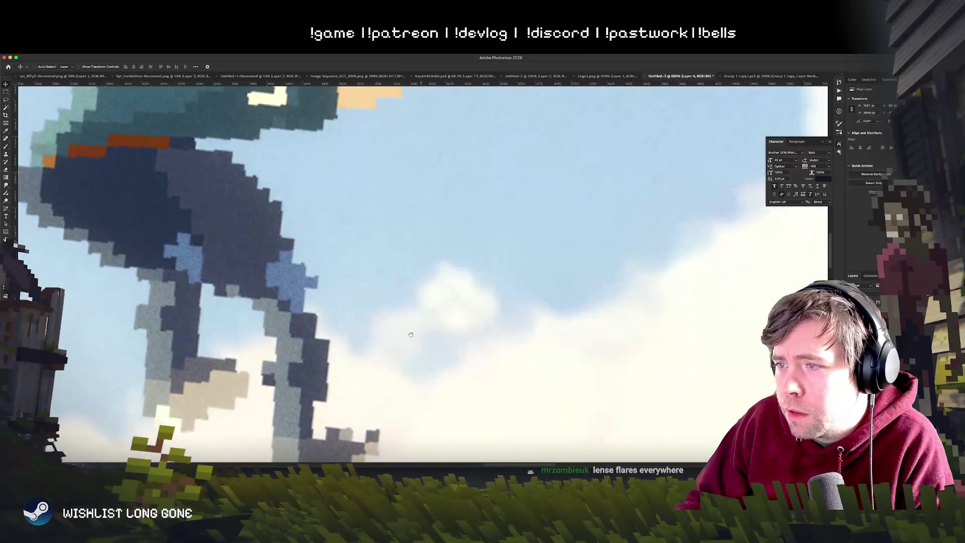
scroll(414, 334, "right", 5)
Step: Scroll up to inspect the cloudy blue sky, then switch to another application
scroll(418, 352, "up", 5)
scroll(423, 392, "up", 2)
scroll(426, 425, "up", 4)
scroll(426, 426, "up", 2)
scroll(426, 426, "up", 1)
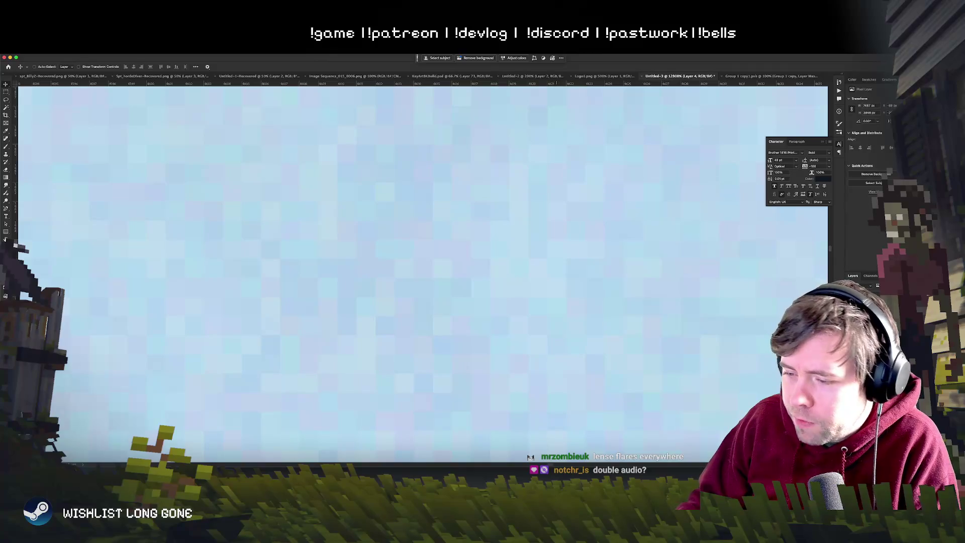
key("super+Tab")
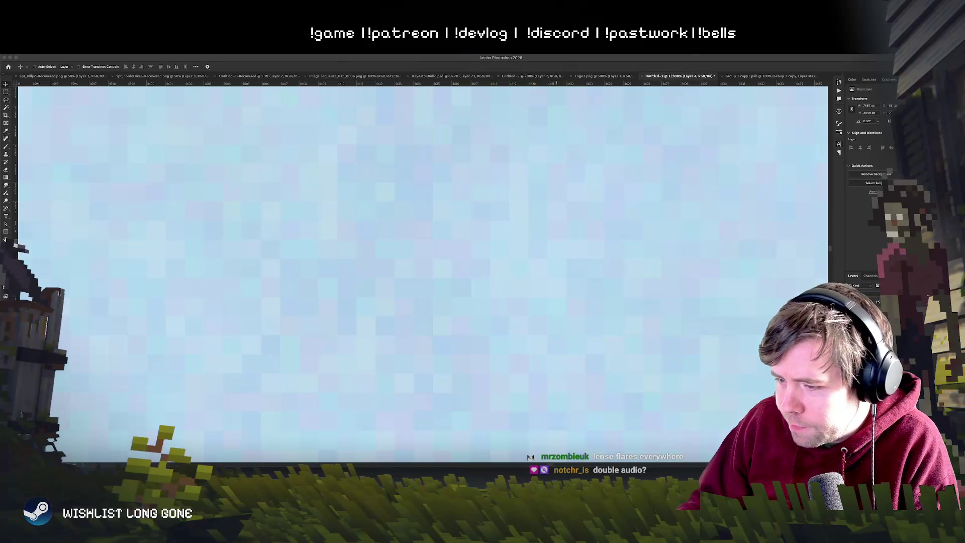